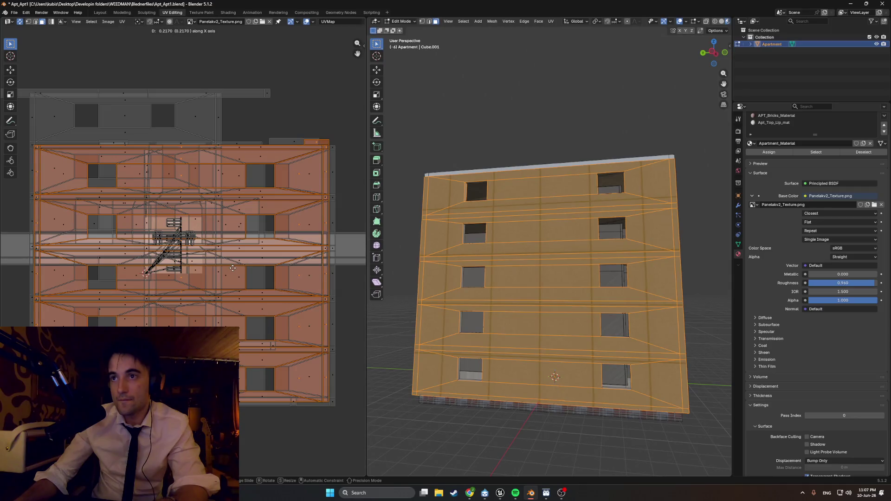
Confirm the front wall UV placement, deselect all faces, and orbit around the textured building.
click(242, 277)
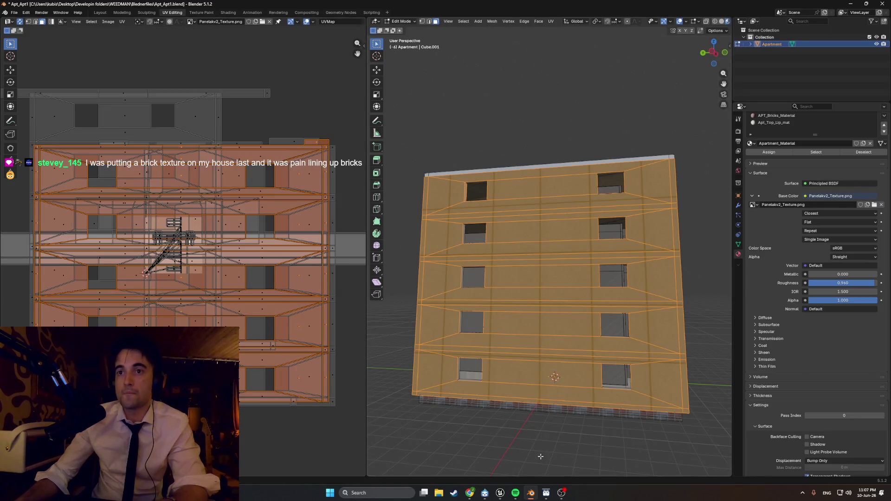
click(540, 457)
mouse_move(537, 446)
middle_down()
mouse_move(510, 423)
mouse_move(552, 422)
mouse_move(478, 436)
middle_up()
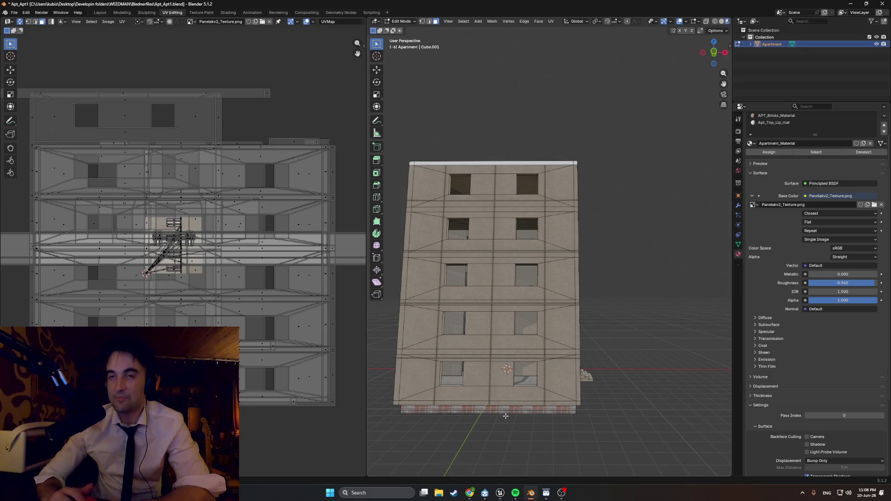
middle_drag(505, 416, 520, 364)
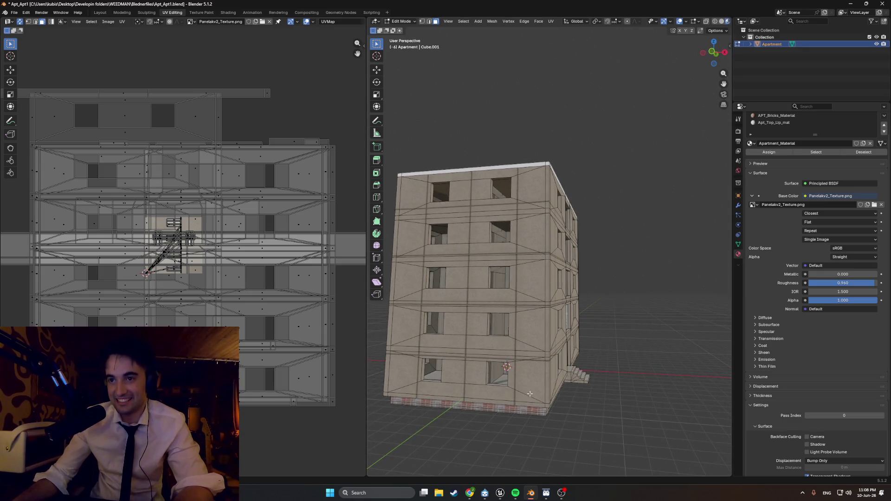
key(Up)
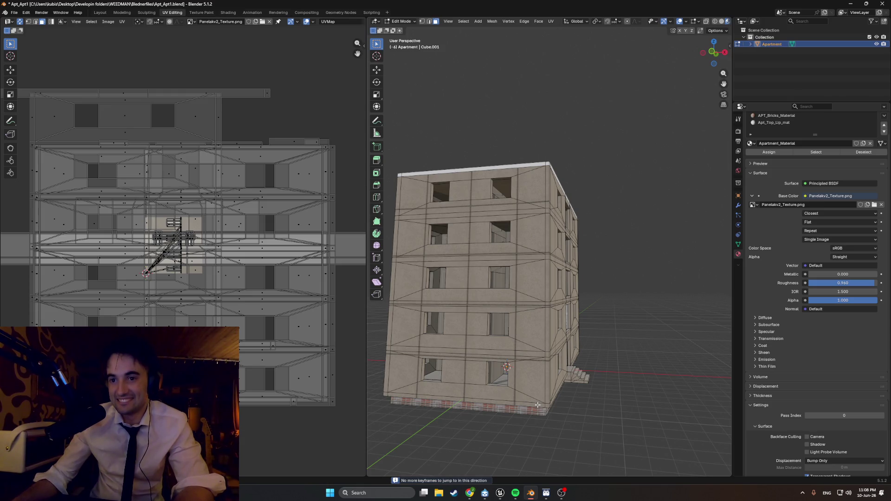
click(517, 492)
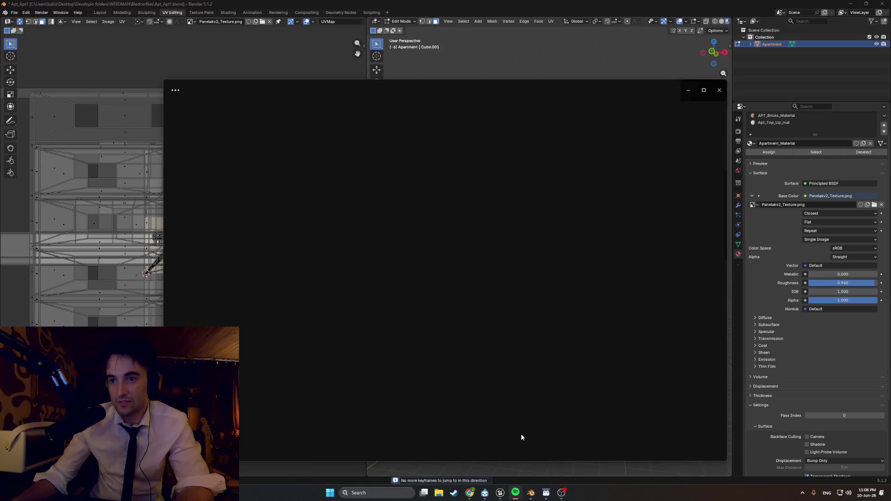
Play 'Smalltown Boy - 12" Version' from the yes playlist in Spotify, then hide Spotify.
click(461, 442)
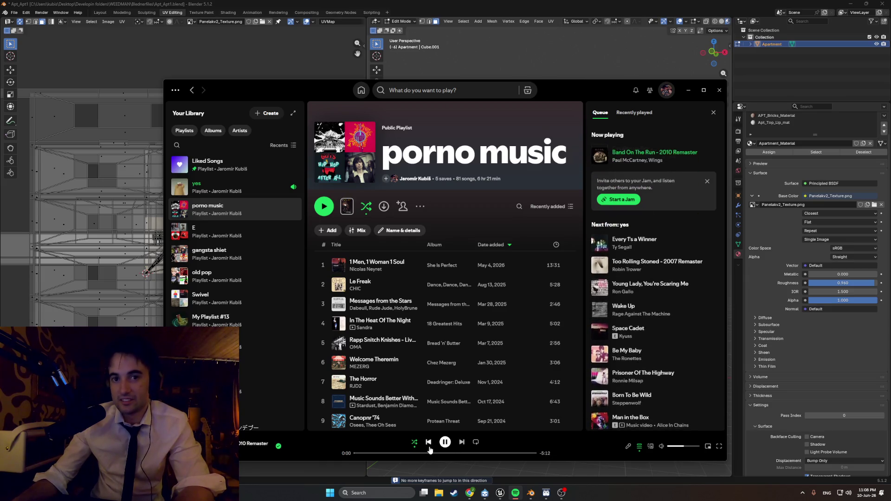
scroll(357, 278, down, 5)
scroll(357, 277, down, 3)
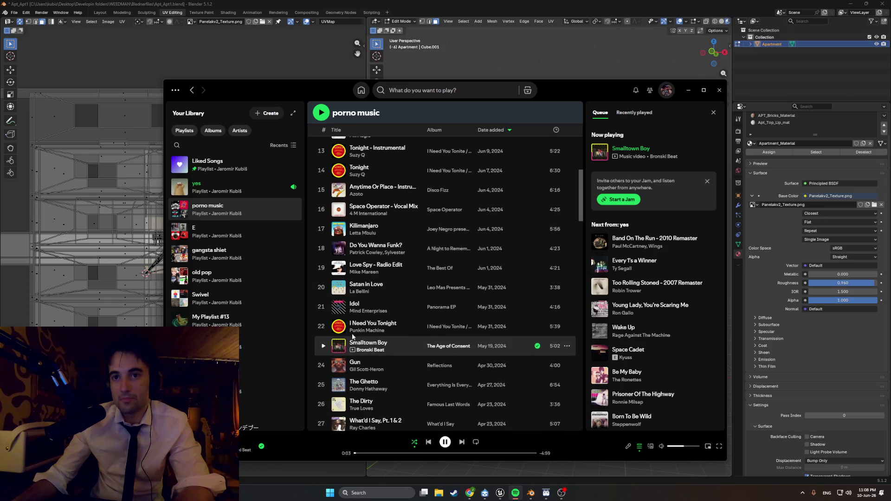
click(227, 187)
scroll(399, 290, down, 6)
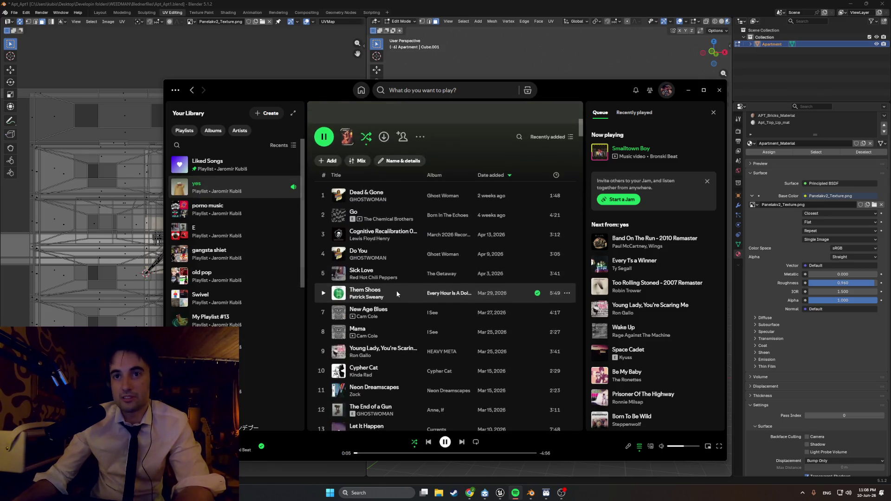
click(323, 268)
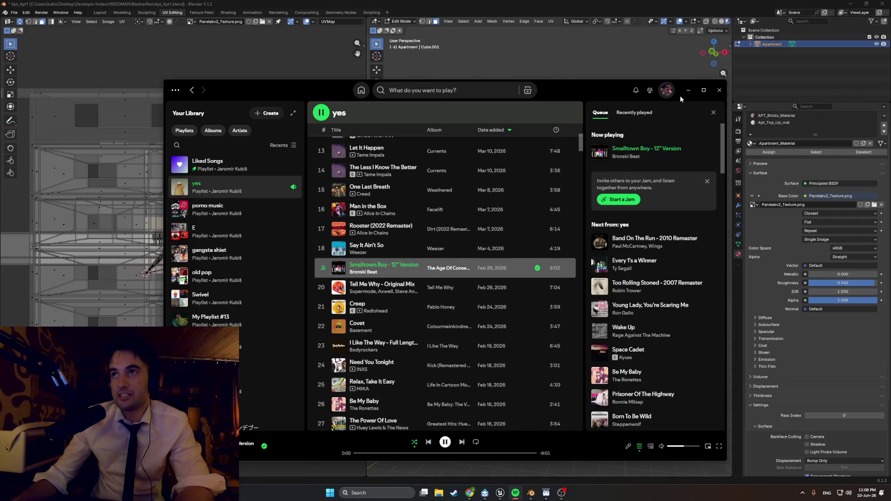
click(688, 90)
middle_drag(557, 232, 586, 243)
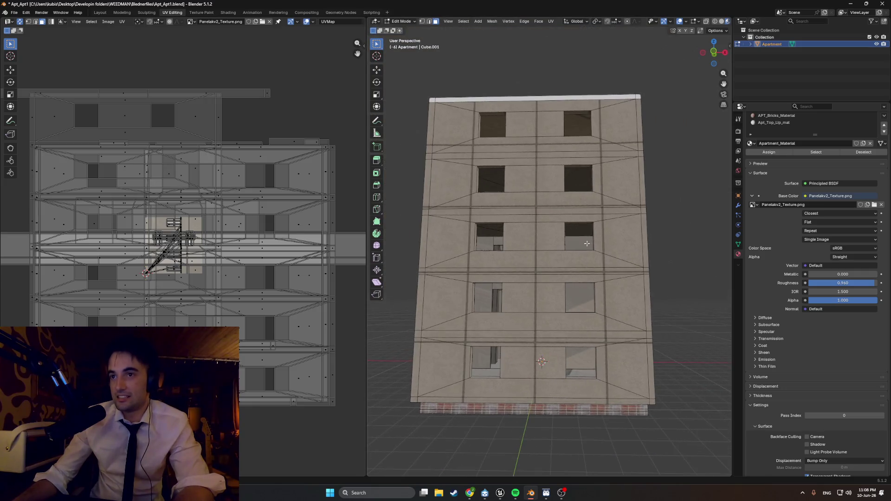
In front orthographic view, box-select the right, middle and left facade strips and floor slab faces.
key(l)
mouse_move(651, 209)
middle_down()
mouse_move(585, 177)
mouse_move(555, 260)
mouse_move(541, 302)
mouse_move(604, 351)
middle_up()
key(alt+a)
key(KP_5)
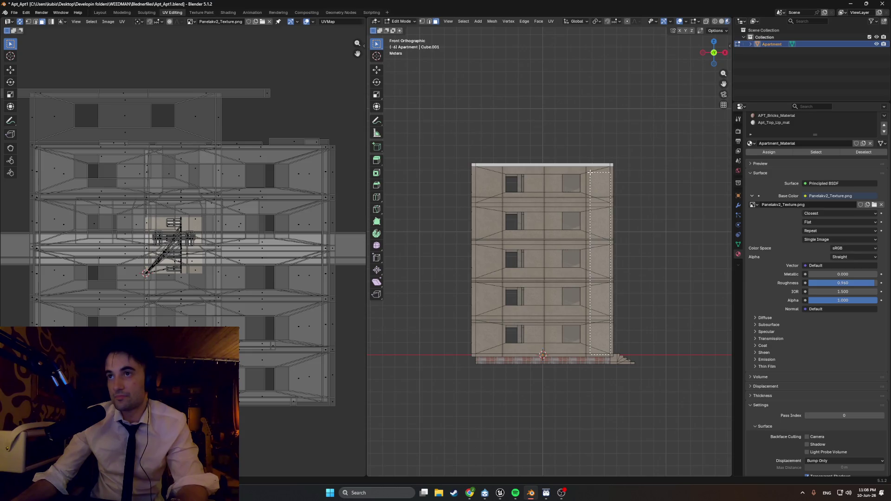
drag(610, 355, 590, 172)
drag(533, 169, 529, 170)
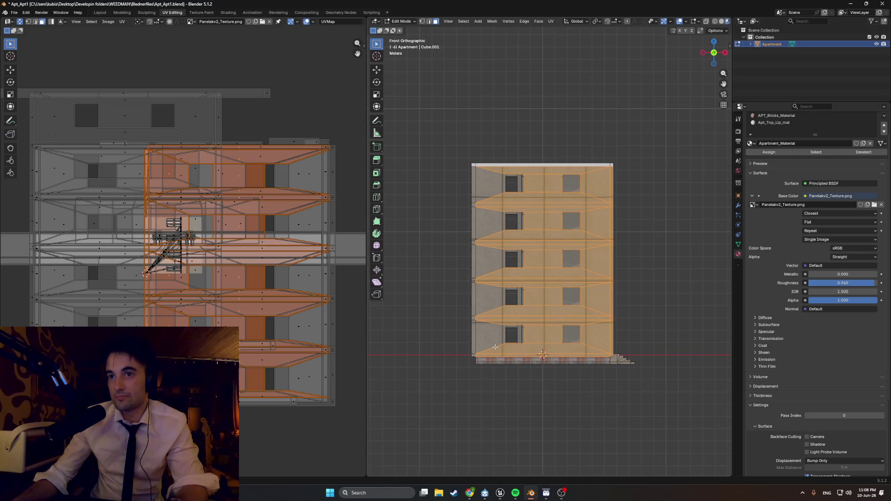
drag(474, 173, 474, 173)
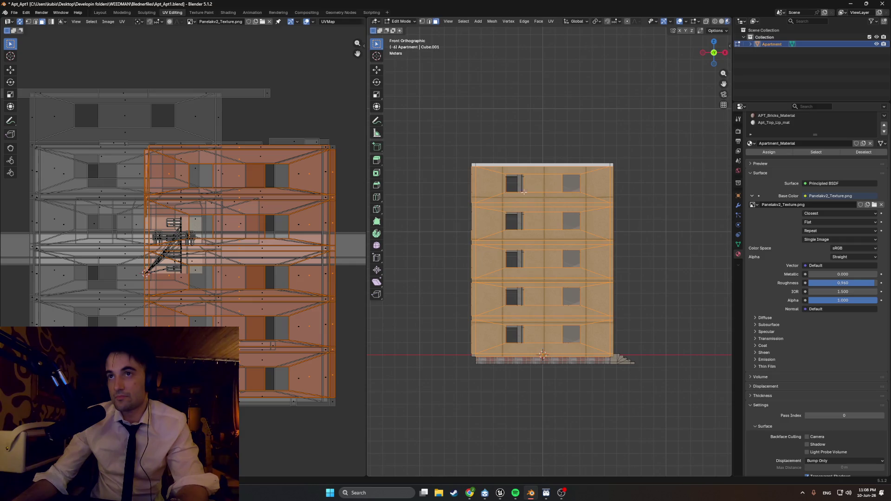
mouse_move(476, 241)
middle_down()
mouse_move(552, 236)
mouse_move(497, 243)
middle_up()
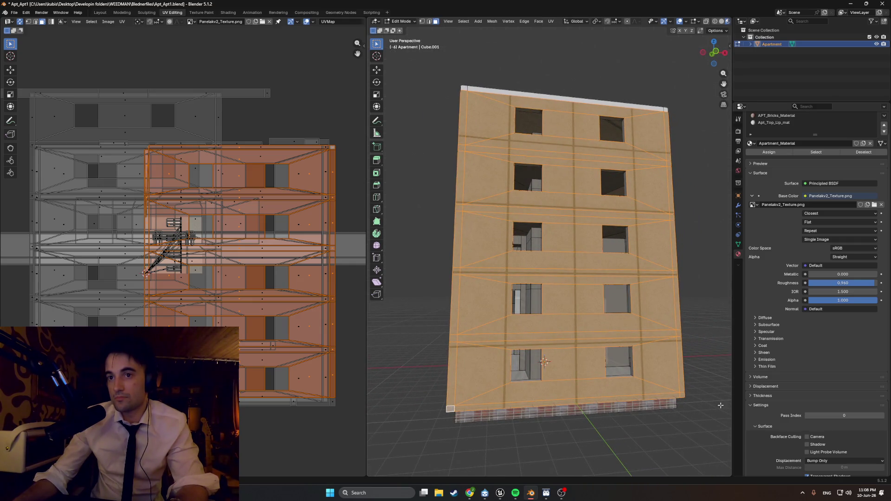
Toggle X-ray wireframe shading on and back to solid with the Z pie menu.
mouse_move(641, 268)
middle_down()
mouse_move(631, 241)
mouse_move(617, 251)
mouse_move(621, 263)
mouse_move(590, 199)
mouse_move(547, 245)
mouse_move(596, 279)
mouse_move(580, 296)
mouse_move(548, 287)
middle_up()
key(z)
click(534, 232)
key(z)
click(610, 255)
Smart UV Project the selected facade faces and nudge the resulting islands into place.
key(u)
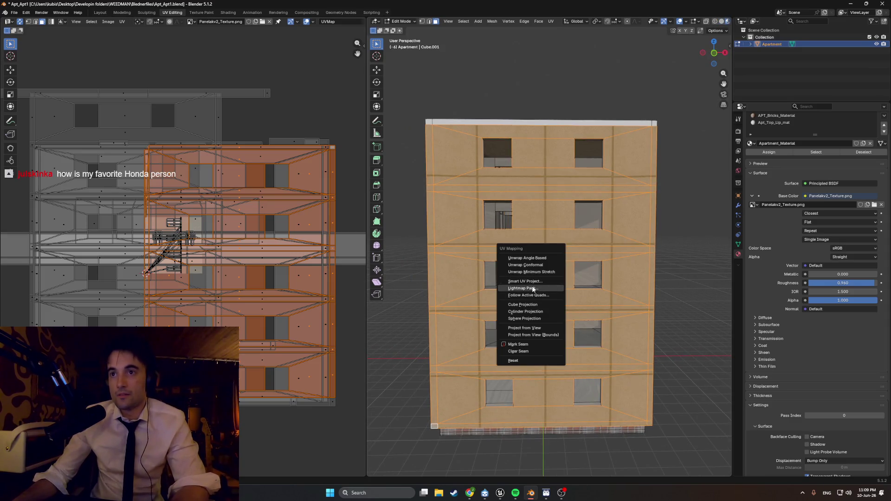
click(532, 283)
click(516, 349)
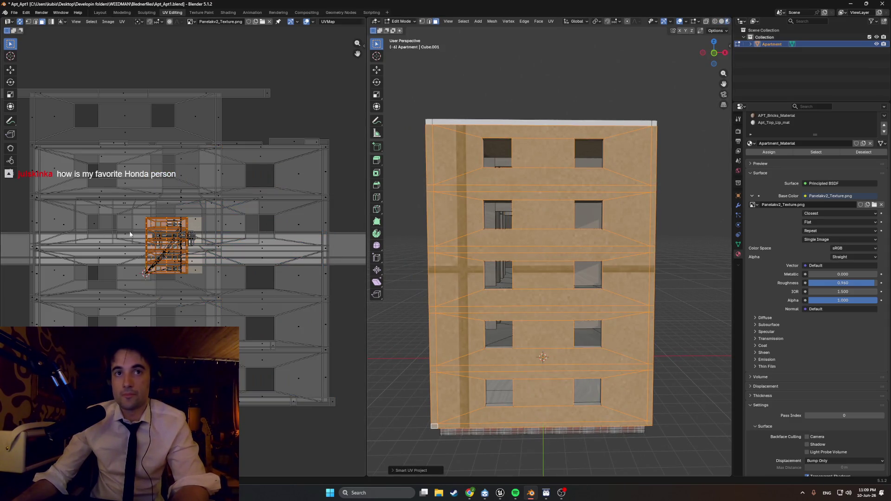
scroll(170, 245, up, 3)
key(r)
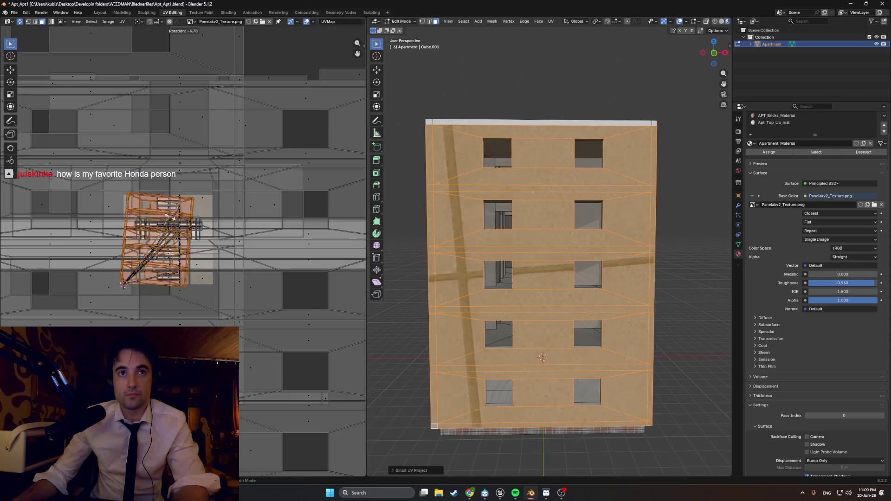
key(Escape)
key(g)
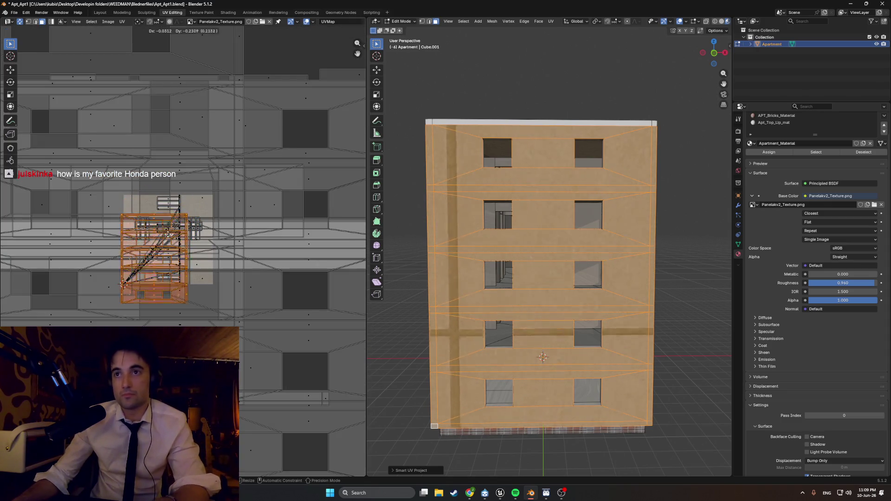
click(171, 216)
middle_drag(491, 260, 585, 264)
scroll(550, 263, up, 5)
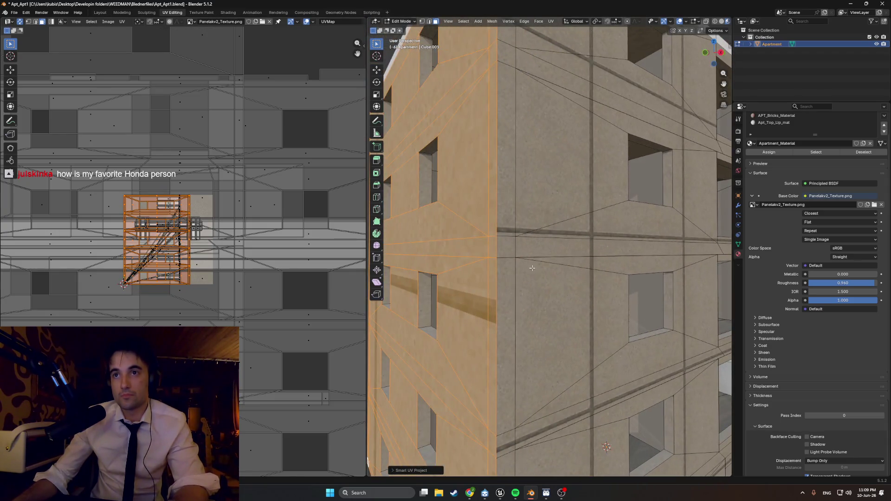
Scale the facade UV islands up greatly and move them over the texture.
key(s)
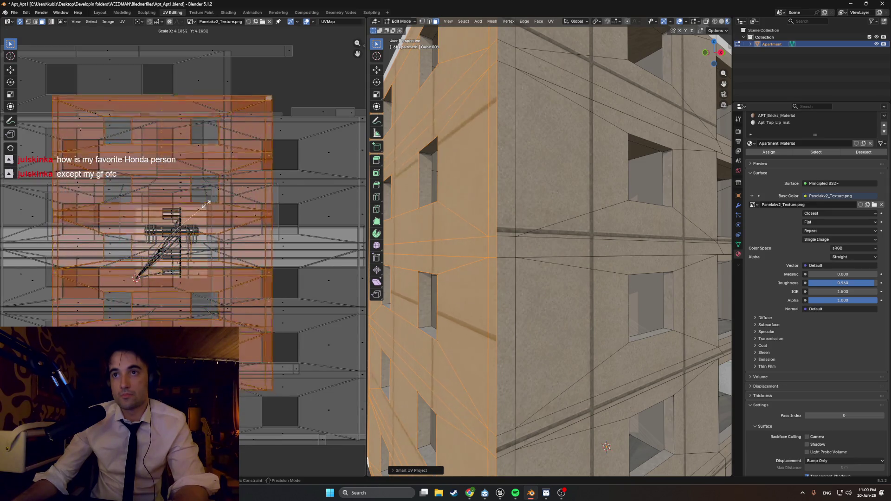
click(207, 202)
key(g)
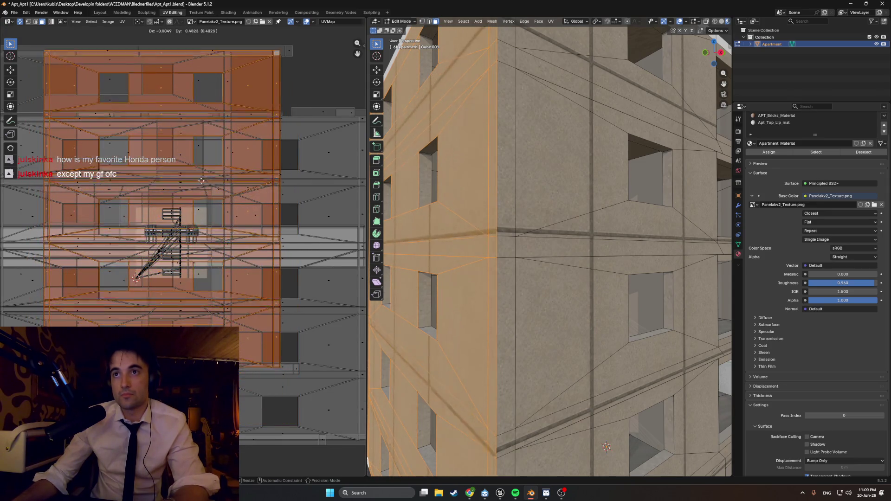
click(202, 179)
Fine-tune the islands: enlarge slightly, shift vertically, then shrink slightly to match the window grid.
key(s)
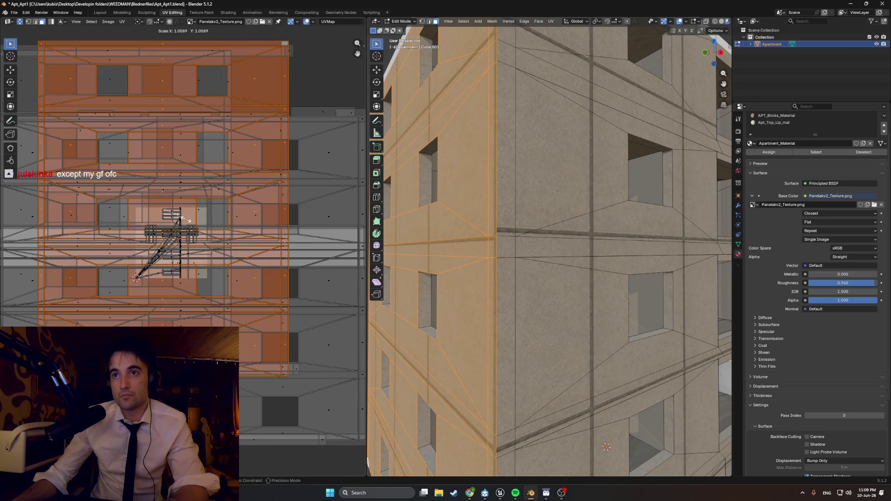
click(182, 218)
key(g)
key(y)
click(195, 235)
key(s)
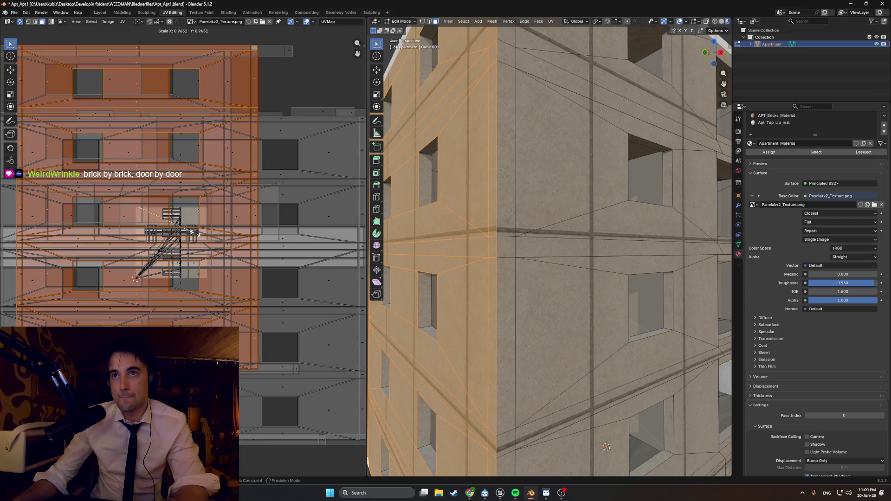
click(195, 237)
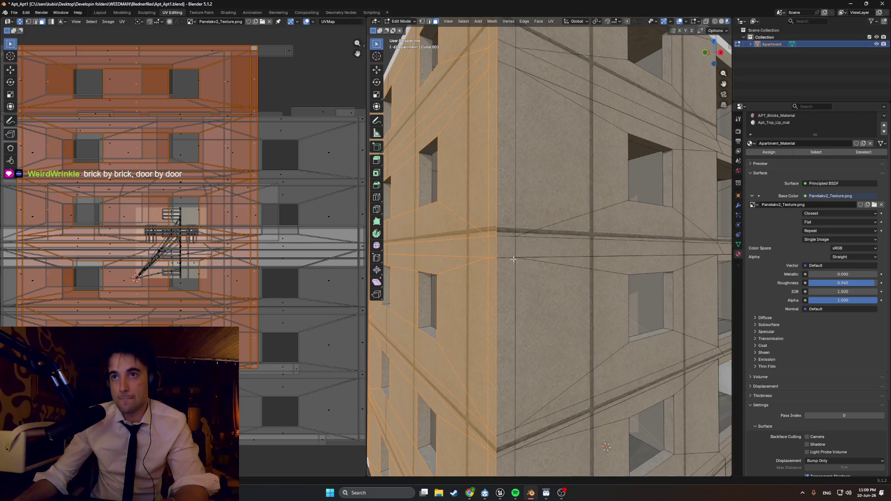
scroll(514, 259, up, 5)
scroll(149, 193, up, 6)
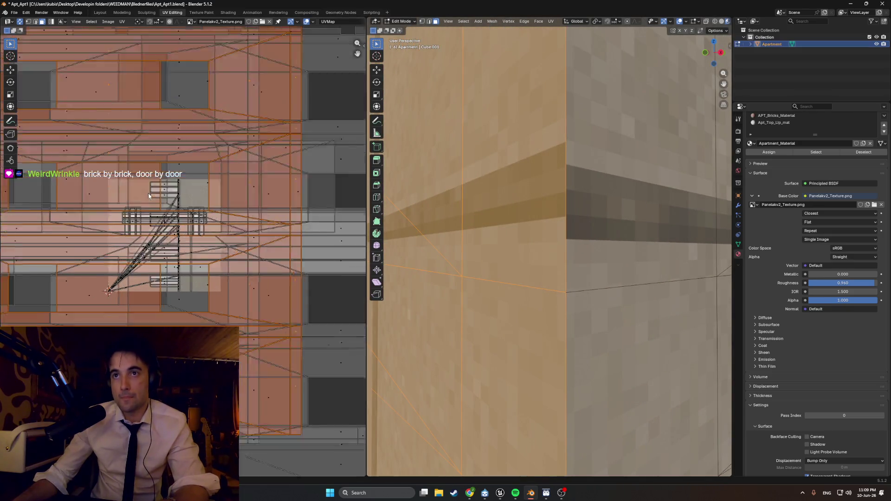
Reposition the UV islands with two moves and bring the building corner into view.
key(g)
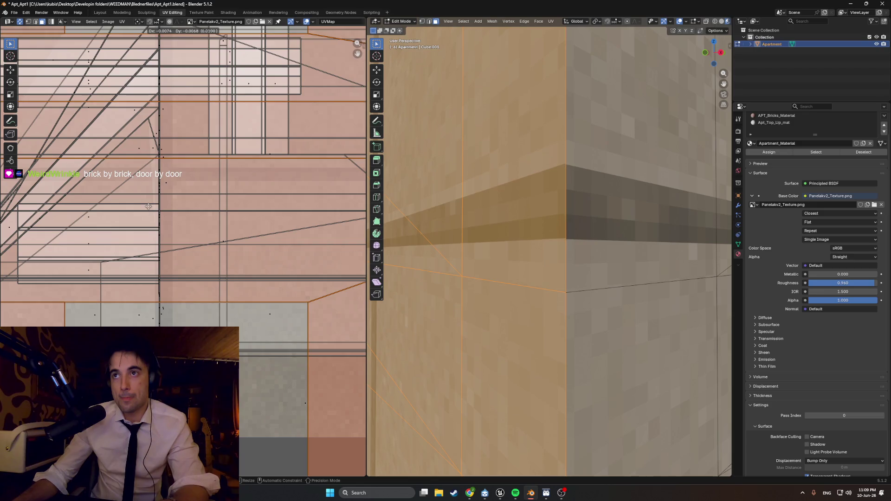
click(149, 207)
scroll(210, 228, up, 5)
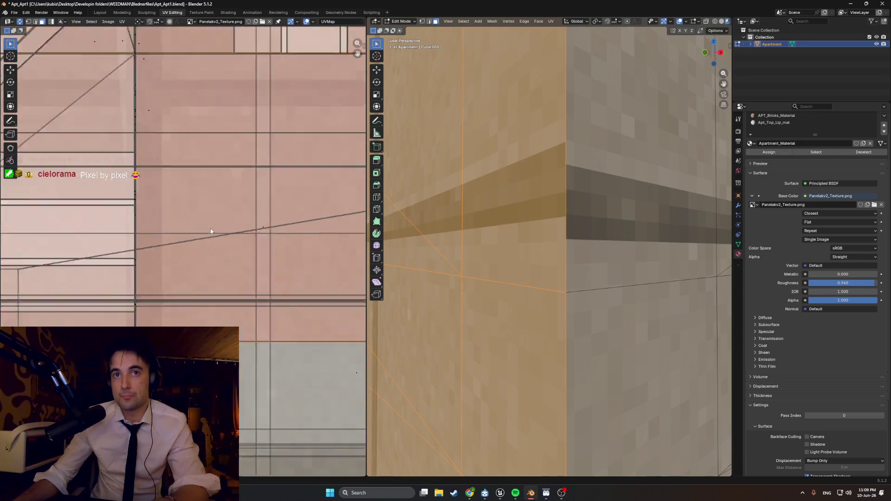
key(g)
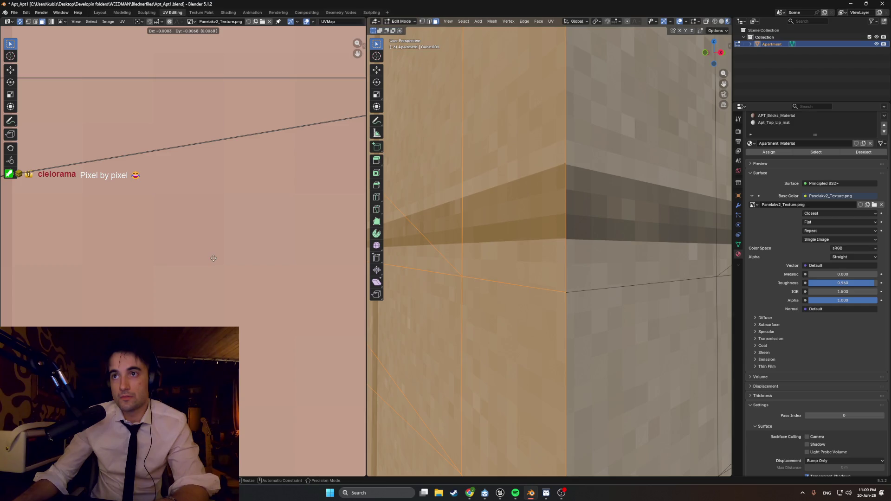
click(214, 261)
middle_drag(603, 241, 635, 208)
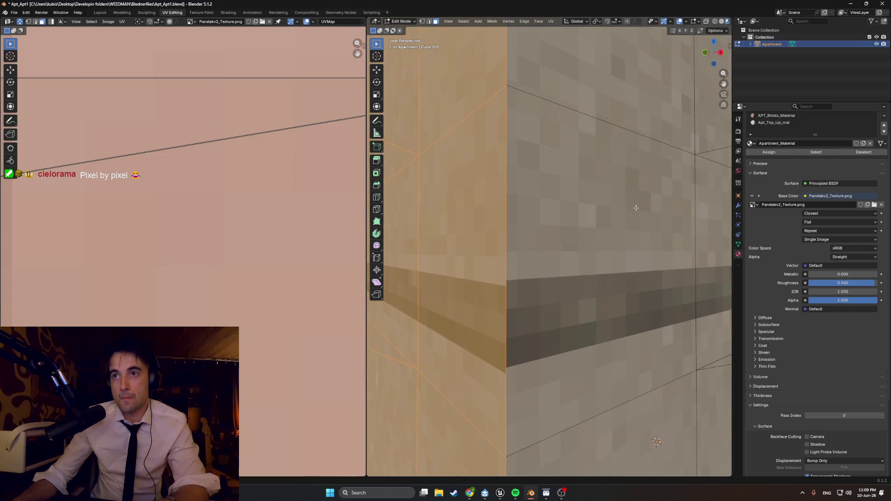
scroll(504, 251, down, 6)
scroll(503, 251, up, 3)
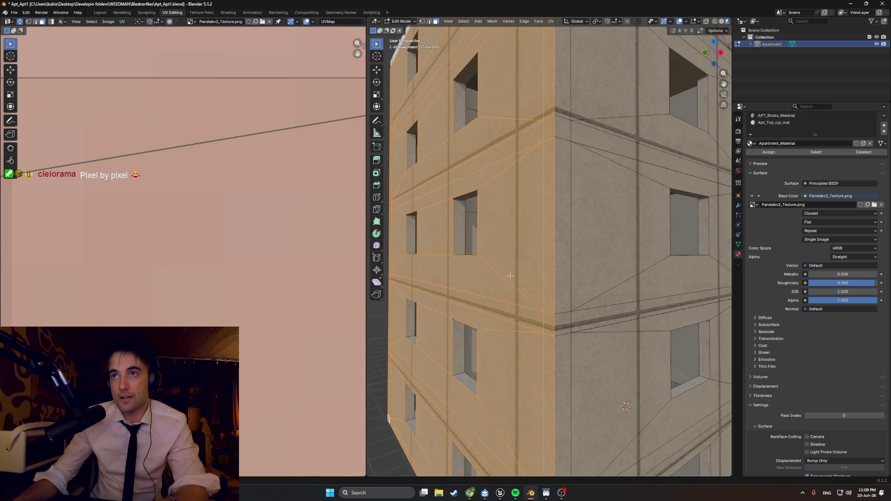
Rescale the corner wall faces' UVs so their panel texture matches the adjoining wall.
key(s)
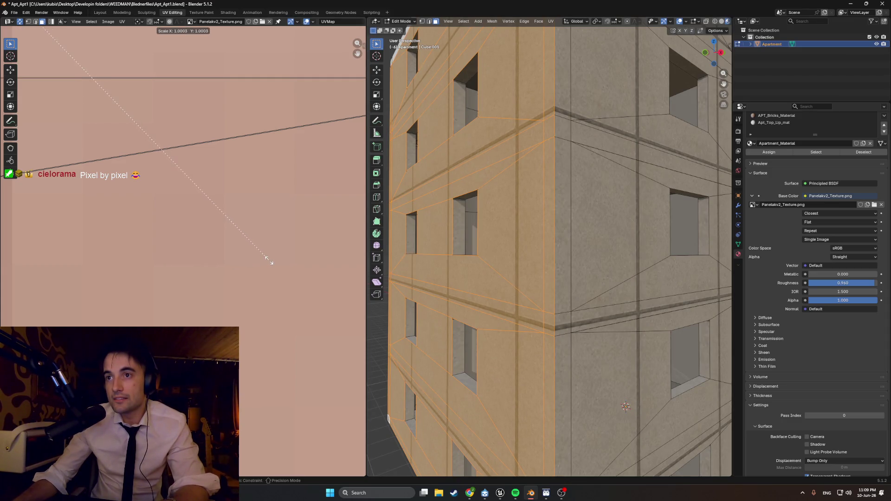
click(268, 261)
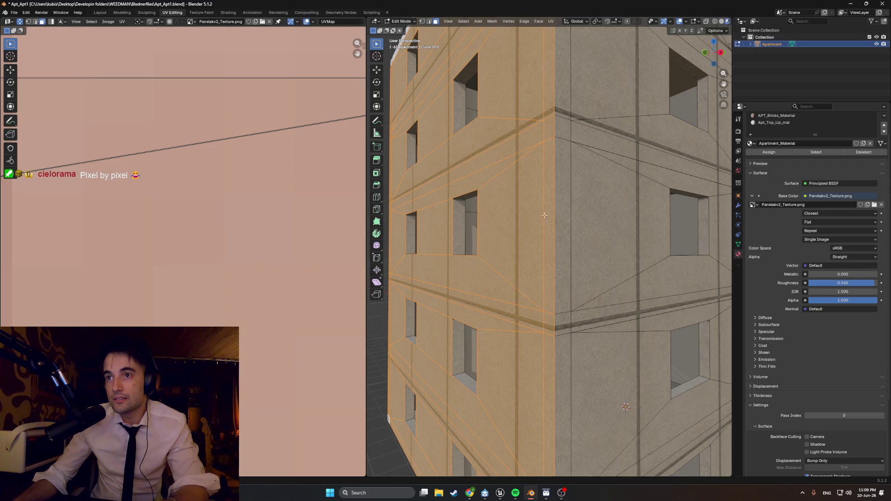
scroll(557, 203, up, 5)
scroll(558, 203, down, 5)
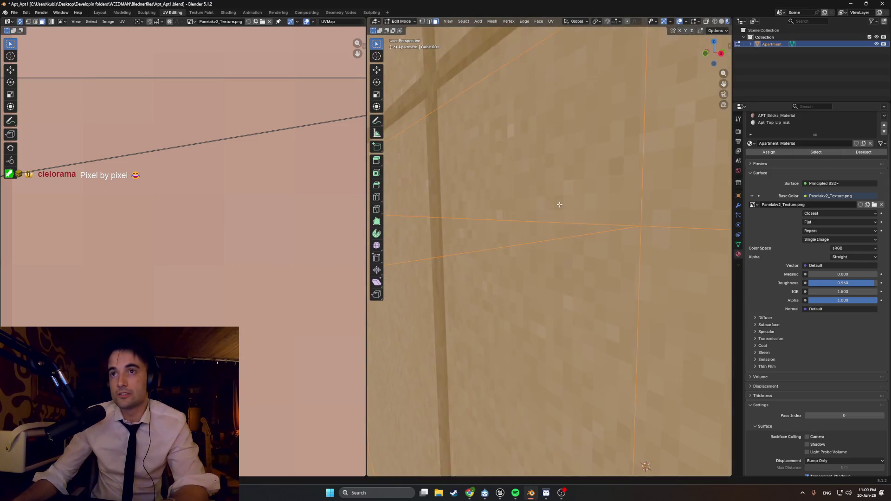
scroll(557, 205, up, 6)
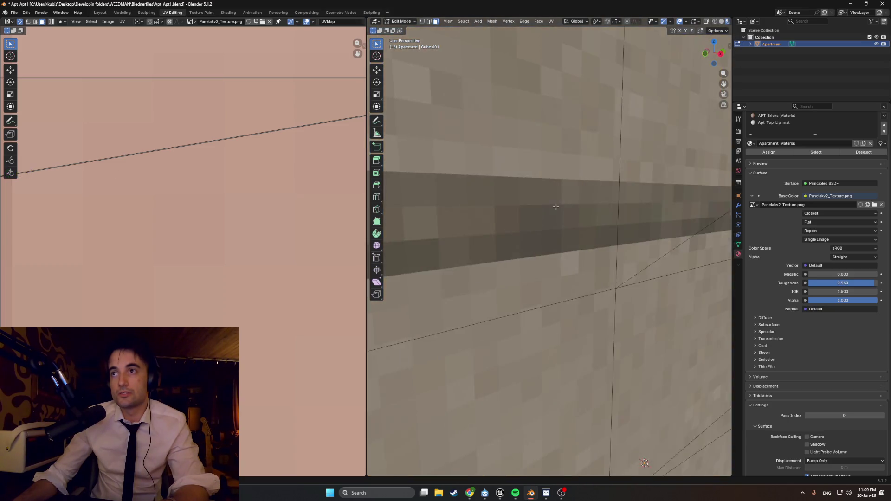
scroll(552, 169, down, 6)
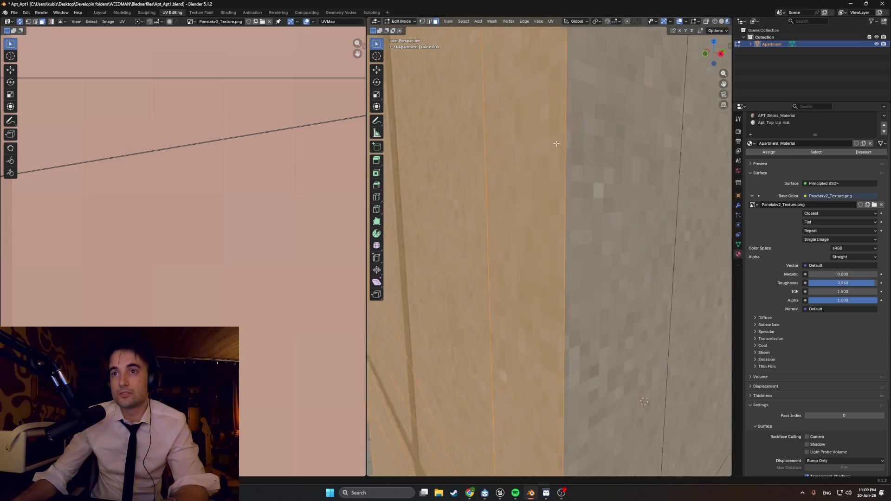
Test further rescales and moves of the wall UVs, cancelling each, while comparing corner textures.
key(s)
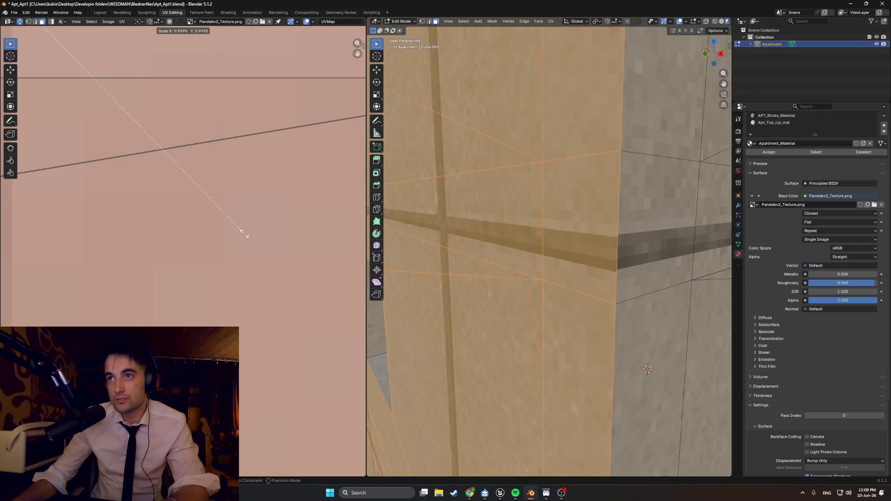
right_click(275, 231)
key(g)
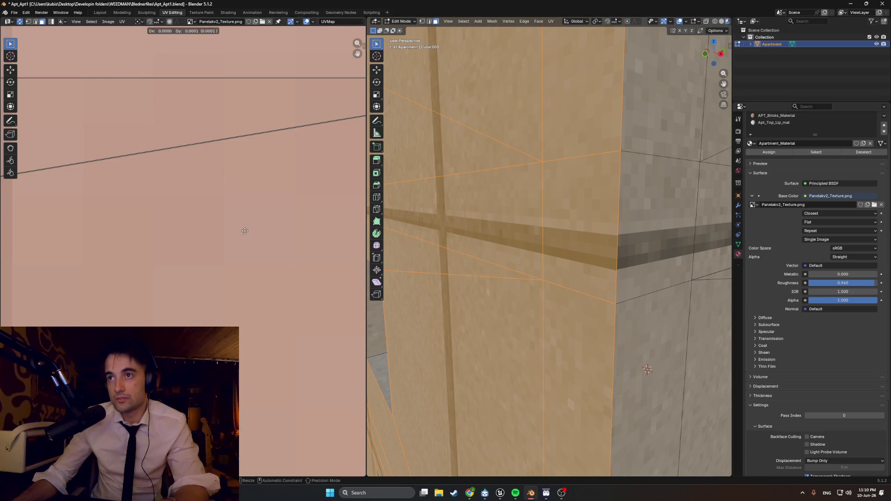
right_click(246, 227)
scroll(574, 201, up, 5)
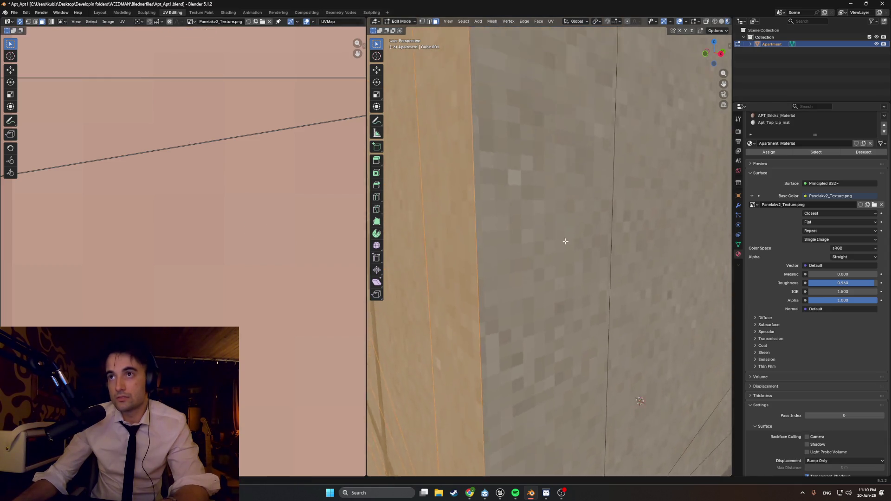
mouse_move(569, 281)
middle_down()
mouse_move(566, 294)
mouse_move(561, 265)
mouse_move(559, 278)
mouse_move(561, 270)
mouse_move(481, 266)
middle_up()
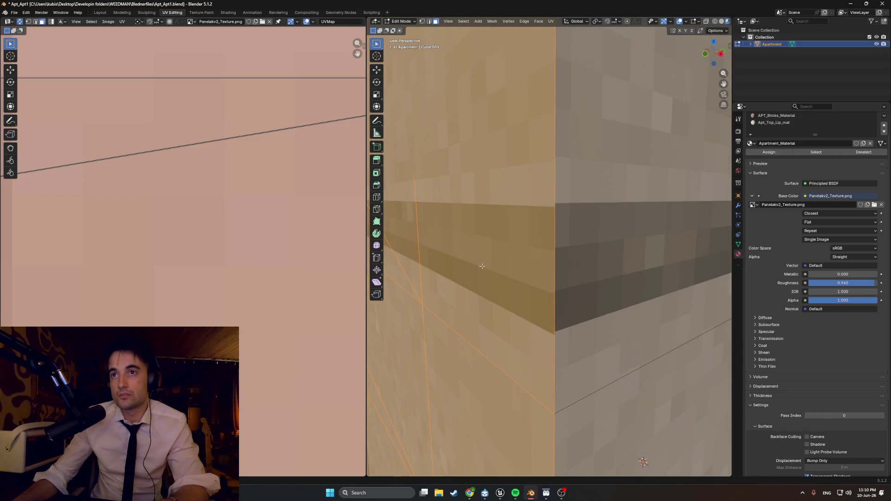
key(s)
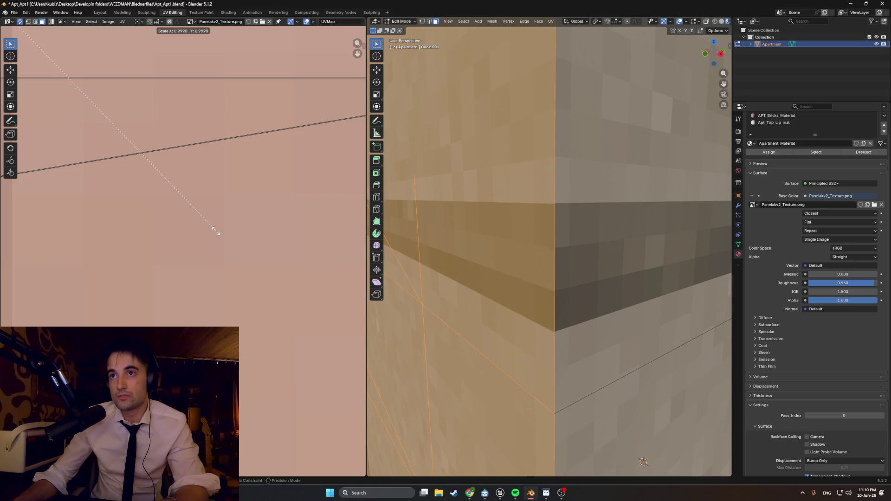
right_click(217, 230)
scroll(486, 184, up, 5)
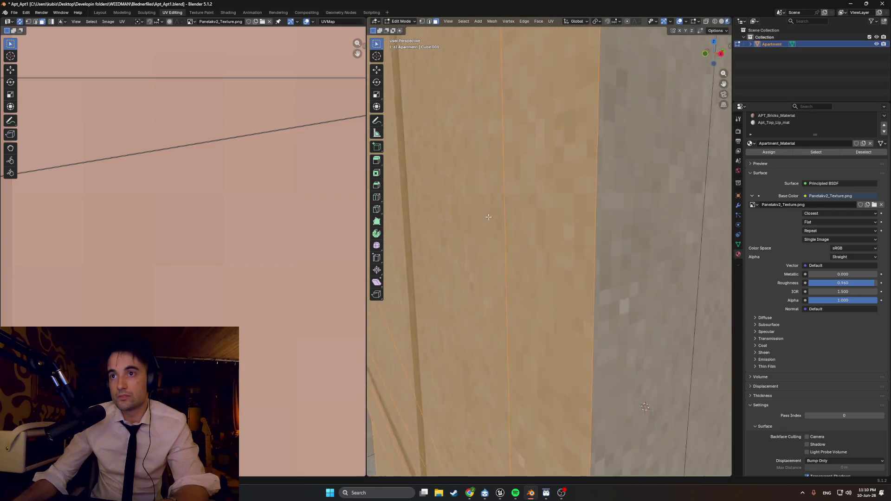
Try more wall UV moves around the dark ledge band, cancelling each one.
middle_drag(486, 184, 486, 179)
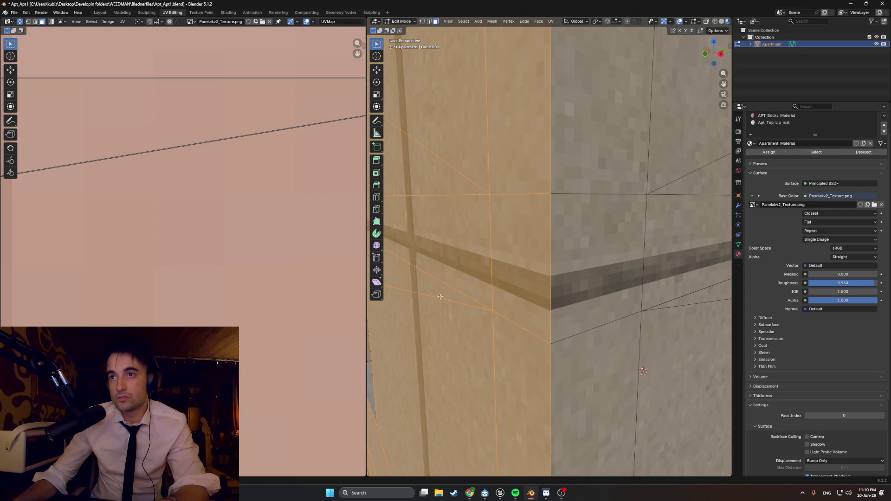
key(g)
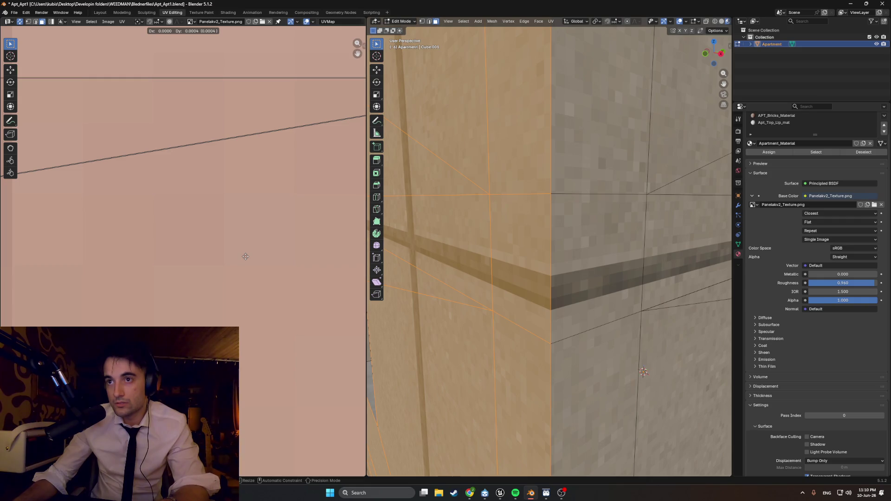
right_click(245, 257)
scroll(447, 288, up, 6)
middle_drag(448, 289, 447, 308)
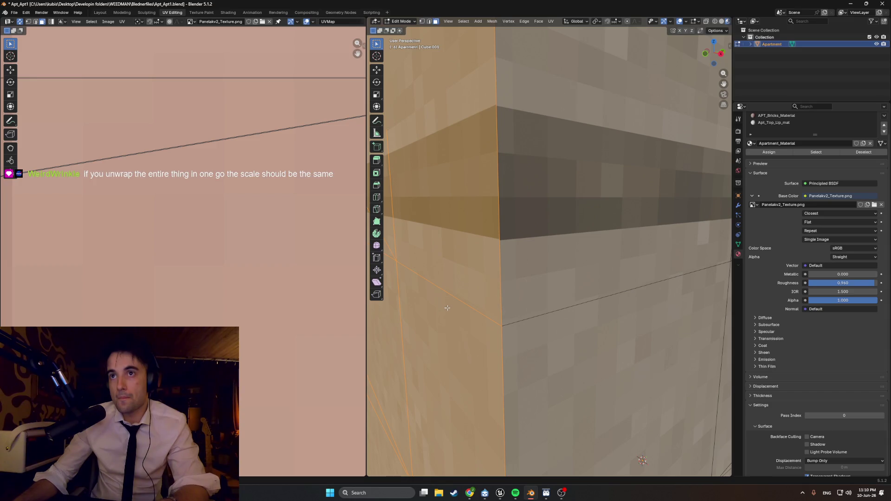
key(g)
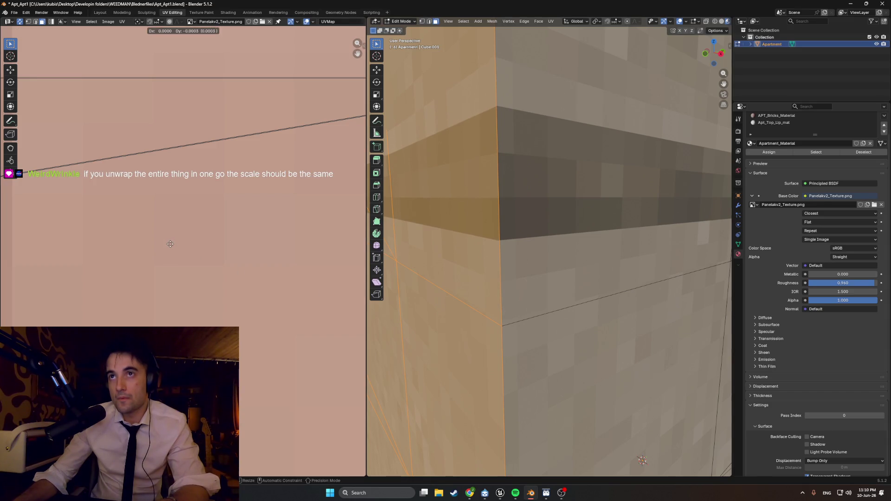
right_click(170, 243)
scroll(471, 216, up, 5)
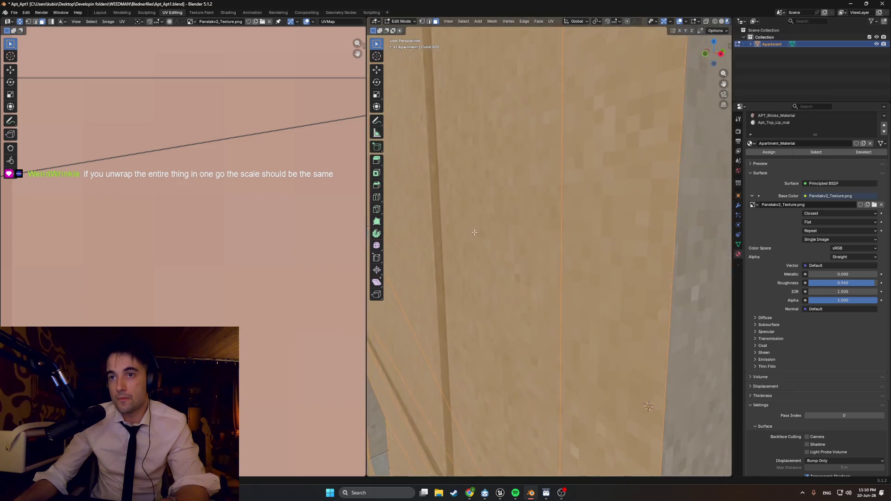
scroll(471, 216, down, 4)
Select a single wall face below the ledge and view the building from near-front.
click(525, 277)
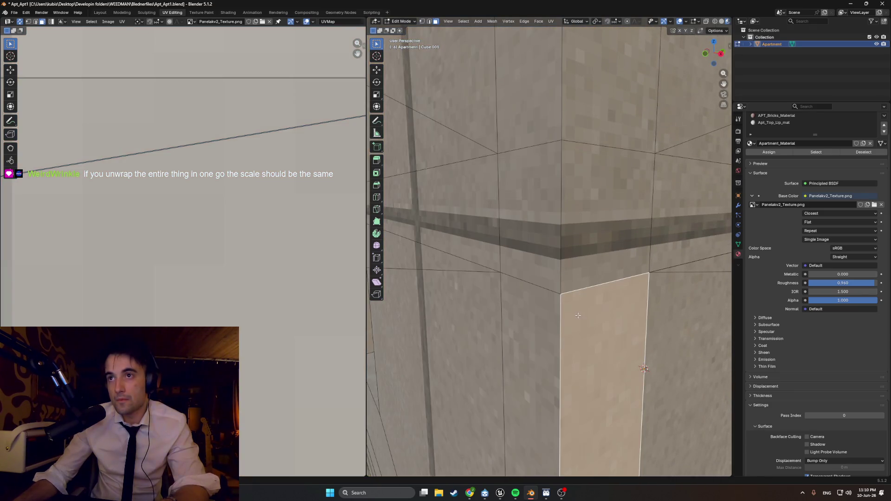
scroll(534, 288, down, 8)
middle_drag(535, 290, 554, 304)
scroll(555, 304, down, 2)
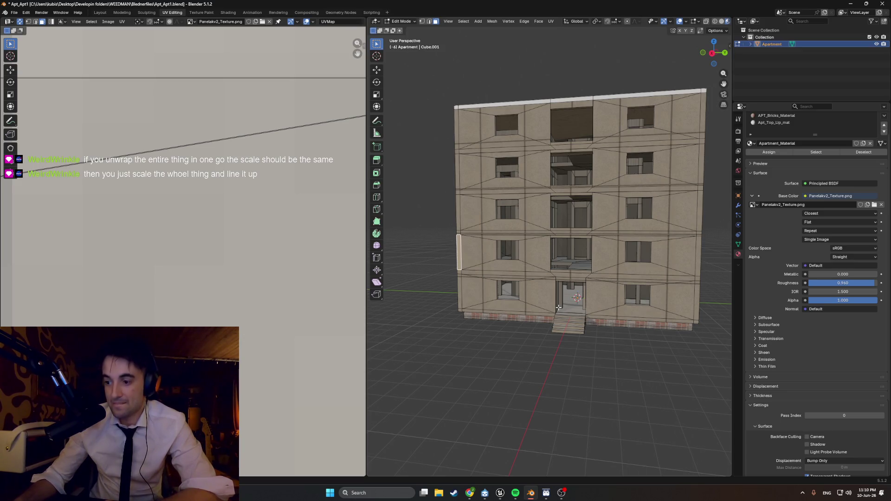
In Front Orthographic view, select the facade's right, middle and left column and ledge faces.
mouse_move(612, 283)
middle_down()
mouse_move(558, 190)
mouse_move(498, 237)
mouse_move(570, 249)
middle_up()
scroll(557, 190, up, 3)
scroll(548, 199, down, 3)
key(KP_5)
scroll(498, 237, down, 3)
key(KP_1)
scroll(599, 329, up, 5)
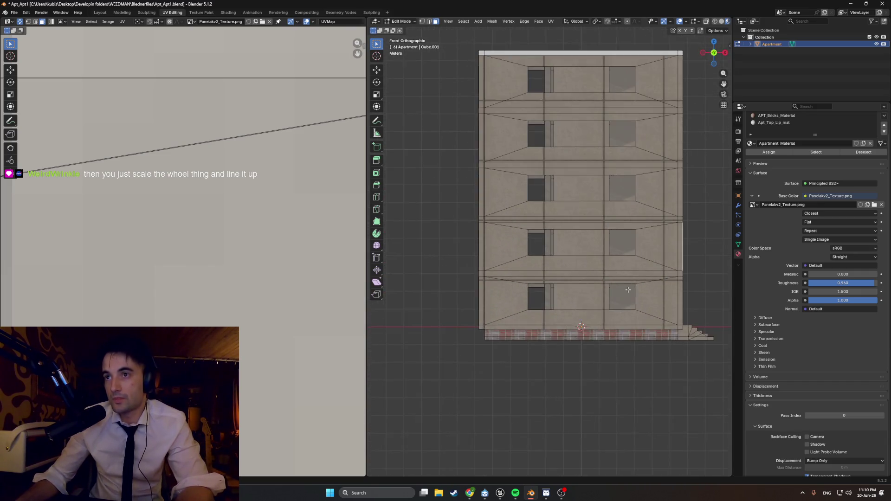
drag(573, 114, 567, 97)
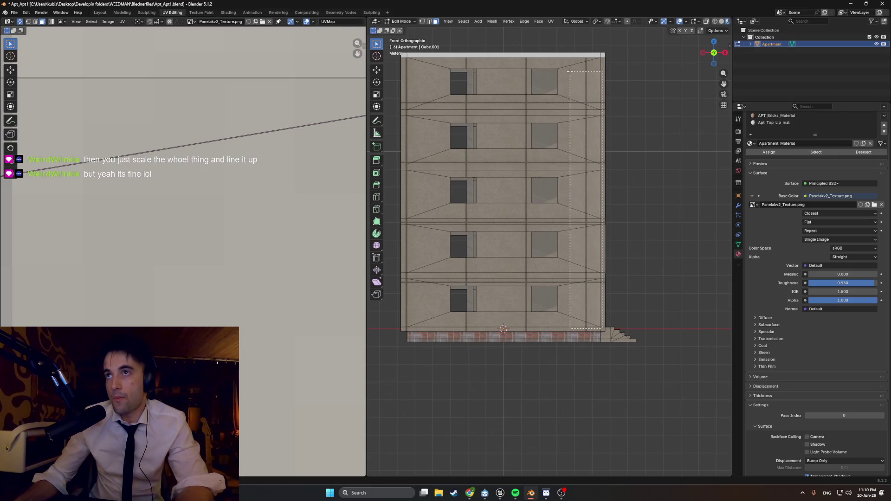
key(l)
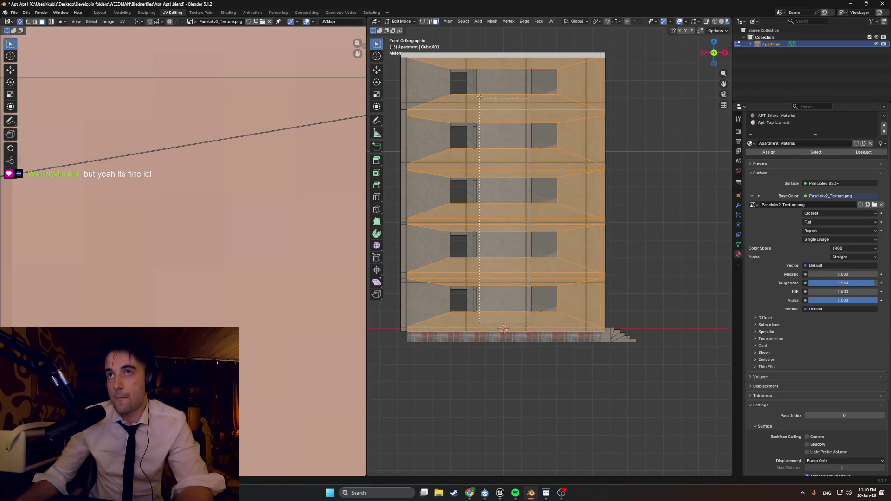
shift+drag(480, 97, 480, 98)
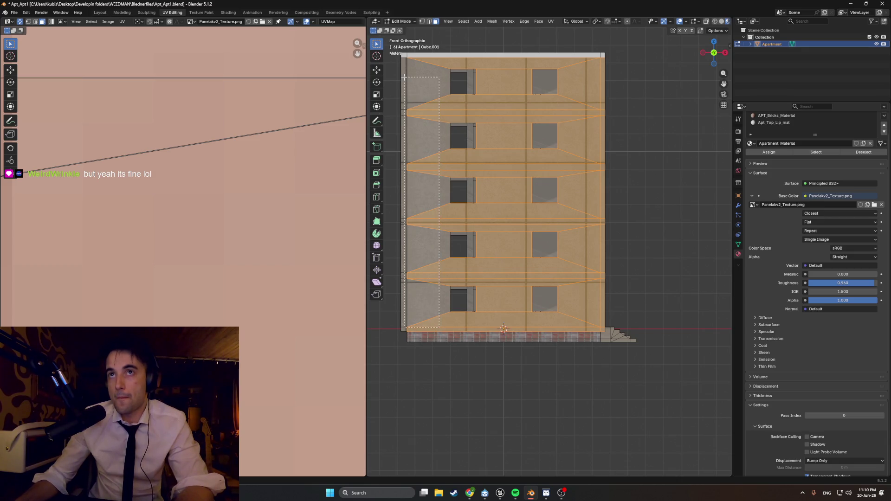
shift+drag(404, 77, 404, 78)
Shift the facade UVs 0.6139 along X, then clear the face selection.
key(g)
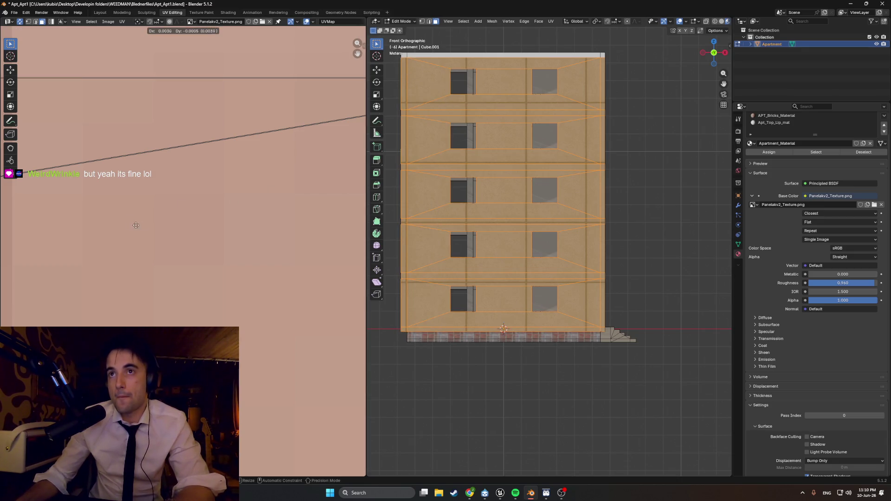
click(200, 232)
scroll(177, 235, down, 6)
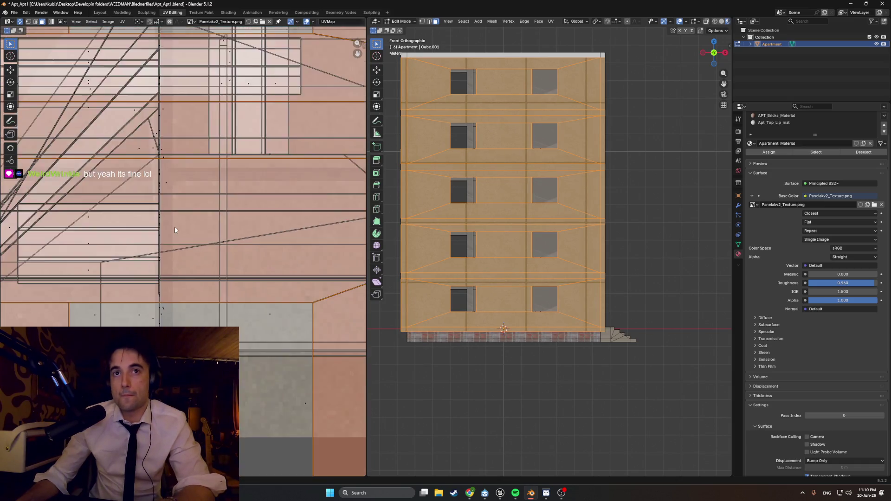
scroll(175, 228, down, 3)
key(g)
key(x)
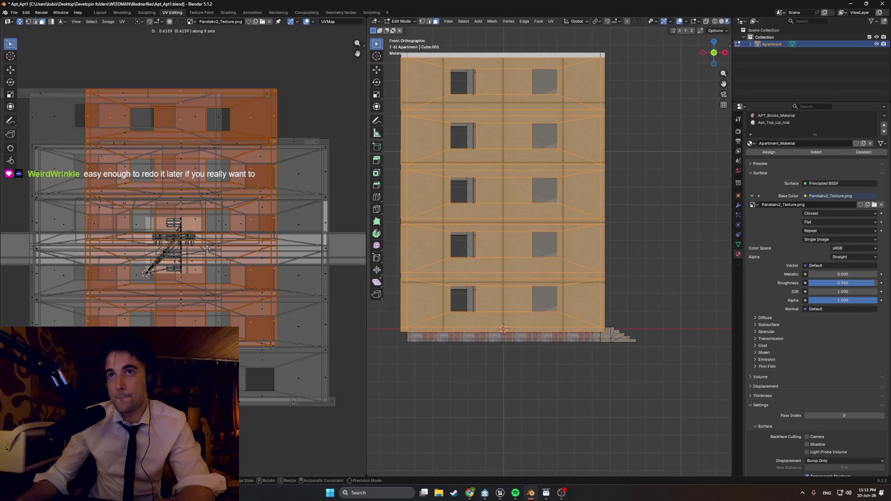
click(208, 251)
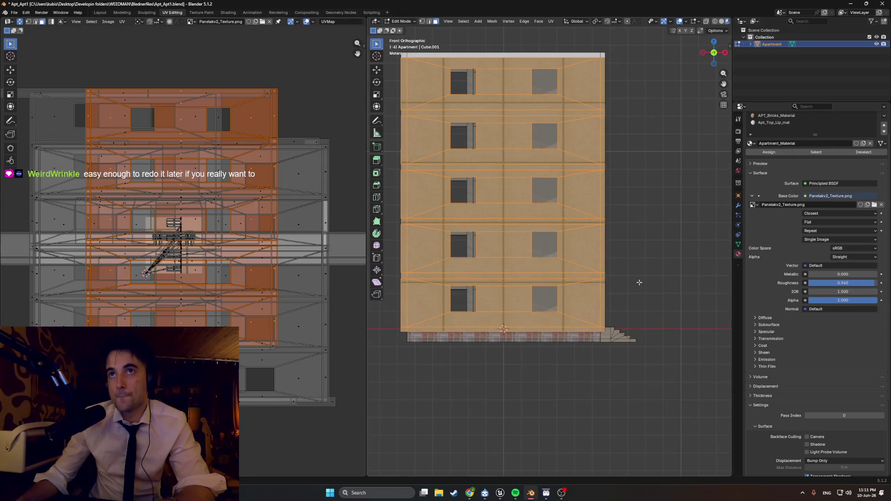
click(639, 282)
mouse_move(638, 282)
middle_down()
mouse_move(659, 271)
mouse_move(640, 264)
middle_up()
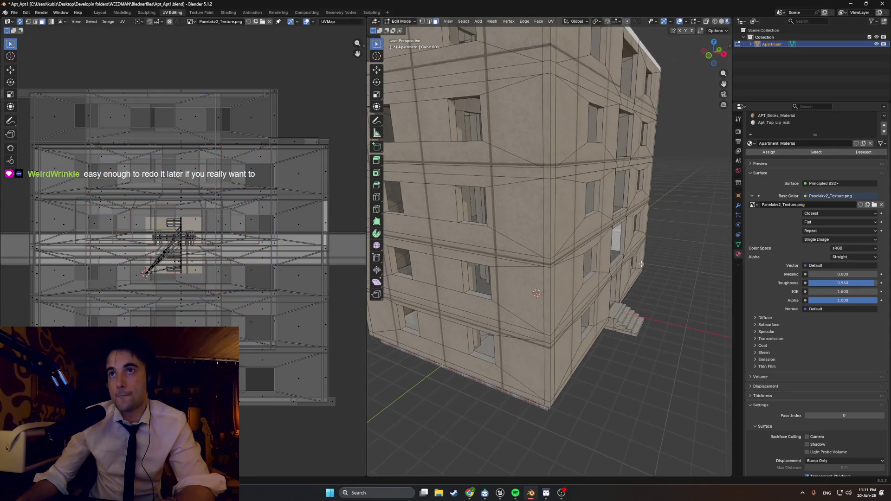
Select the brick base strip loops to inspect their APT_Bricks_Material.
scroll(641, 264, down, 3)
mouse_move(620, 261)
middle_down()
mouse_move(668, 238)
mouse_move(678, 252)
mouse_move(634, 265)
mouse_move(522, 232)
mouse_move(543, 290)
mouse_move(512, 309)
mouse_move(532, 315)
middle_up()
scroll(529, 250, up, 5)
alt+click(543, 294)
alt+shift+click(544, 293)
alt+shift+click(513, 309)
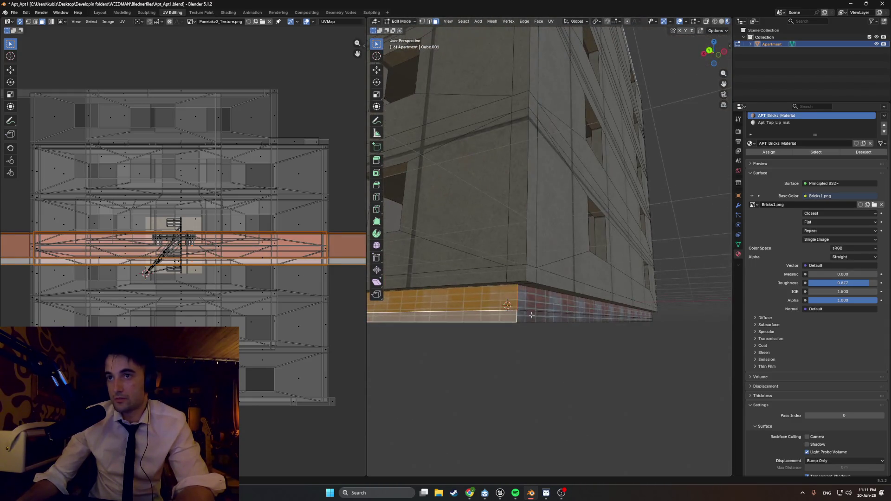
click(532, 315)
Launch Photoshop from the Windows search.
key(super)
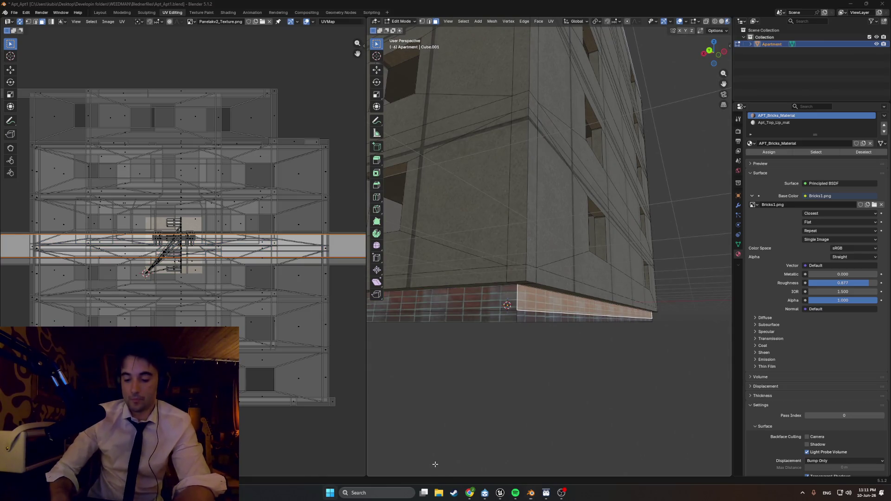
text(photoshop)
key(Return)
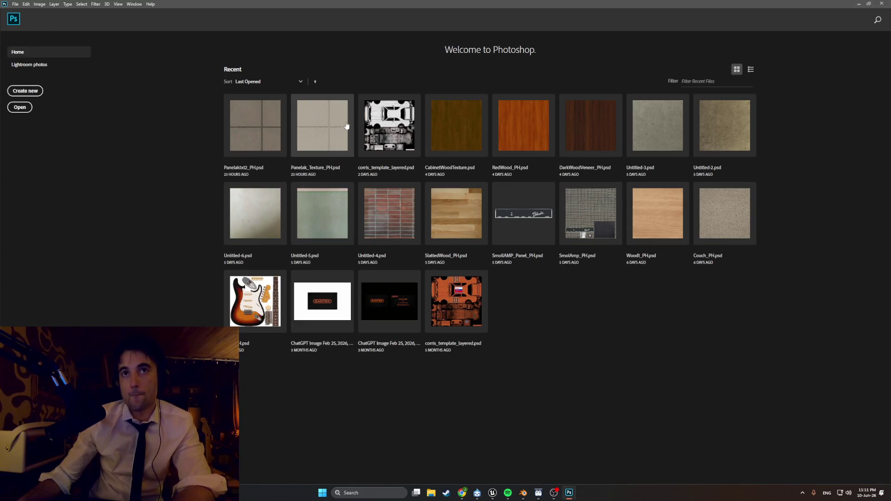
Open the Untitled-4.psd brick texture and preview the Offset filter, then cancel it.
click(391, 197)
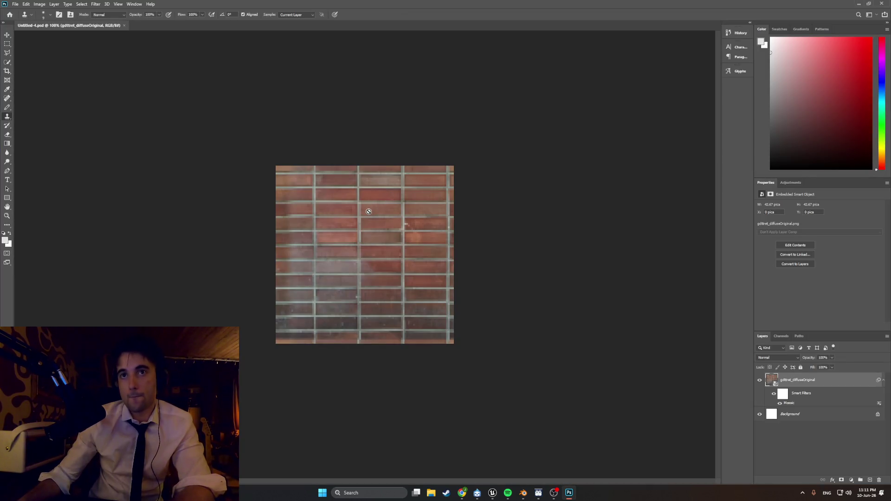
alt+scroll(369, 211, up, 3)
alt+scroll(368, 217, down, 1)
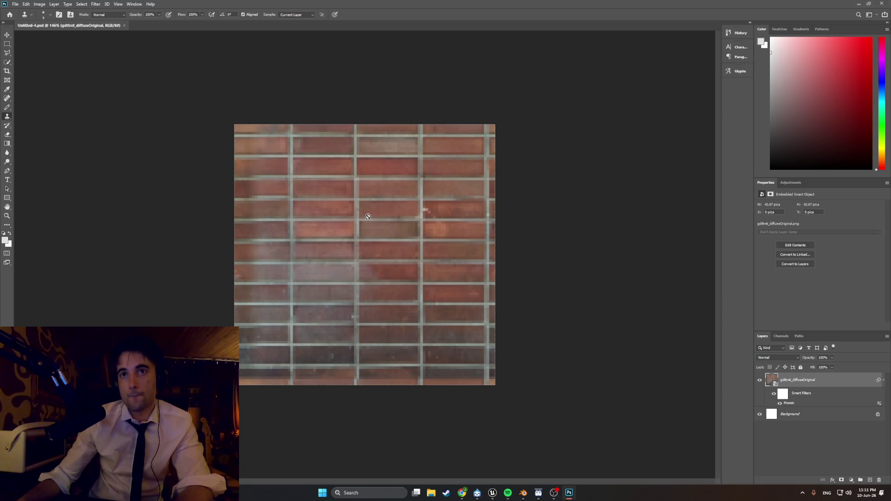
click(82, 4)
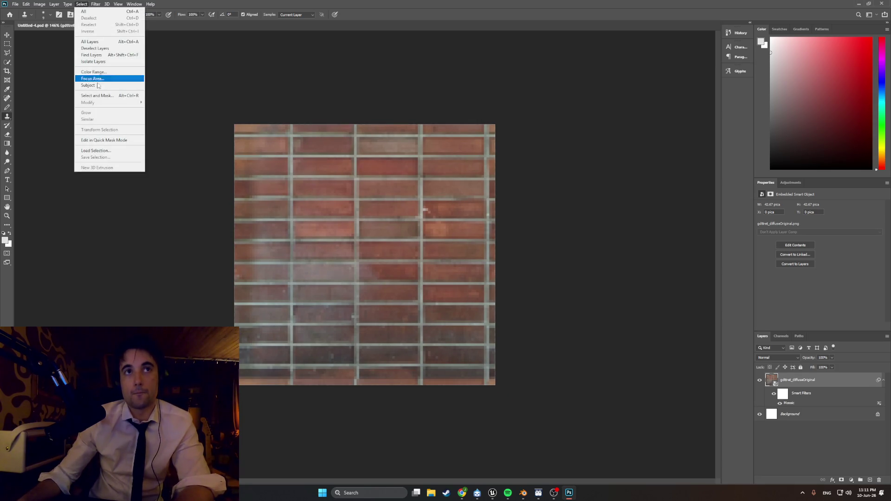
mouse_move(96, 4)
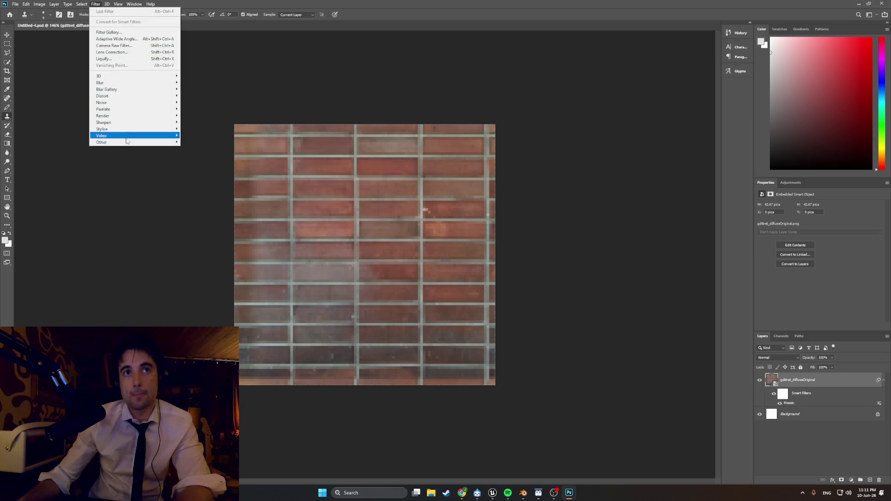
mouse_move(129, 142)
click(211, 175)
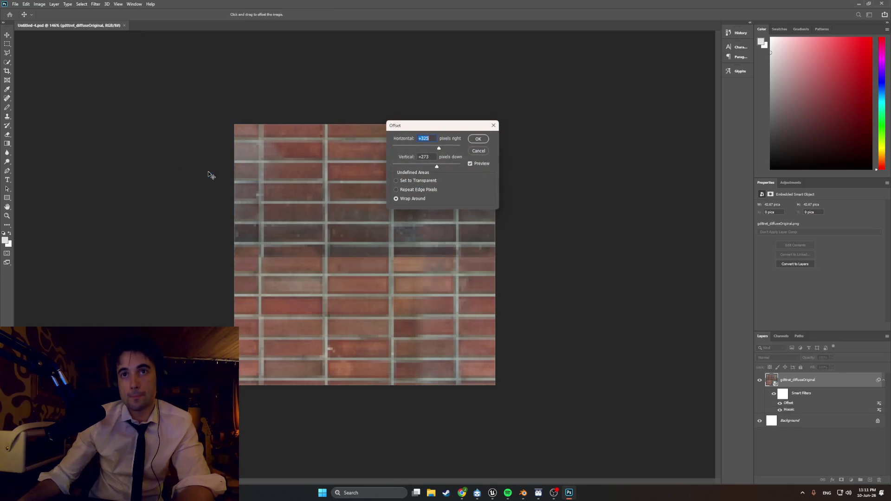
click(493, 125)
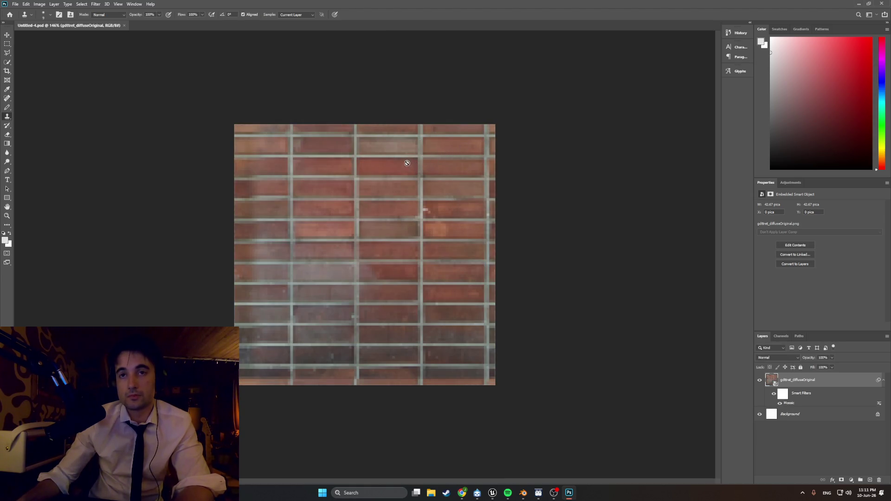
Apply Offset of +325 horizontal, +273 vertical with Wrap Around to the bricks.
click(92, 6)
mouse_move(136, 142)
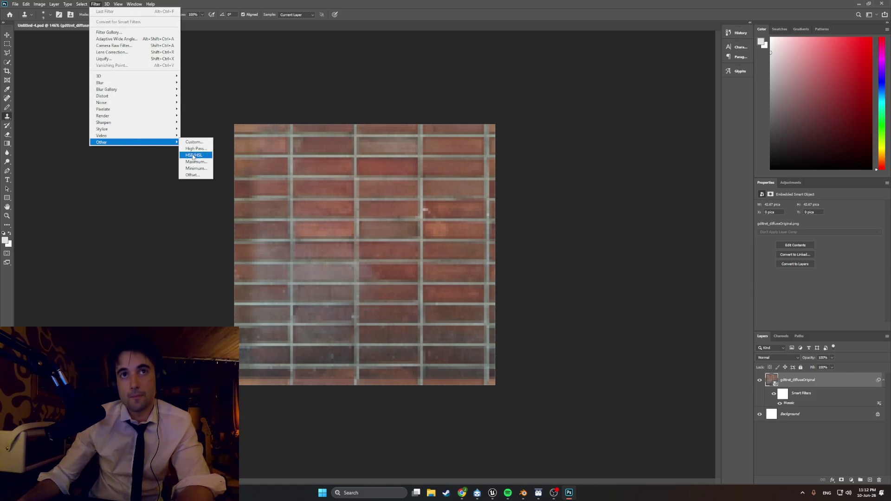
click(192, 175)
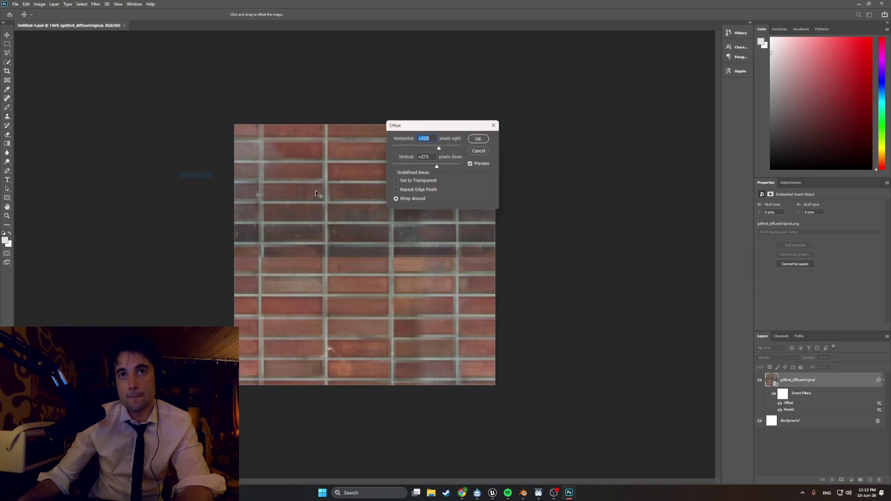
click(485, 141)
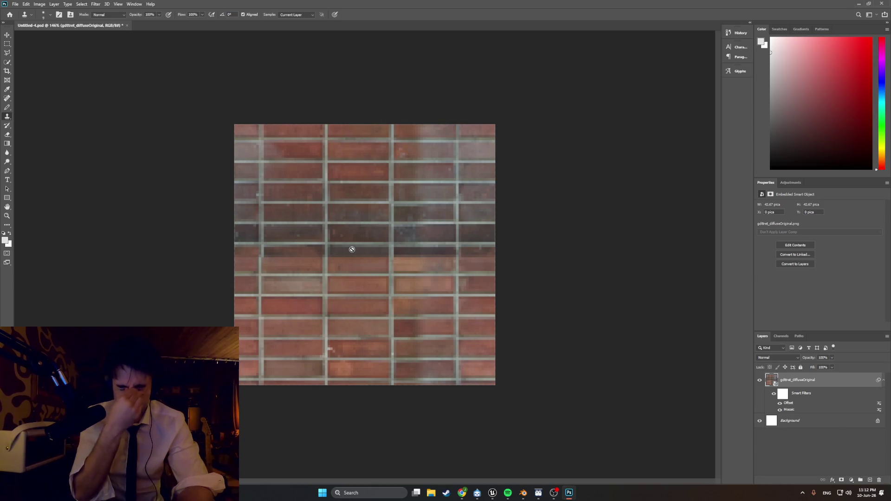
Undo the Offset filter on the brick texture with Ctrl+Z.
key(ctrl+z)
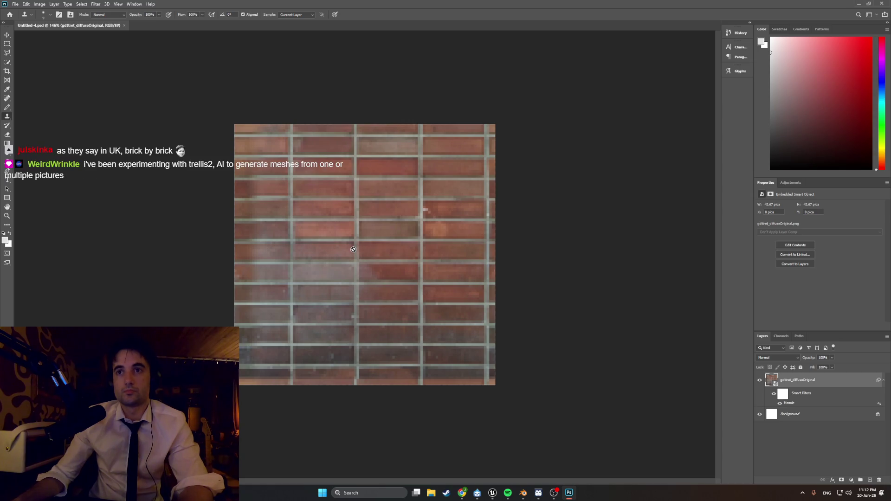
click(95, 4)
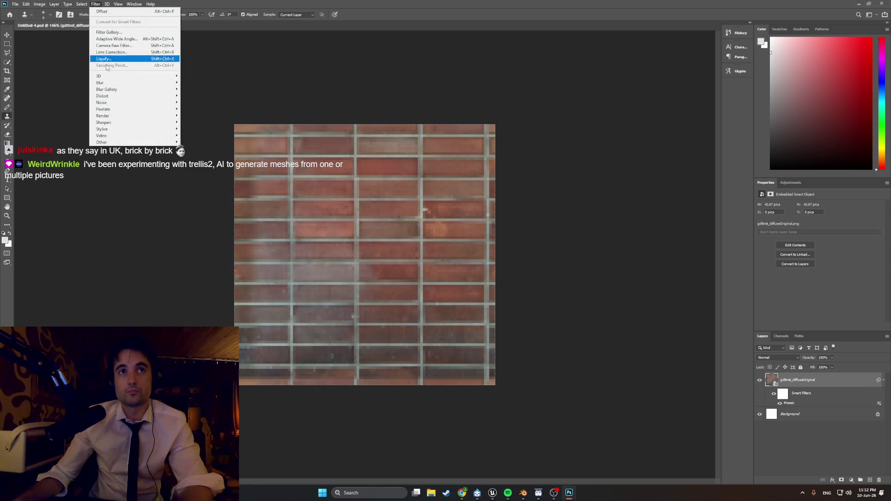
Try a first wrap-around Offset on the brick texture, then undo it.
mouse_move(139, 142)
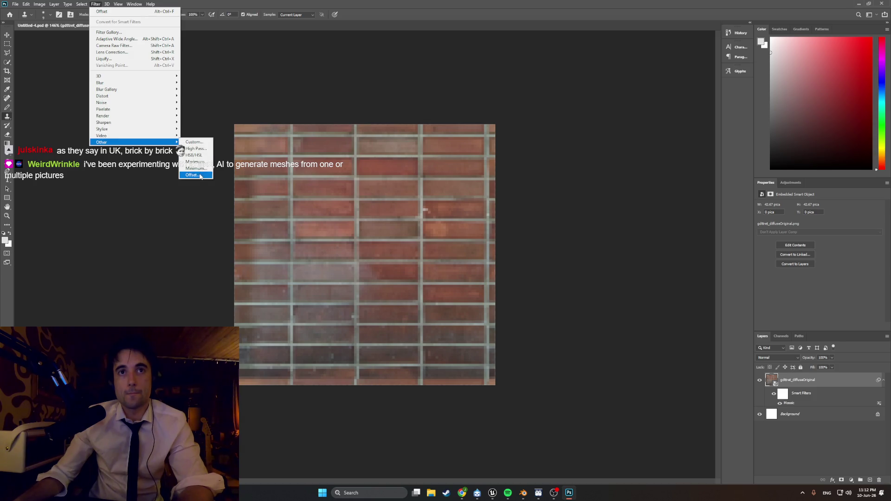
click(192, 175)
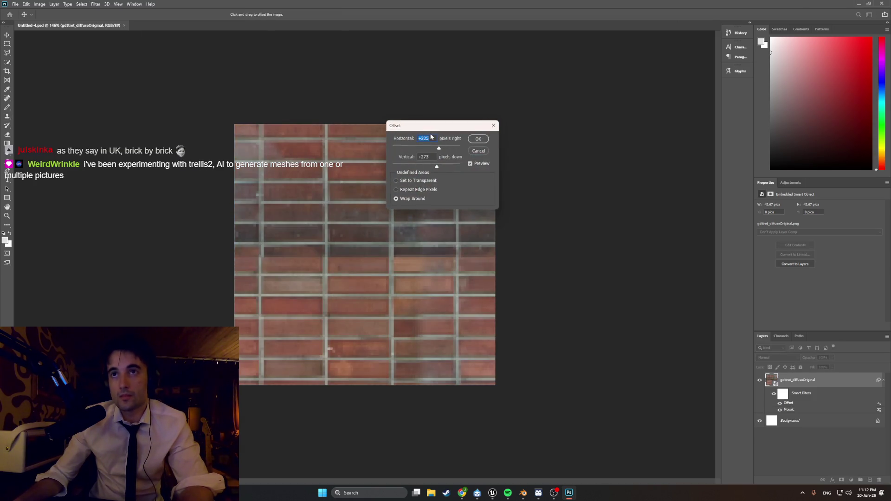
text(0)
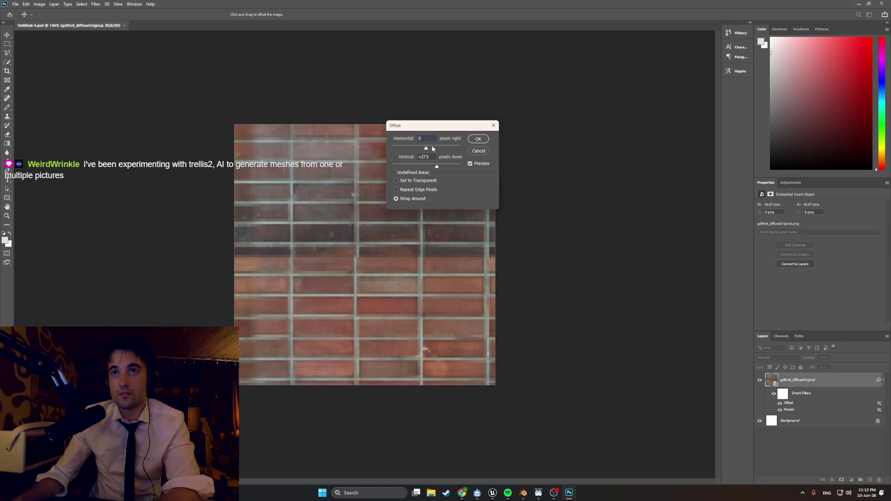
double_click(435, 156)
text(0)
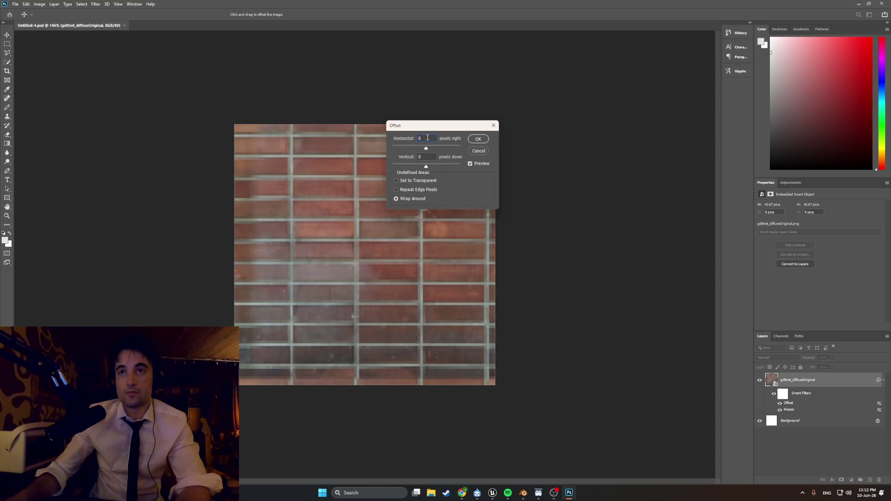
mouse_move(426, 148)
mouse_down()
mouse_move(447, 148)
mouse_move(431, 168)
mouse_move(446, 168)
mouse_up()
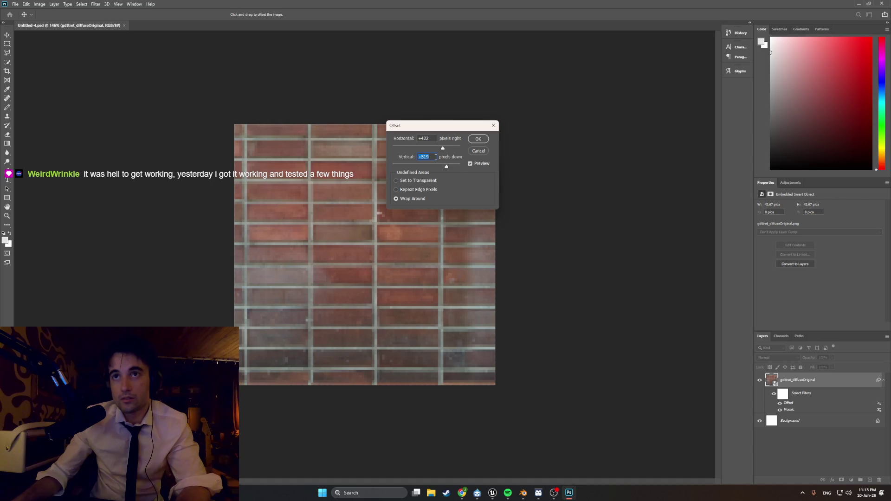
key(Return)
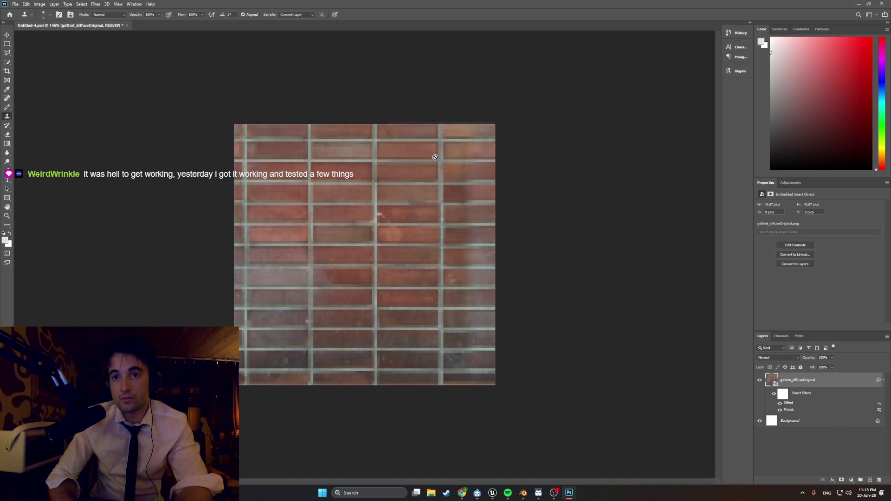
key(ctrl+z)
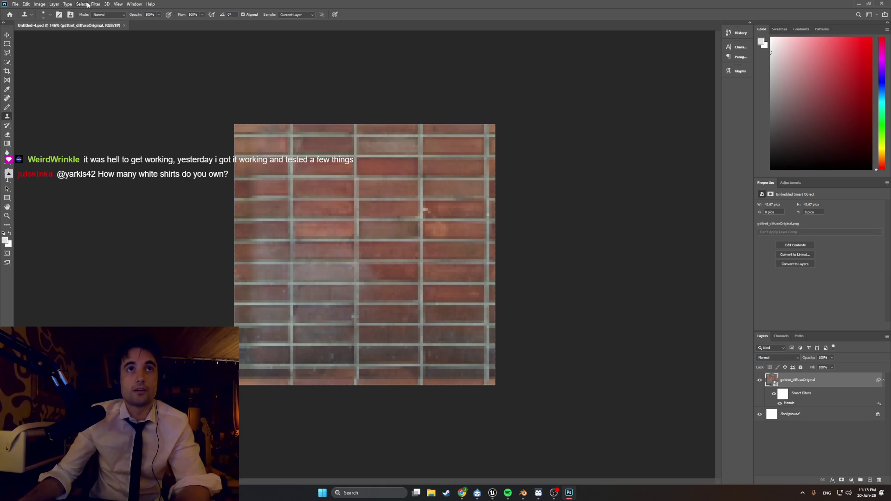
Reapply Offset with horizontal 756 and vertical +528 pixels, wrapping around.
click(94, 4)
mouse_move(152, 146)
click(194, 176)
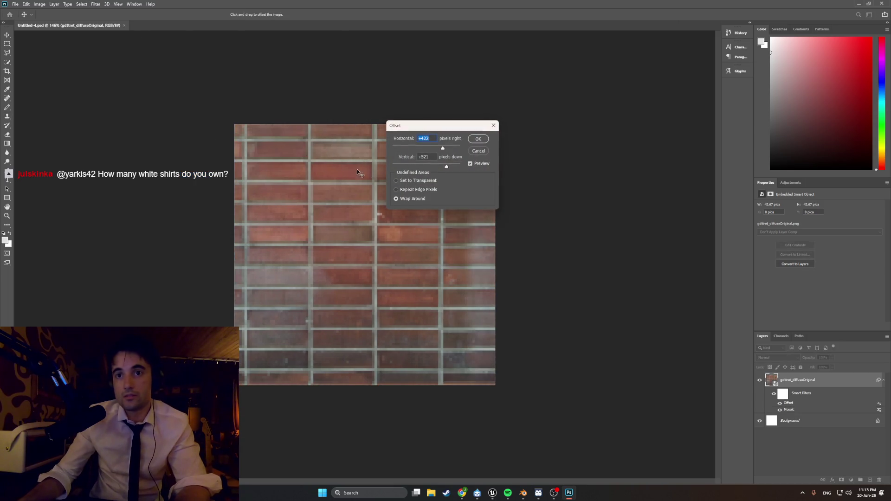
click(429, 160)
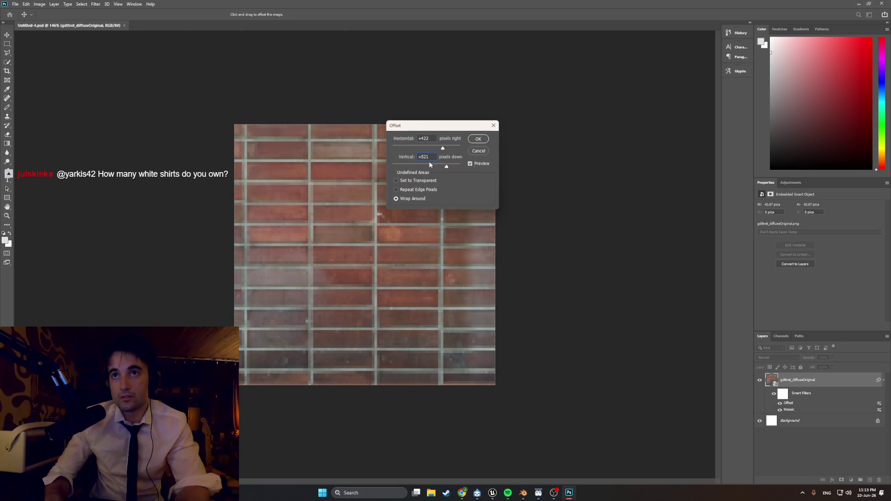
key(Up)
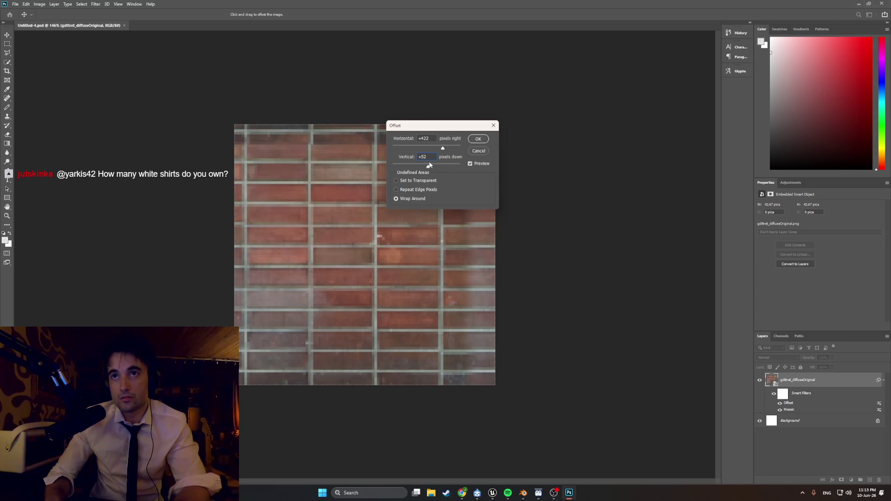
text(5)
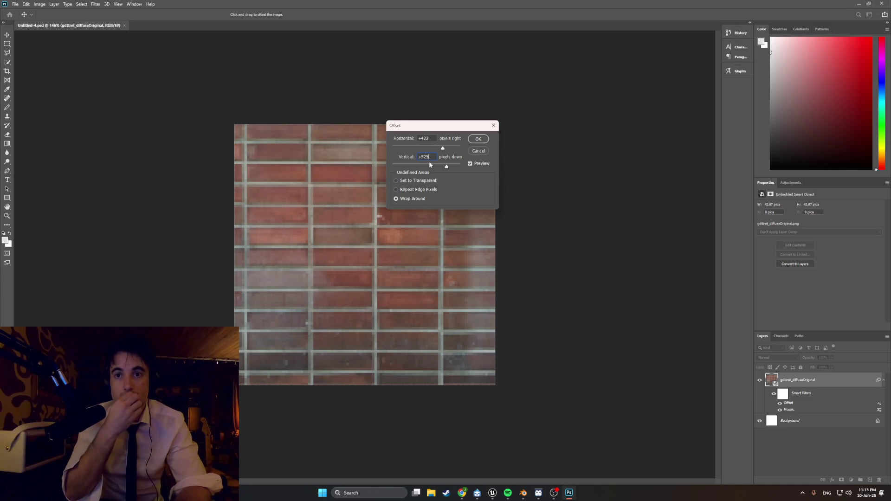
key(BackSpace)
text(7)
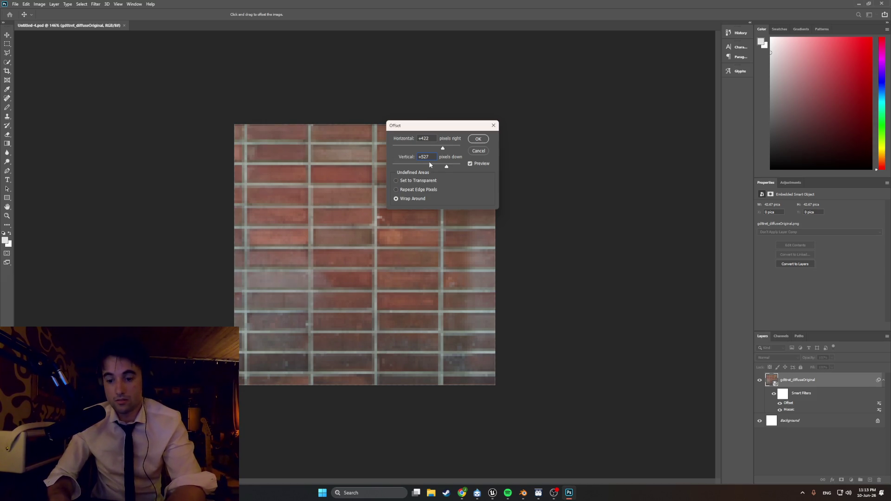
key(BackSpace)
text(8)
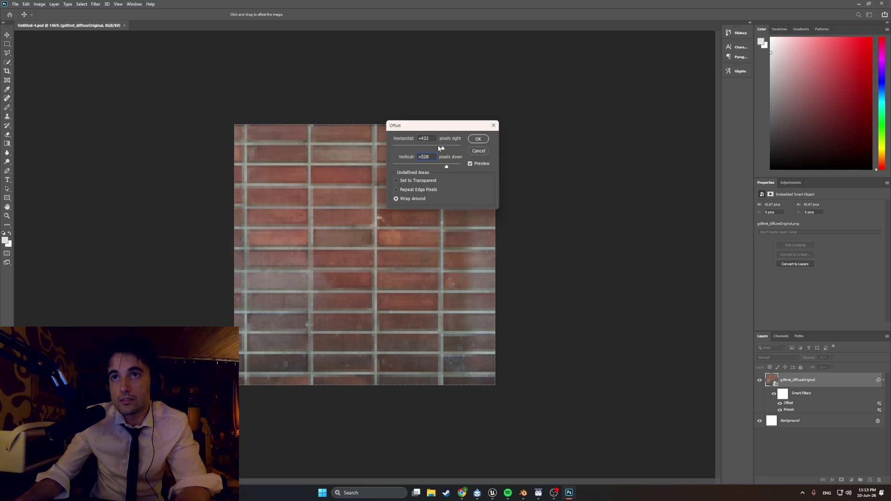
drag(438, 146, 400, 149)
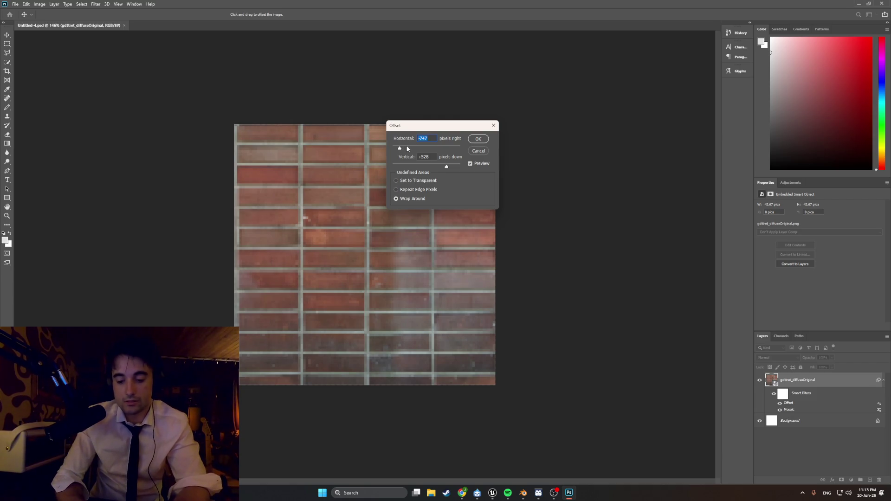
text(56)
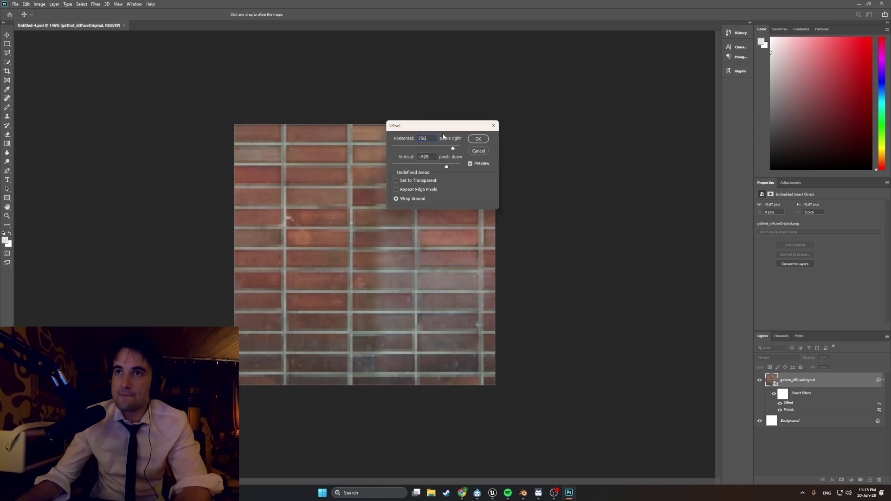
click(474, 143)
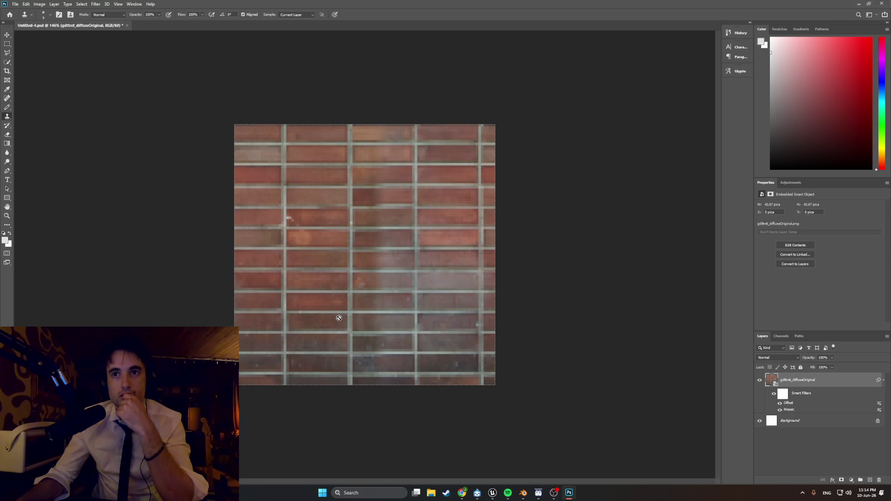
Quick-export the texture as a PNG over Bricks1 in the Textures folder, confirming the replace.
click(16, 4)
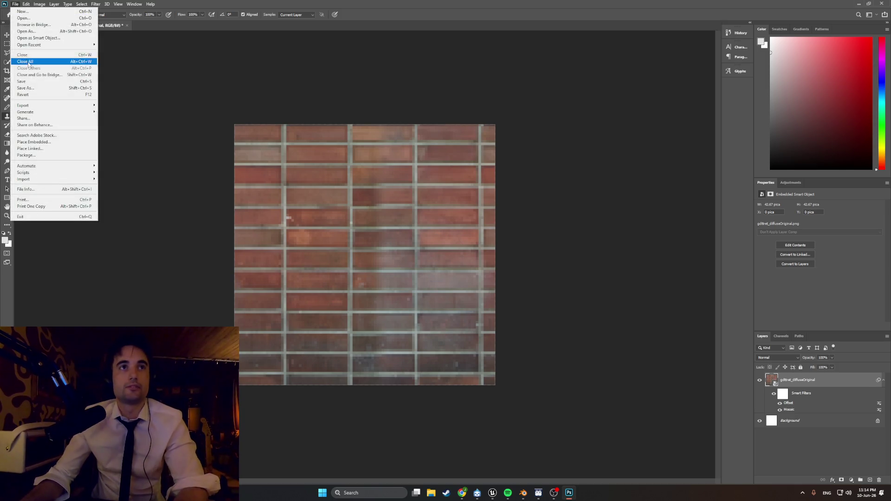
mouse_move(37, 105)
click(121, 105)
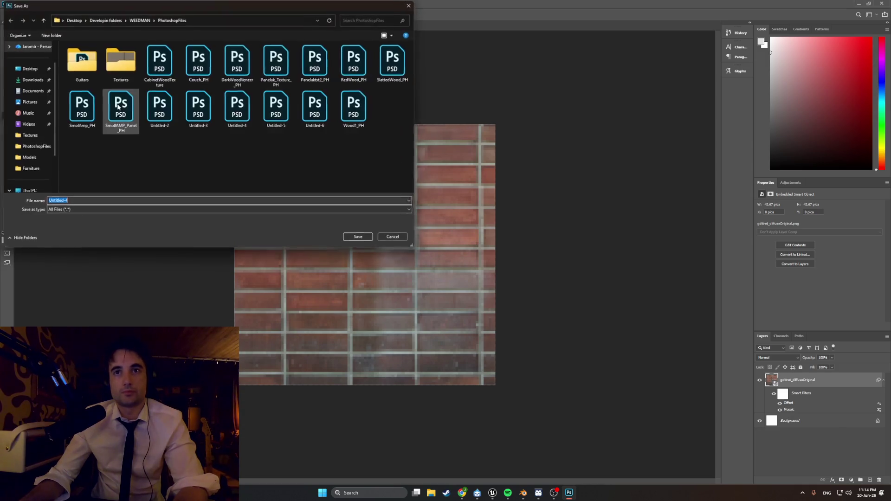
double_click(118, 60)
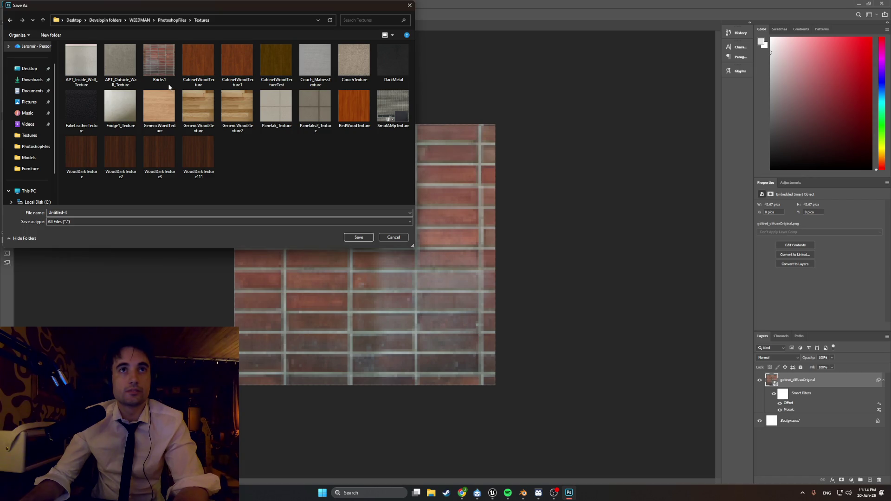
click(167, 66)
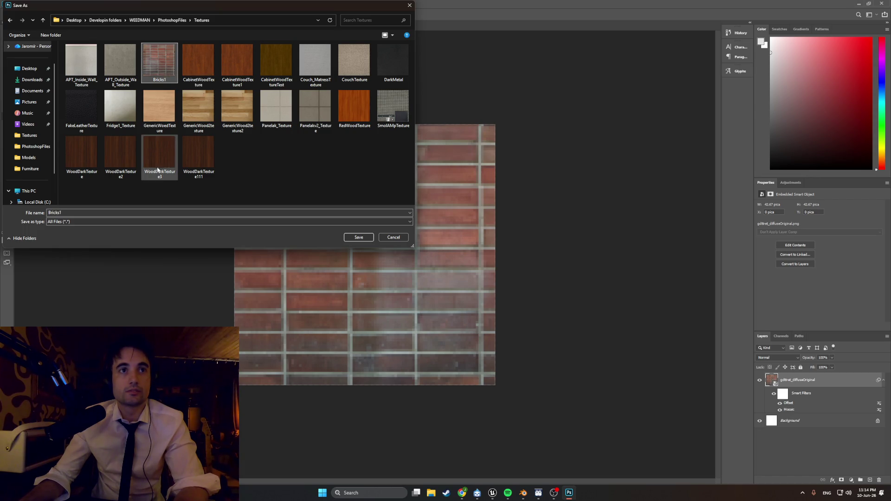
click(351, 238)
click(453, 244)
click(493, 493)
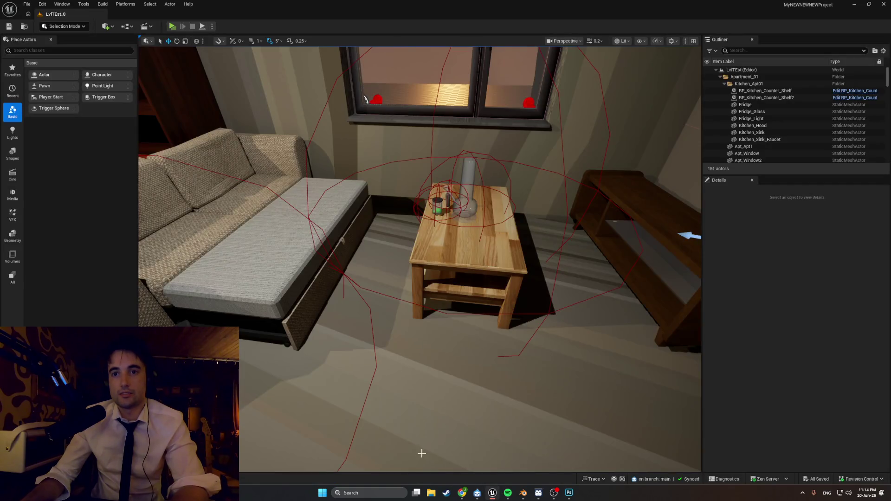
In Unreal, view the facade from the front, measure it, then fly to the window in perspective.
key(alt+h)
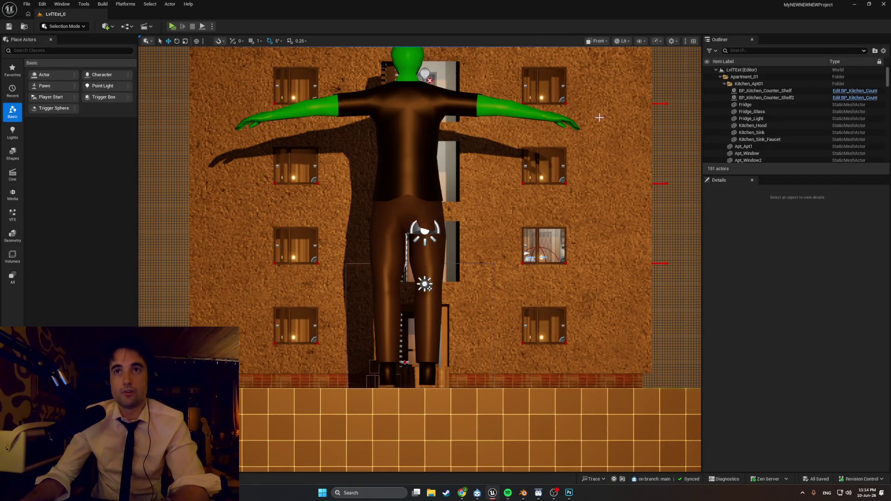
middle_drag(521, 197, 490, 219)
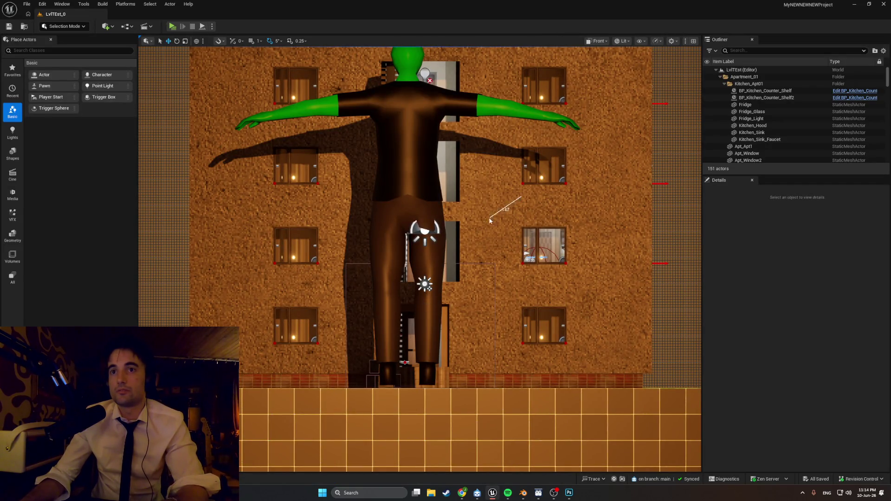
click(598, 41)
click(590, 57)
mouse_move(591, 78)
right_down()
mouse_move(525, 80)
mouse_move(603, 81)
right_up()
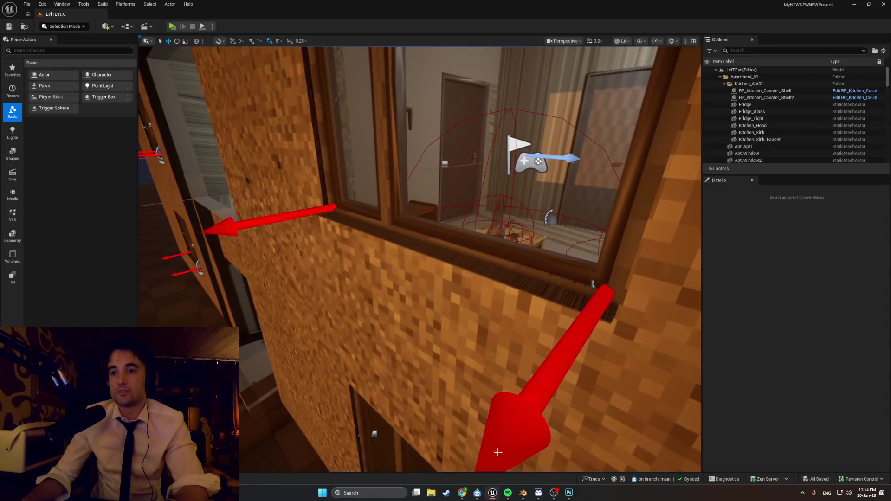
Back in Blender, orbit to view the building's corner and side.
click(523, 493)
scroll(468, 289, down, 4)
middle_drag(469, 289, 484, 244)
scroll(484, 244, up, 3)
scroll(485, 243, up, 6)
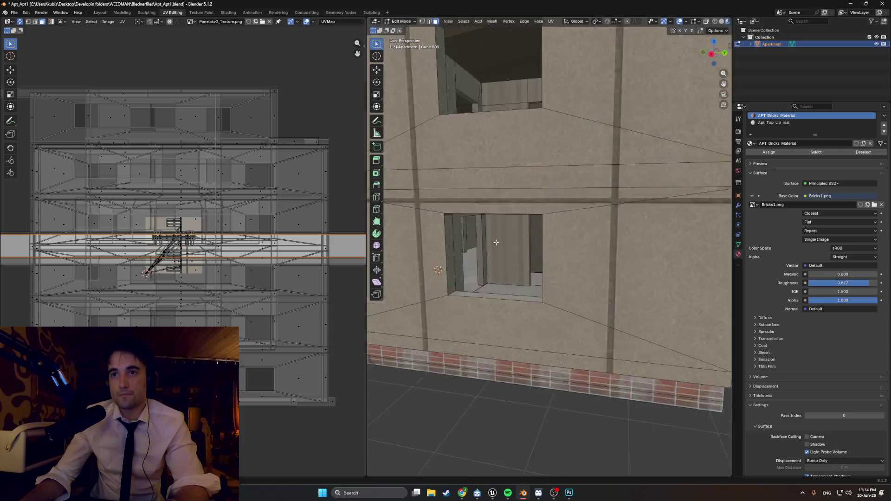
middle_drag(524, 211, 486, 205)
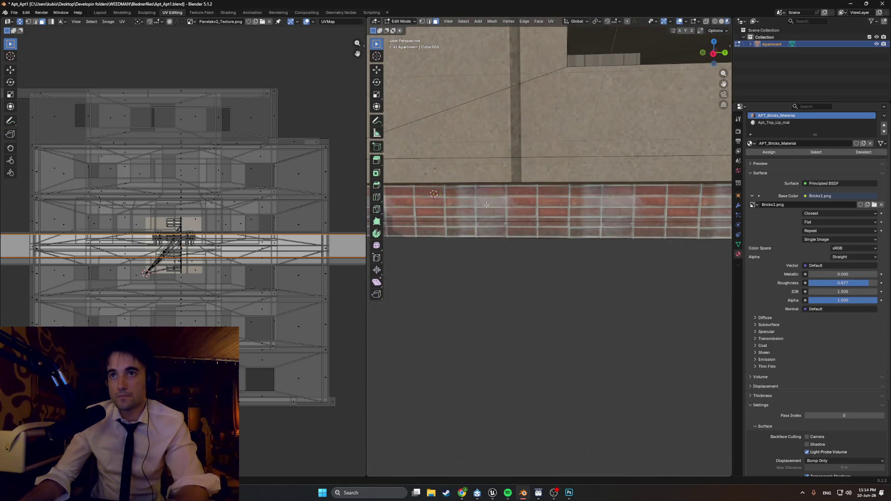
scroll(543, 212, down, 3)
mouse_move(543, 212)
middle_down()
mouse_move(439, 210)
mouse_move(490, 212)
middle_up()
scroll(504, 209, up, 3)
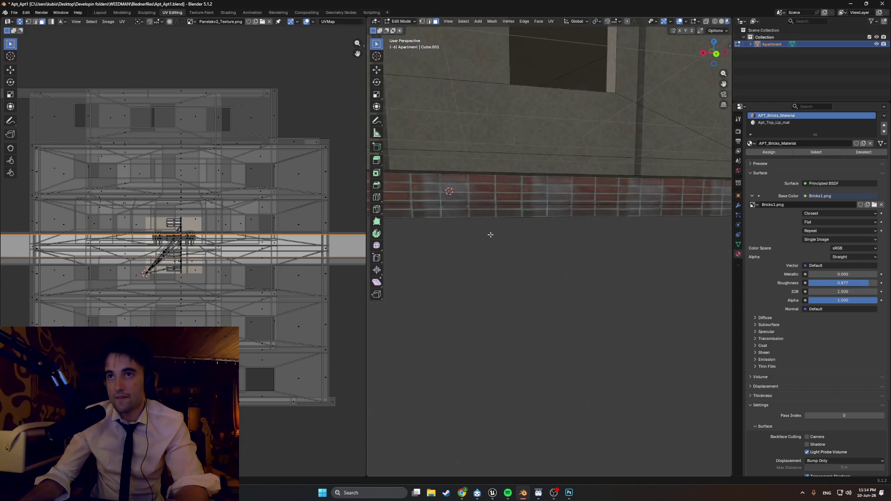
scroll(490, 235, up, 5)
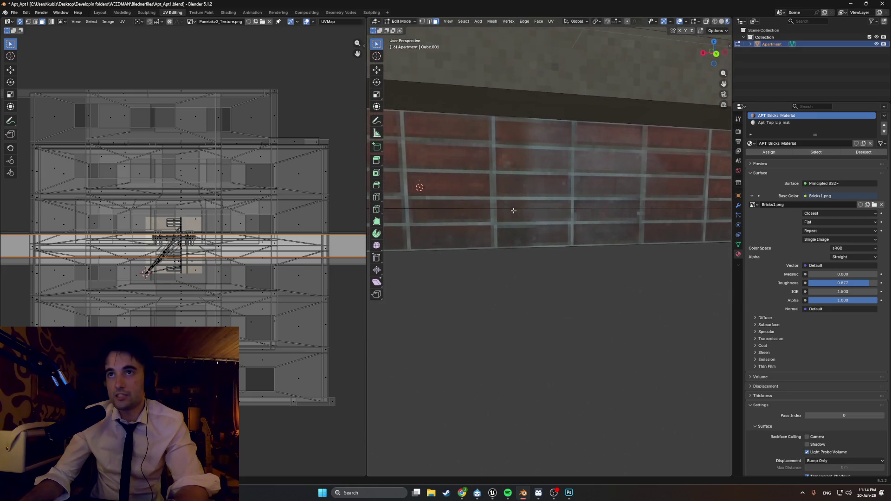
mouse_move(515, 213)
middle_down()
mouse_move(535, 198)
mouse_move(558, 201)
mouse_move(555, 209)
middle_up()
scroll(527, 206, up, 5)
scroll(528, 204, down, 5)
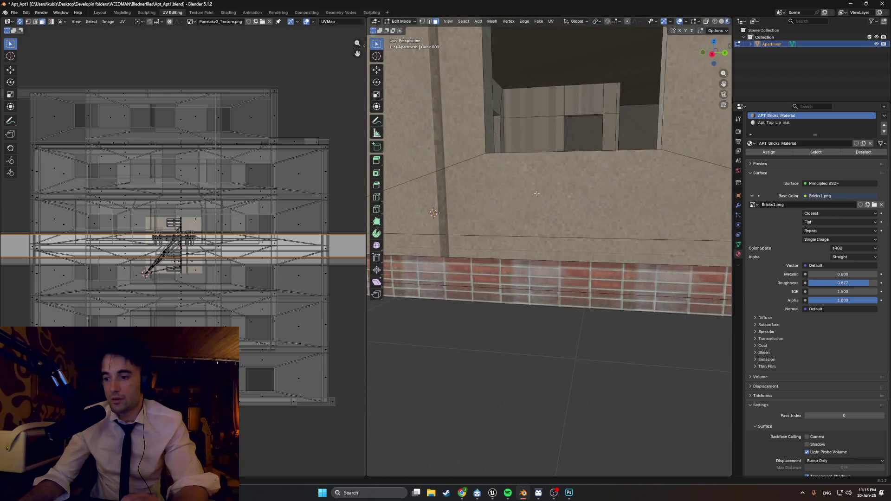
scroll(543, 232, up, 4)
scroll(533, 254, down, 5)
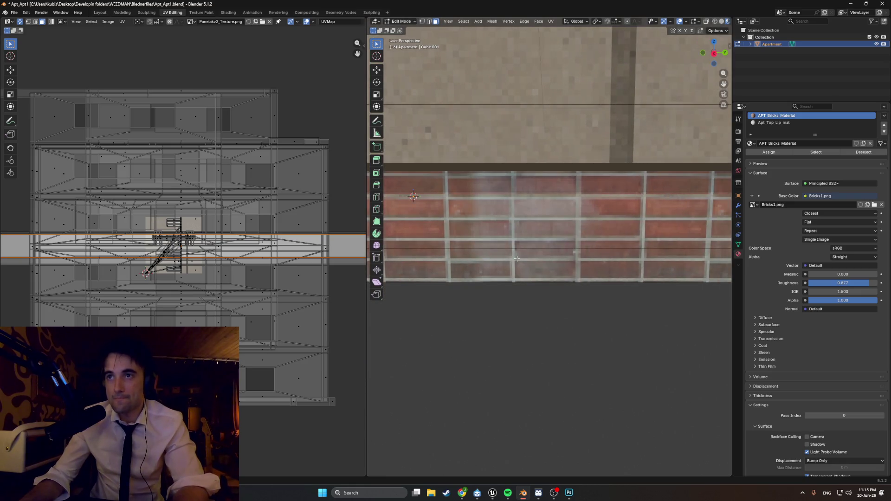
mouse_move(514, 256)
middle_down()
mouse_move(493, 249)
mouse_move(478, 201)
mouse_move(567, 159)
mouse_move(473, 229)
mouse_move(430, 226)
mouse_move(592, 247)
mouse_move(534, 238)
mouse_move(519, 260)
mouse_move(561, 345)
mouse_move(579, 320)
mouse_move(516, 257)
mouse_move(543, 294)
middle_up()
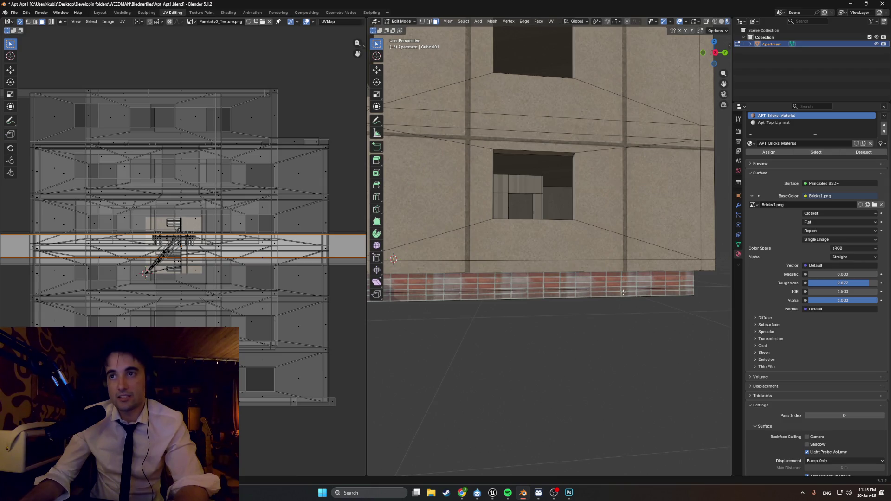
click(466, 498)
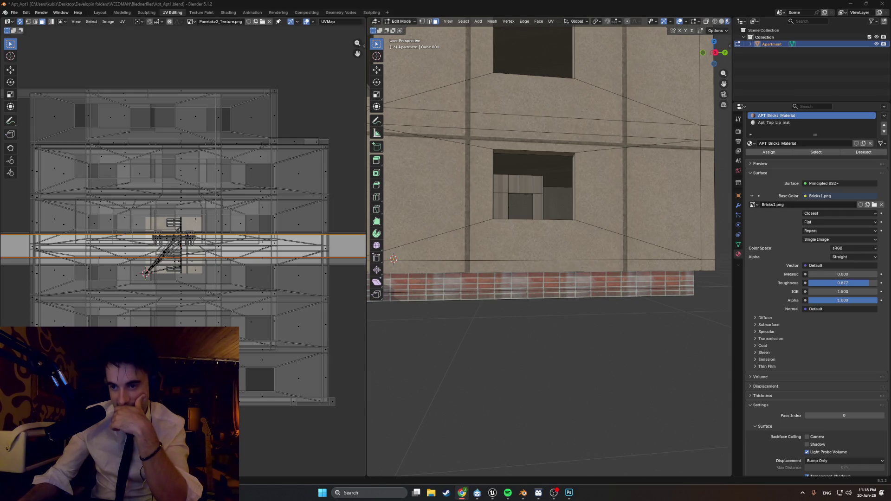
key(alt+Tab)
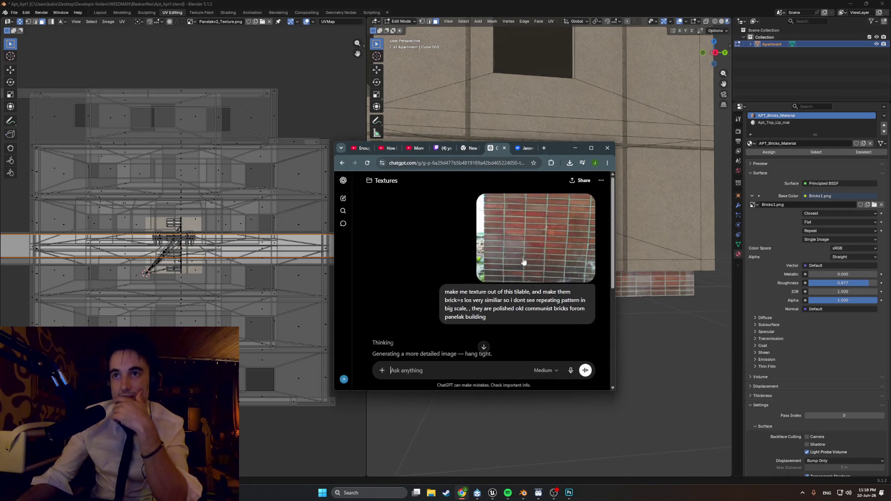
View the uploaded brick reference photo full size, then close it and minimize the browser.
drag(578, 391, 578, 438)
scroll(506, 270, up, 2)
click(548, 246)
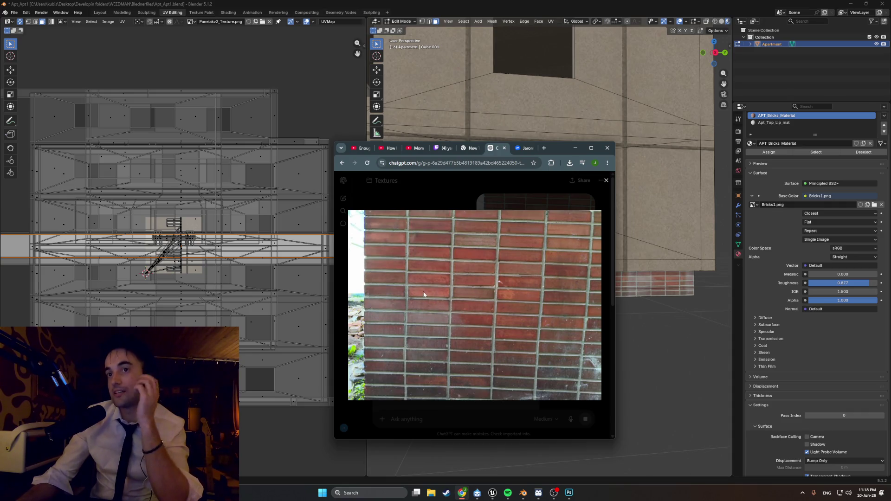
drag(567, 146, 388, 150)
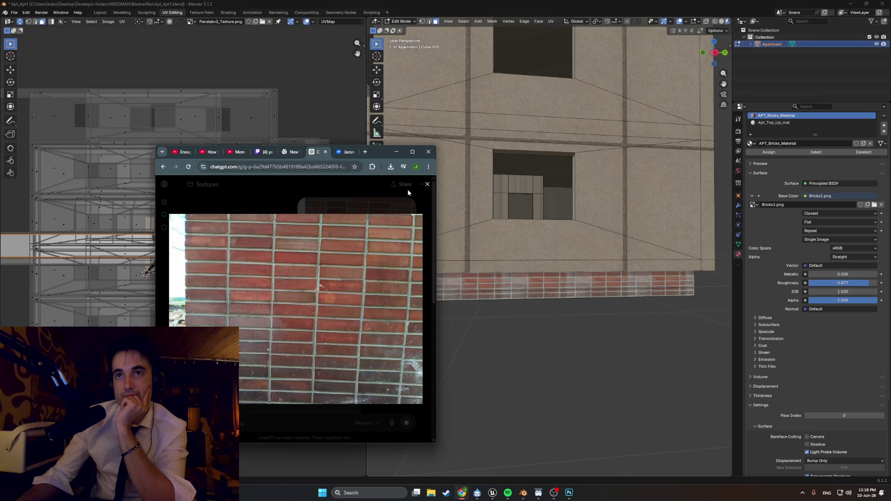
click(427, 184)
click(396, 151)
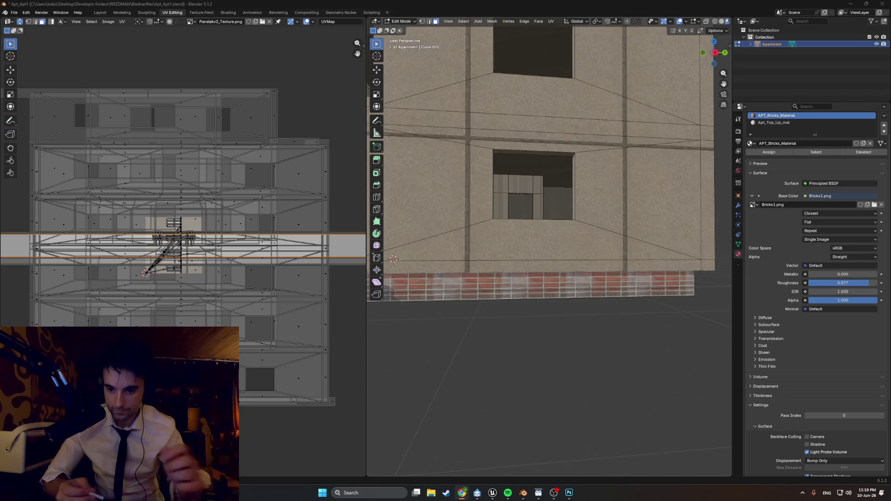
Restore the ChatGPT chat full screen, open the generated brick texture and download it.
key(alt+Tab)
drag(510, 18, 487, 2)
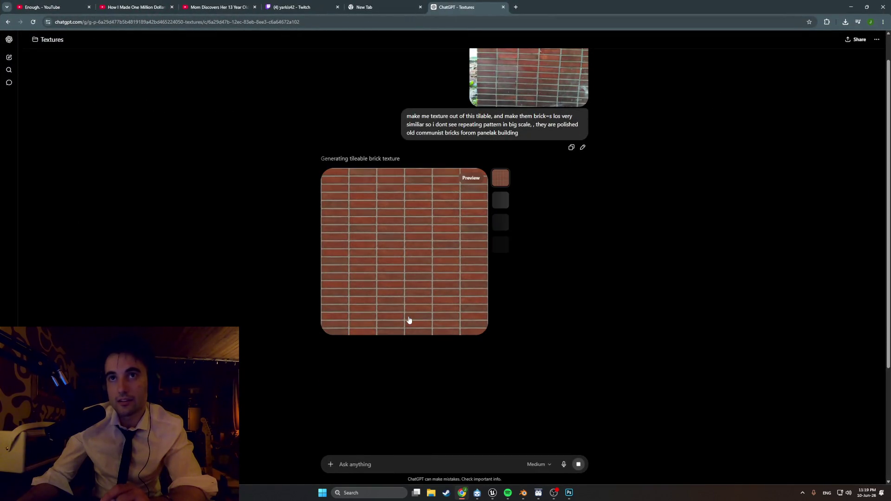
click(411, 293)
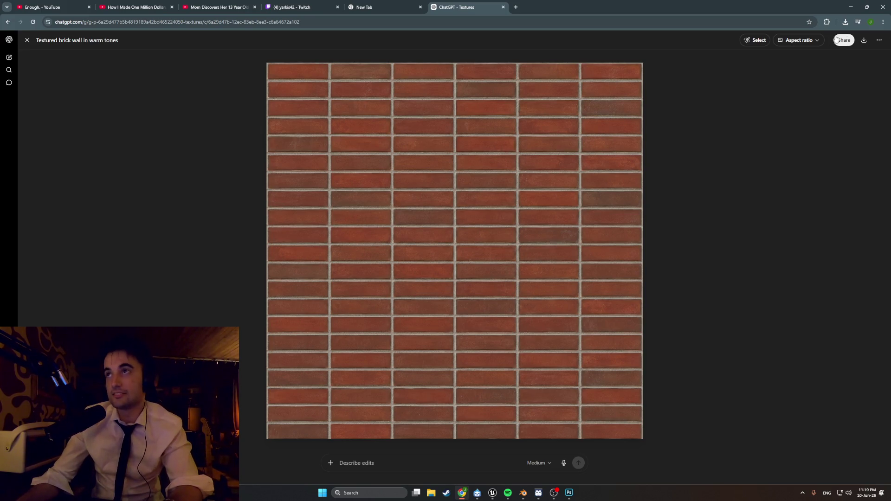
click(864, 40)
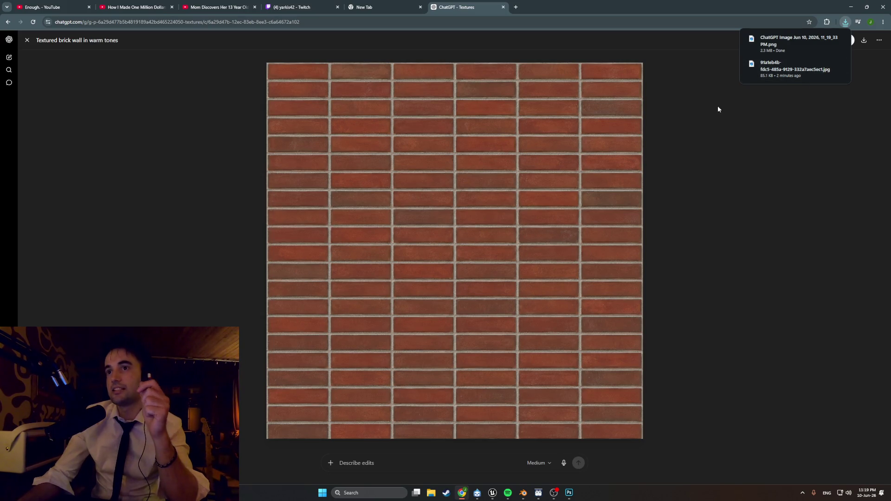
click(568, 492)
Create a new document from the custom preset with width and height 512 pixels.
click(16, 5)
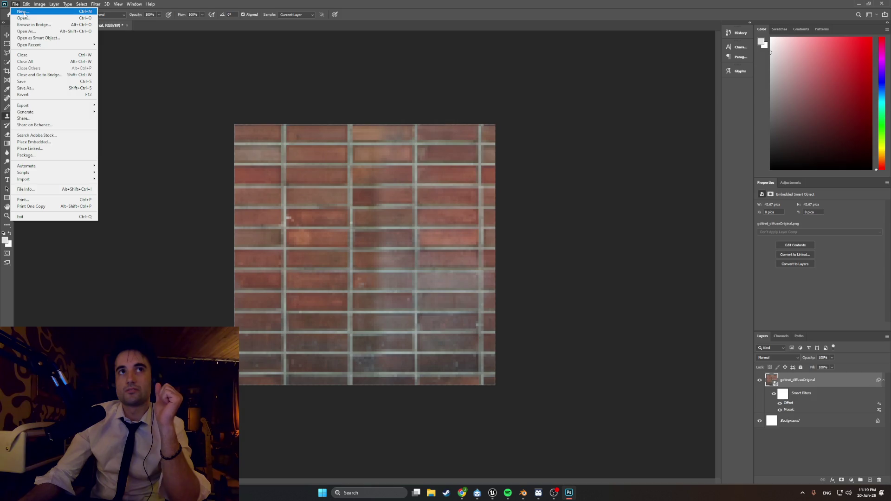
click(23, 11)
click(384, 284)
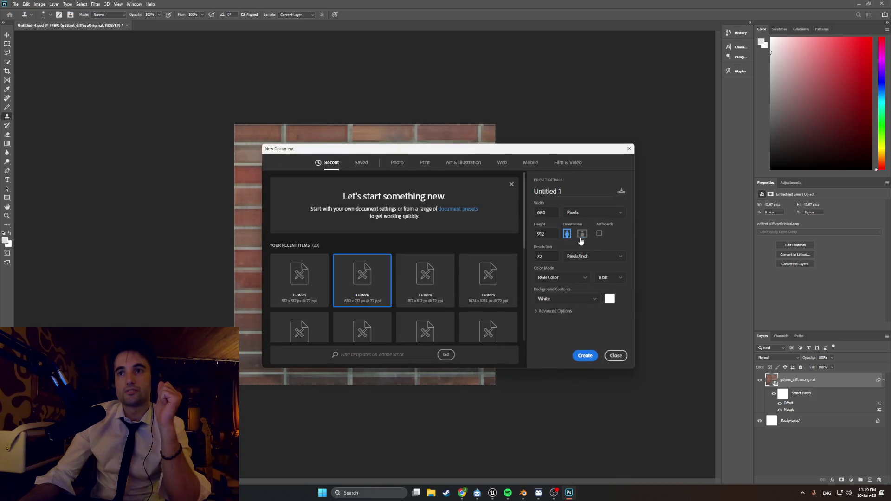
double_click(544, 212)
text(512)
double_click(552, 231)
text(512)
key(BackSpace)
key(BackSpace)
text(12)
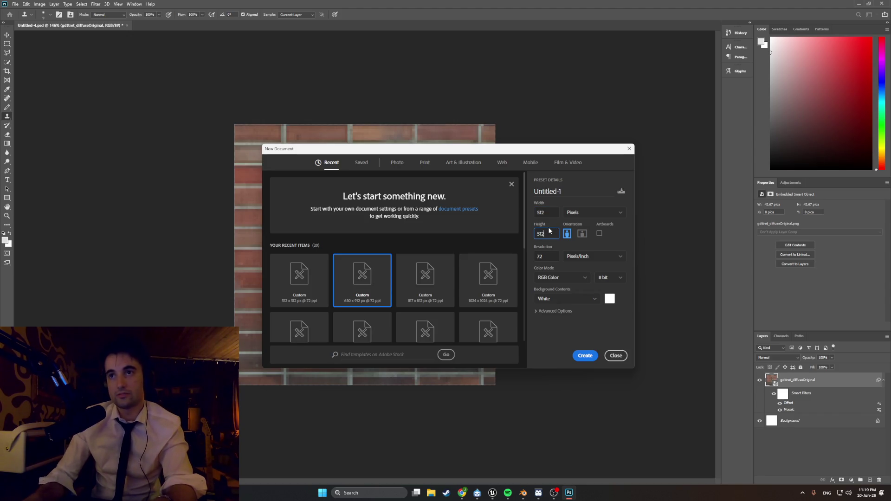
click(584, 355)
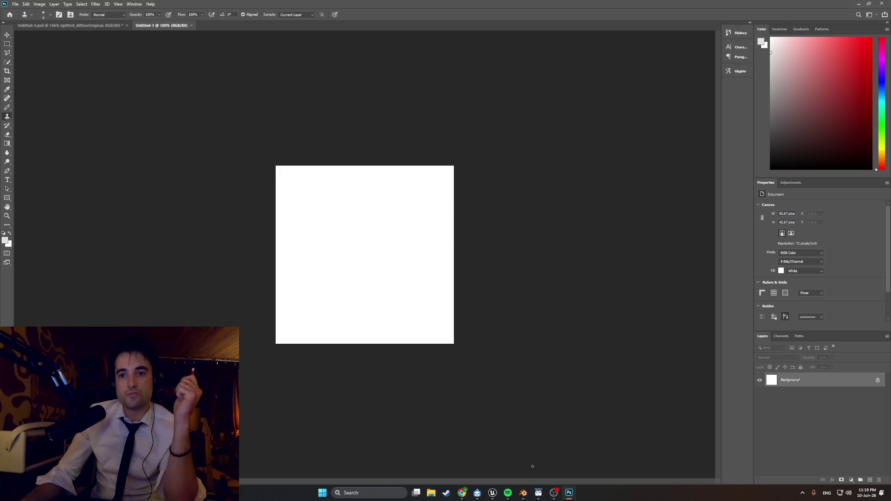
click(434, 495)
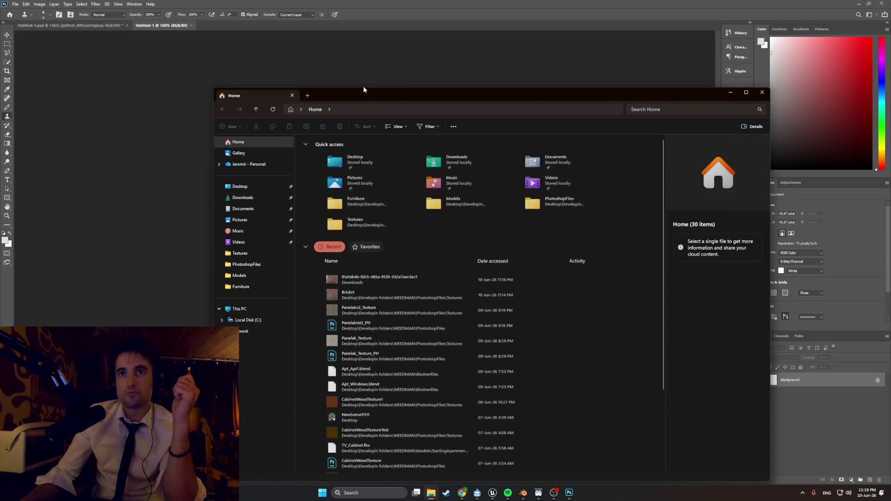
drag(400, 96, 399, 130)
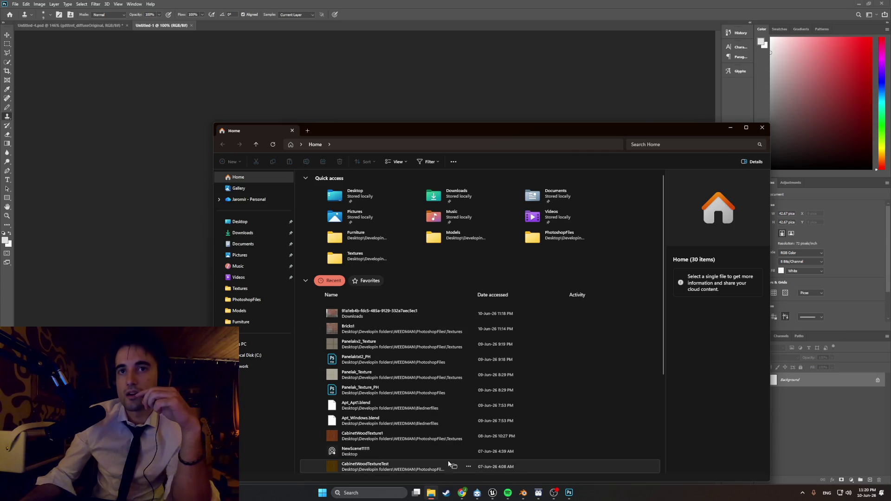
click(259, 222)
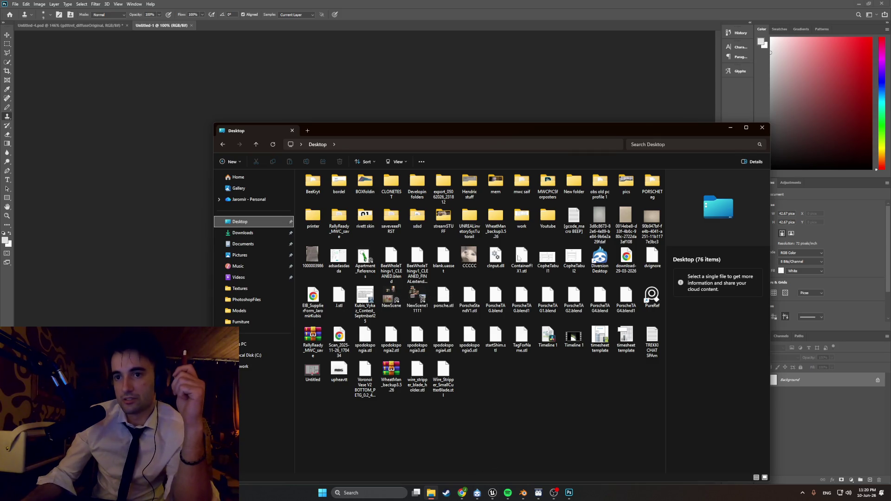
click(732, 126)
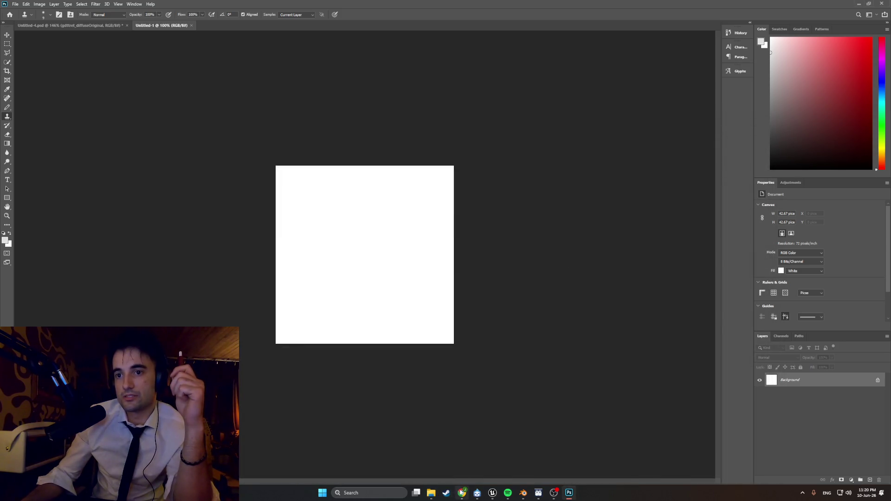
click(461, 492)
Drag the downloaded brick PNG onto the Untitled-1 canvas, zoom in and commit the placement.
drag(713, 7, 712, 154)
click(700, 168)
mouse_move(649, 201)
mouse_down()
mouse_move(400, 241)
mouse_move(395, 216)
mouse_up()
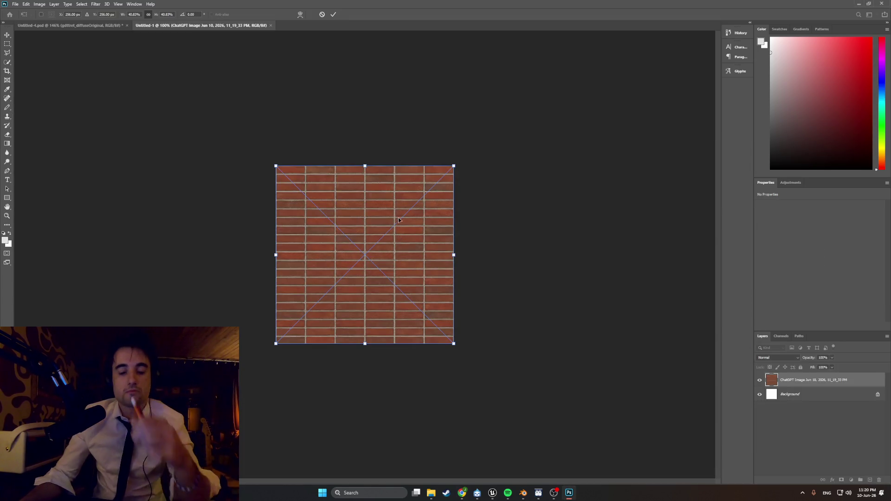
key(ctrl+0)
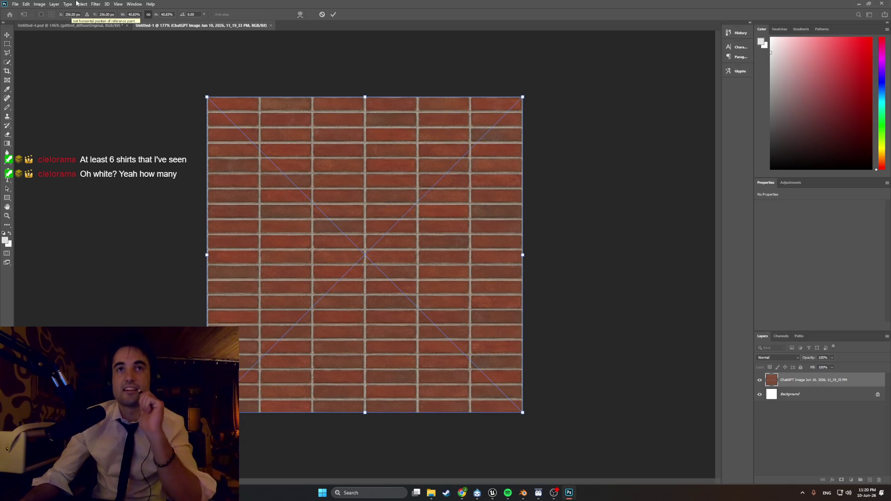
click(95, 3)
click(112, 24)
key(s)
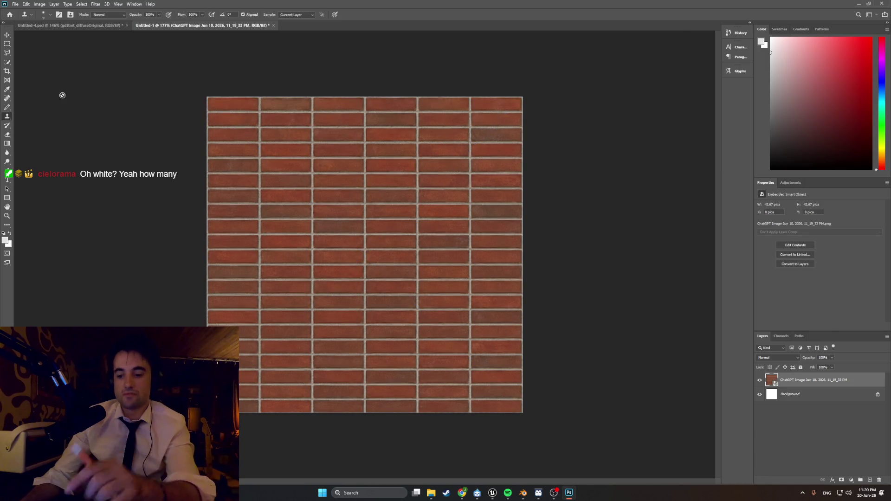
key(Return)
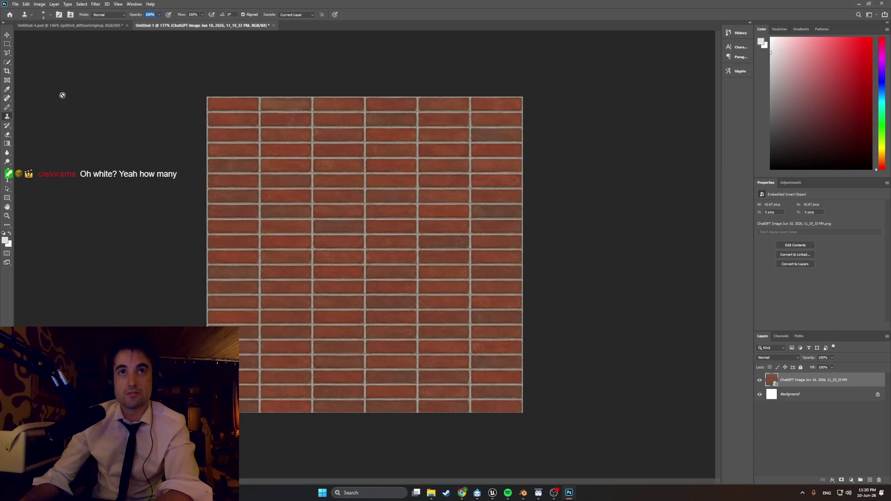
click(72, 106)
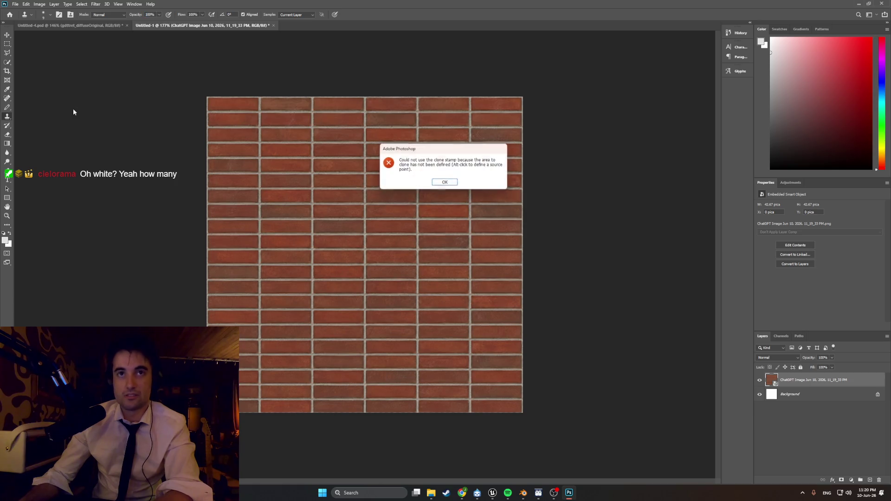
Apply a Mosaic filter to the bricks, trying cell sizes 2 and 4 before settling on 3.
click(444, 183)
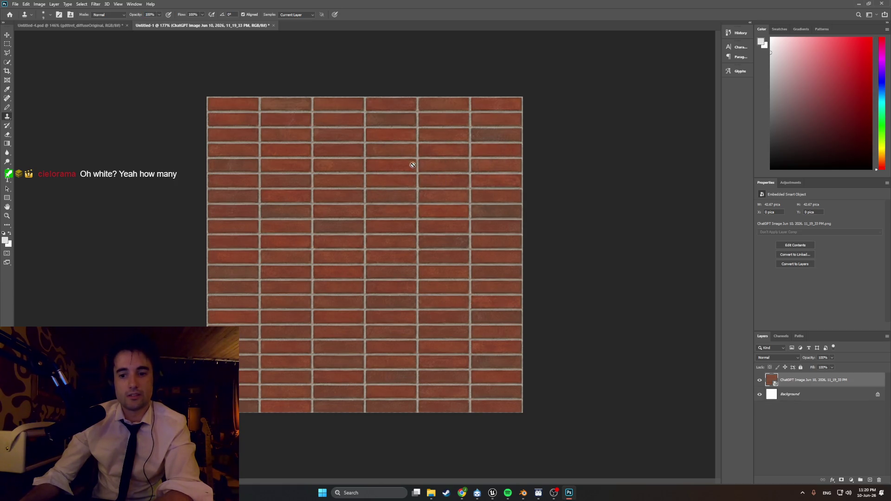
click(96, 4)
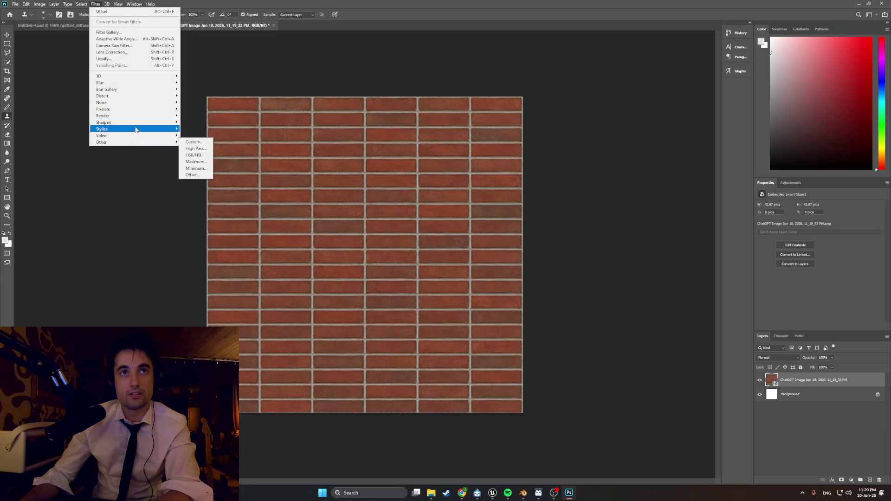
mouse_move(136, 113)
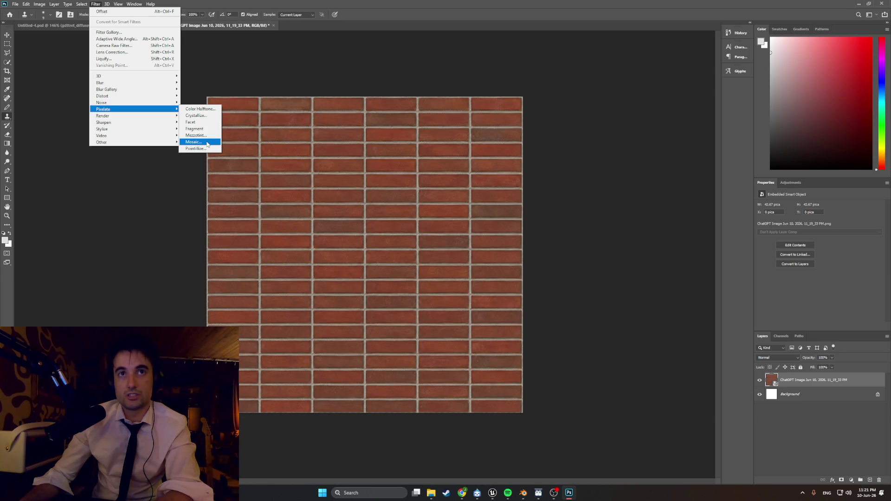
click(207, 143)
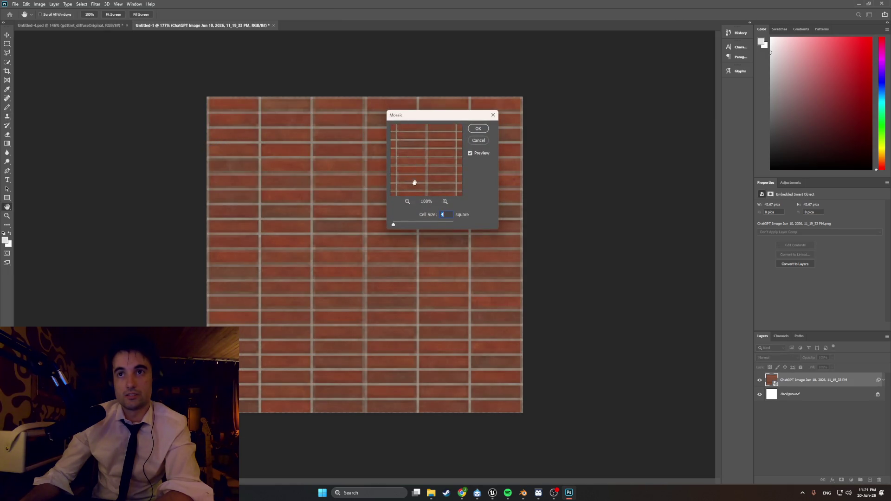
text(3)
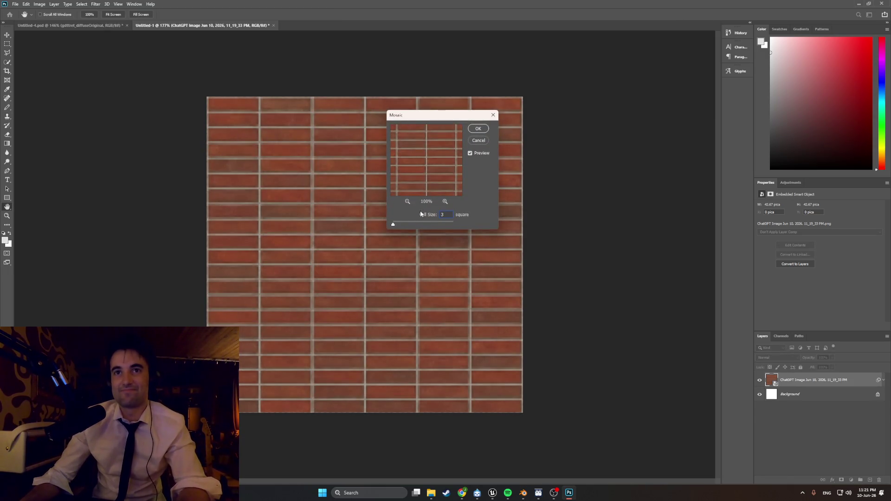
drag(421, 213, 401, 215)
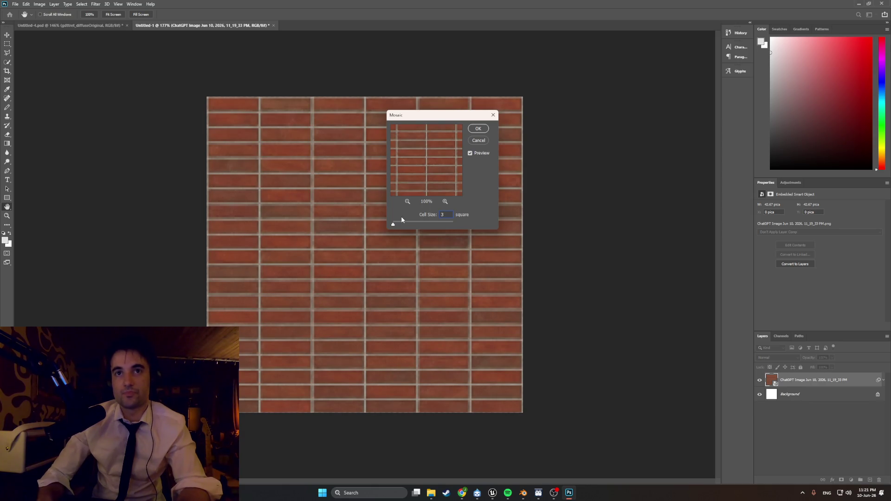
text(3)
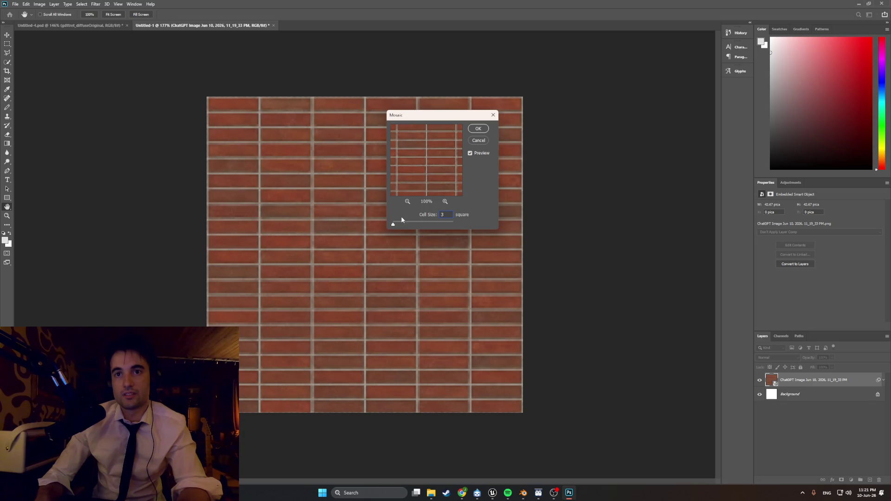
key(BackSpace)
text(4)
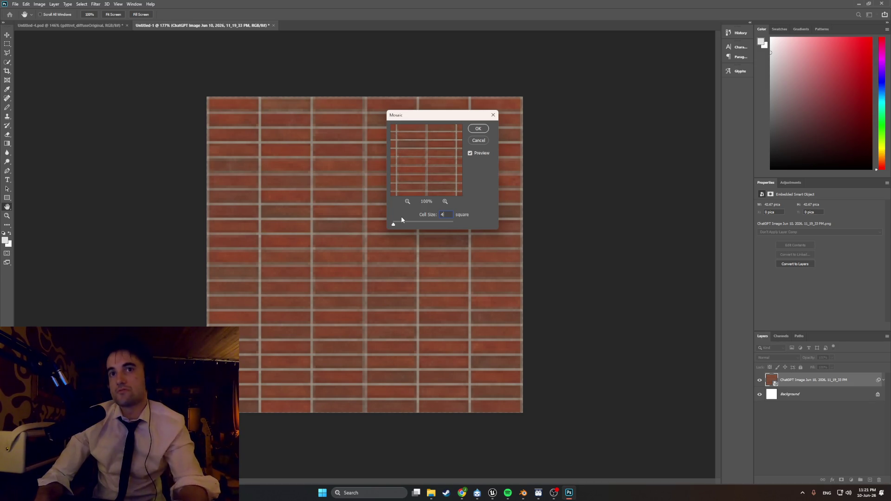
key(BackSpace)
text(3)
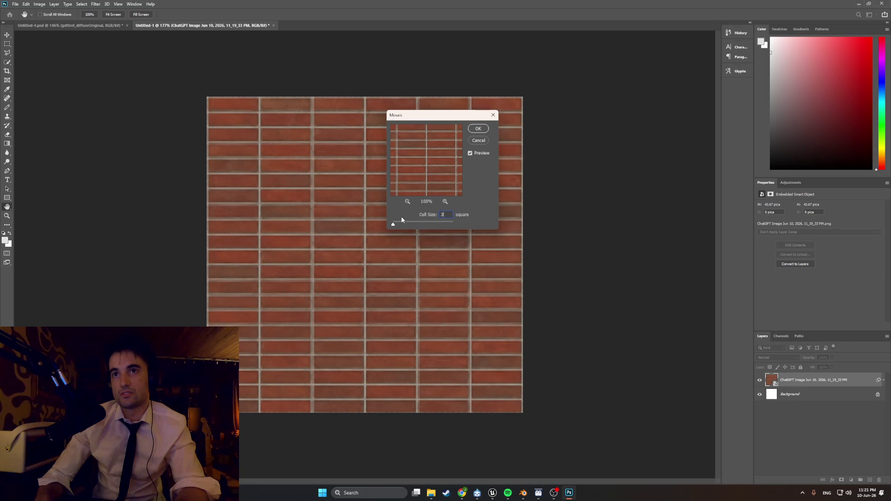
click(478, 128)
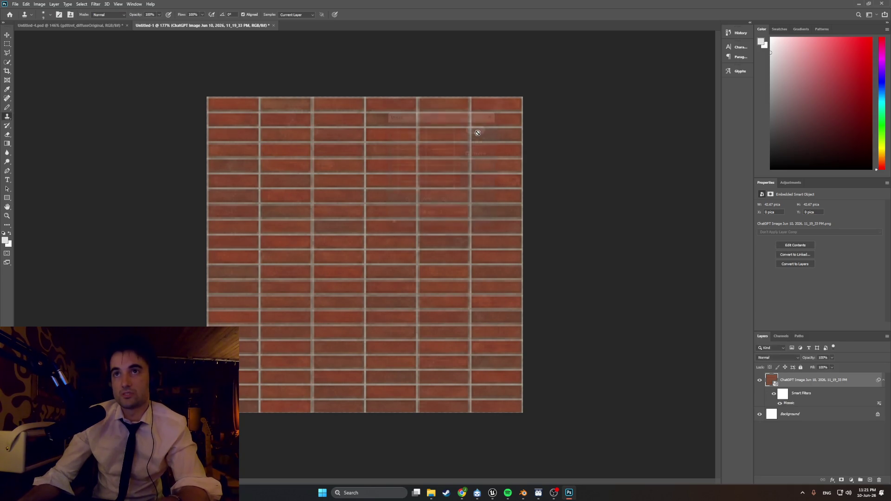
Preview a wrap-around Offset on the mosaic bricks to check seams, then cancel it.
alt+scroll(397, 210, up, 5)
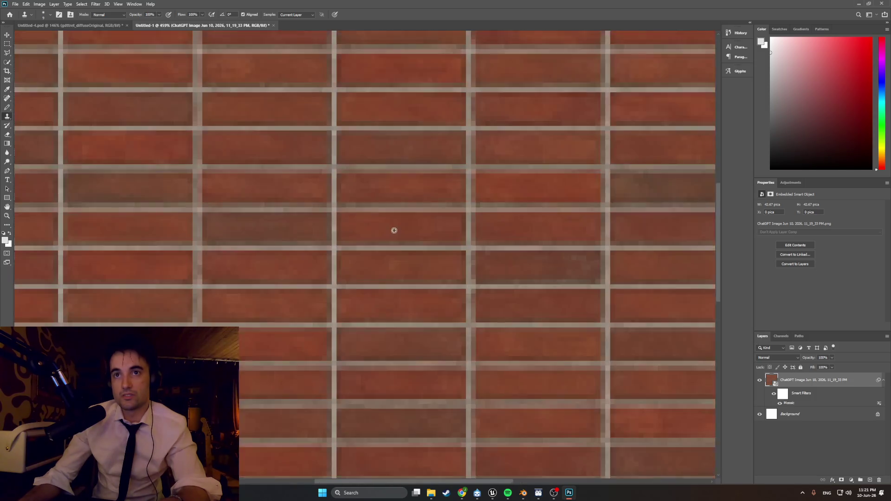
alt+scroll(394, 231, down, 3)
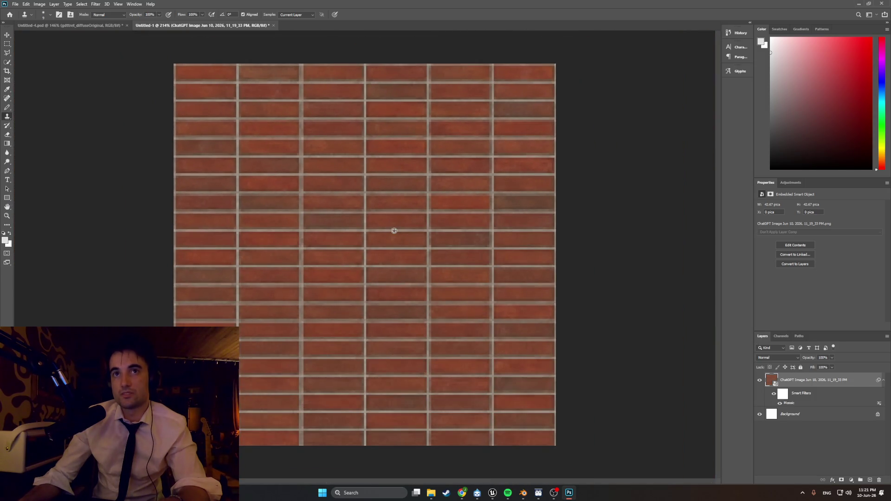
click(16, 4)
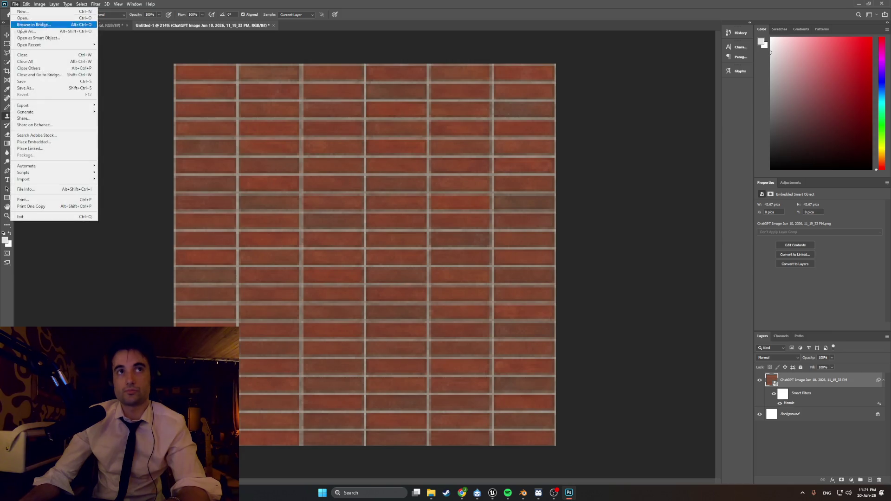
mouse_move(54, 110)
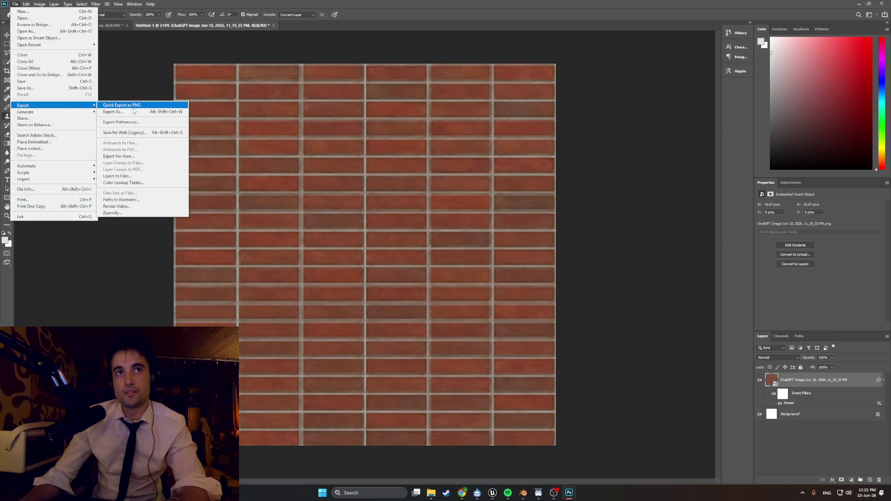
mouse_move(82, 6)
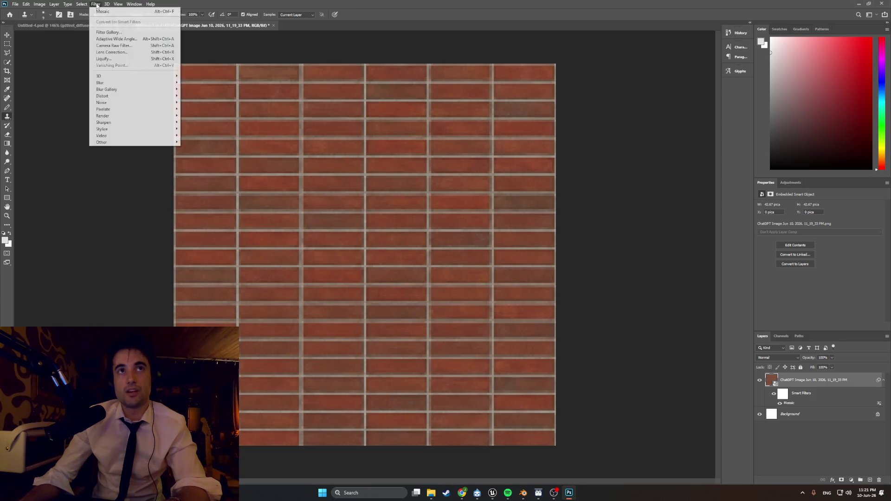
mouse_move(121, 142)
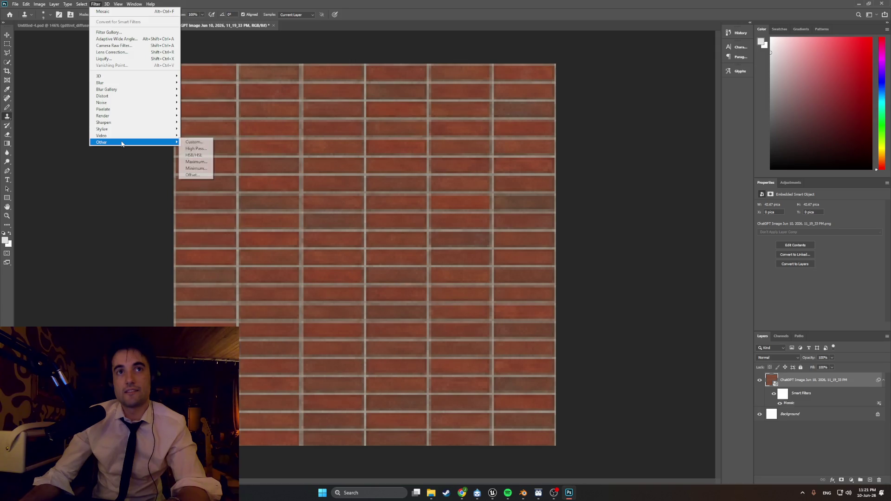
click(199, 175)
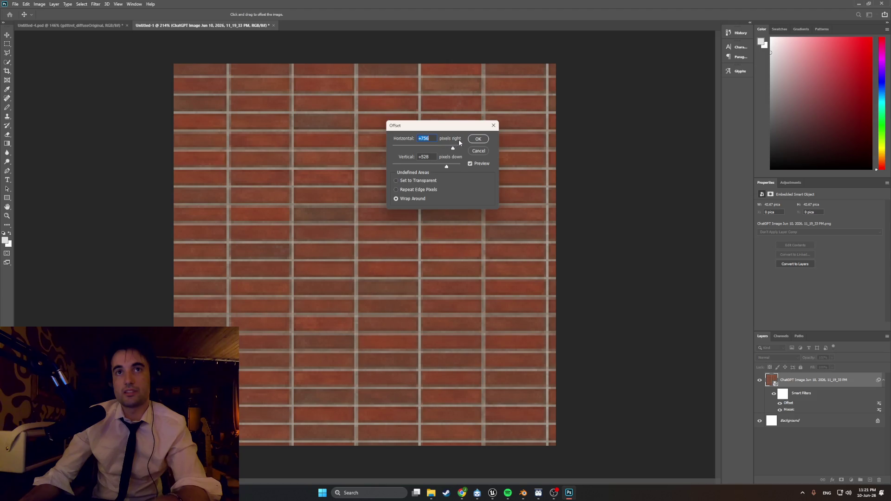
click(493, 130)
click(15, 4)
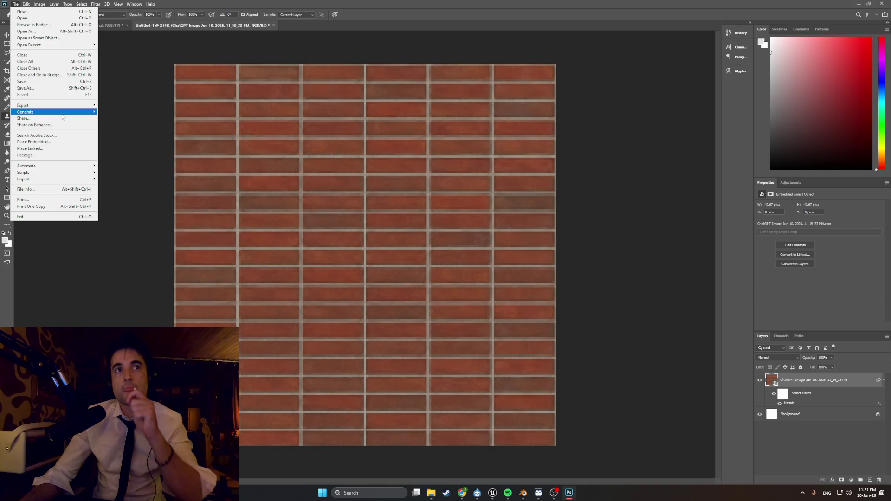
Quick-export the PNG to Desktop/Developin folders/WEEDMAN/PhotoshopFiles/Textures, replacing Bricks1.
click(112, 105)
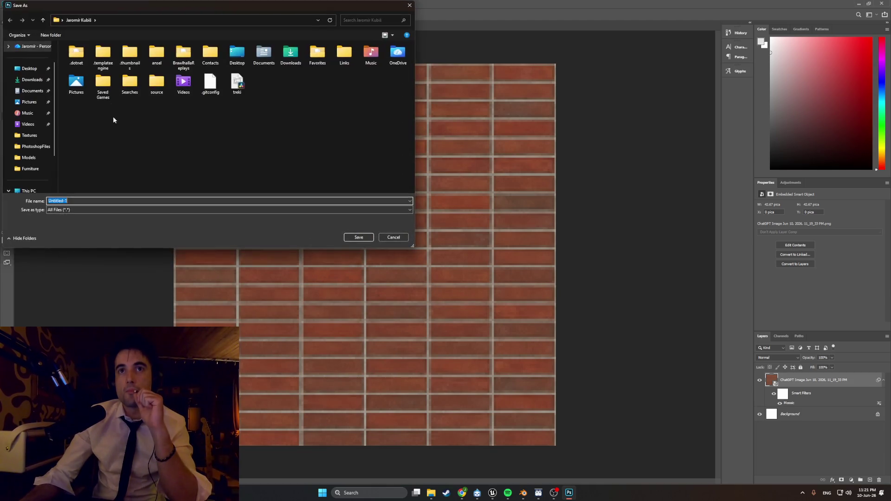
click(39, 71)
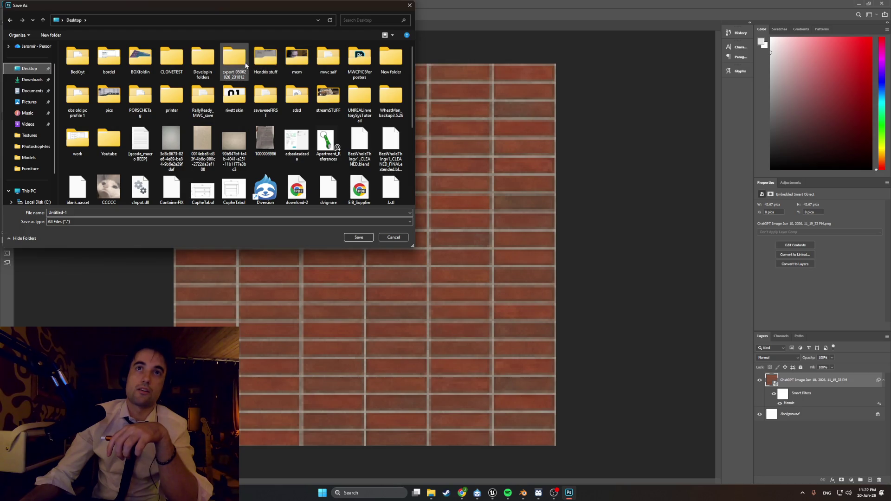
double_click(208, 63)
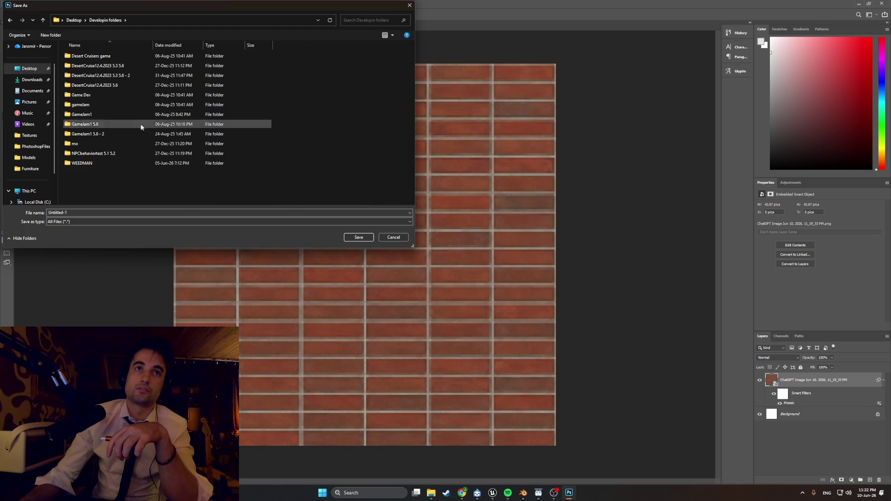
double_click(123, 162)
double_click(110, 94)
double_click(120, 58)
click(120, 151)
click(168, 71)
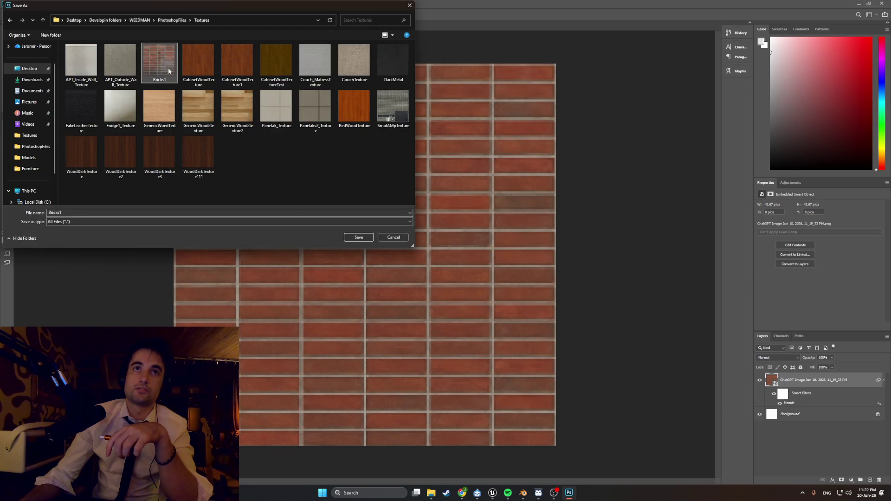
click(358, 238)
click(463, 248)
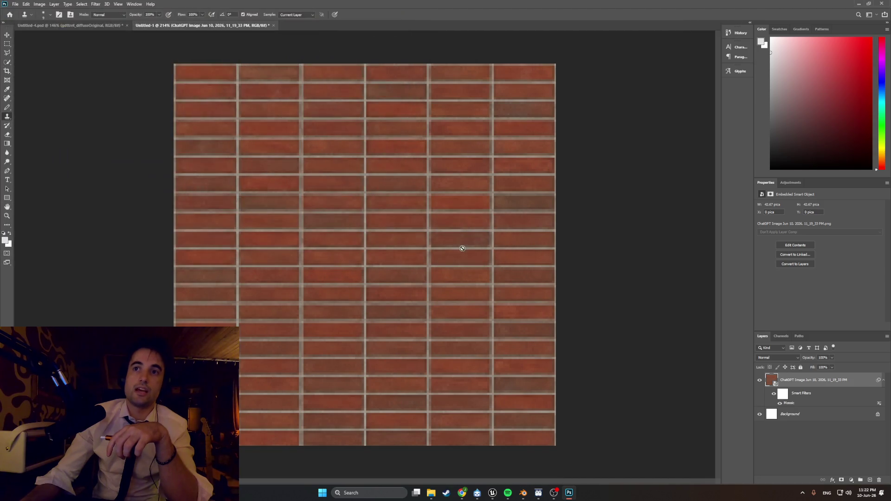
click(492, 494)
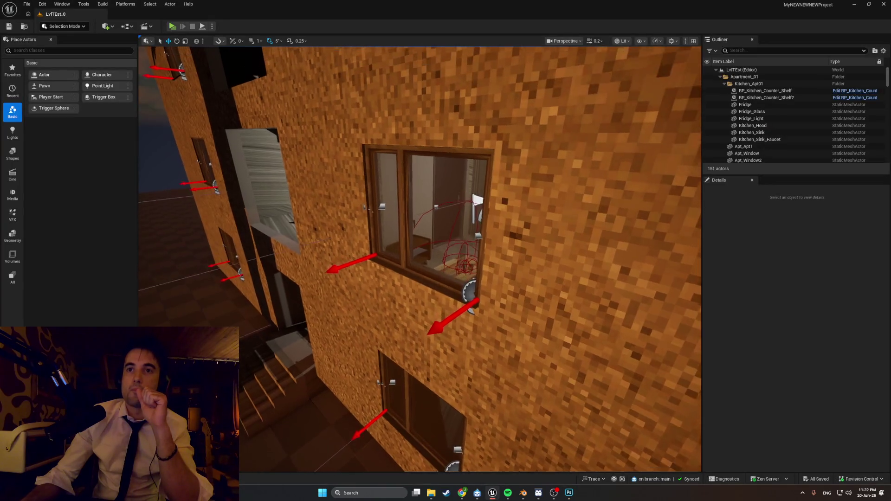
In Blender's UV Editor, show Bricks1.png and reload the updated brick image from disk.
right_drag(414, 441, 414, 441)
key(alt+Tab)
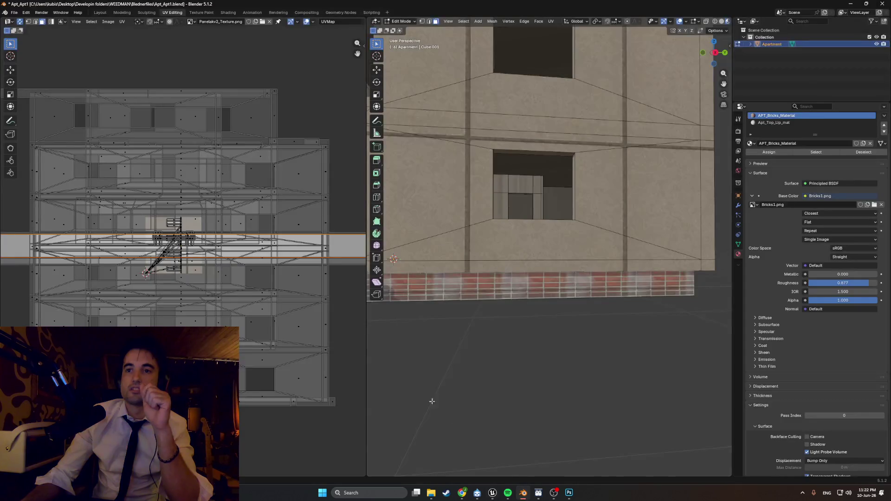
click(195, 22)
click(215, 40)
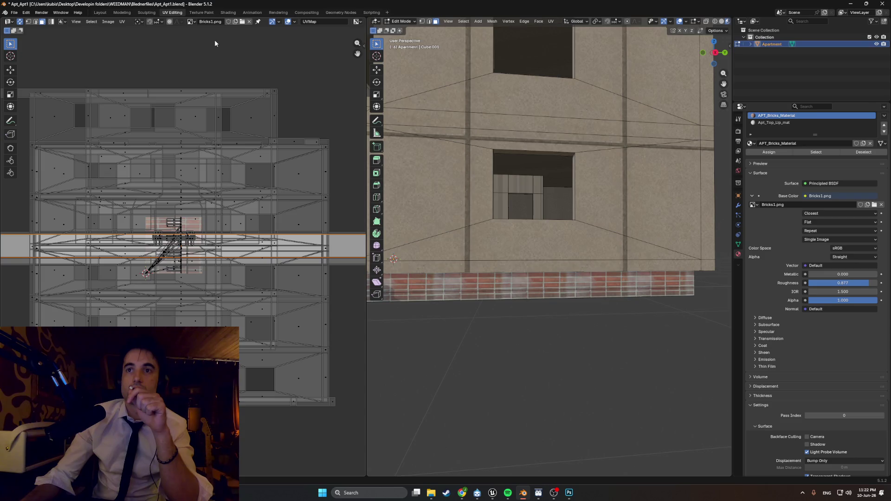
scroll(171, 258, up, 6)
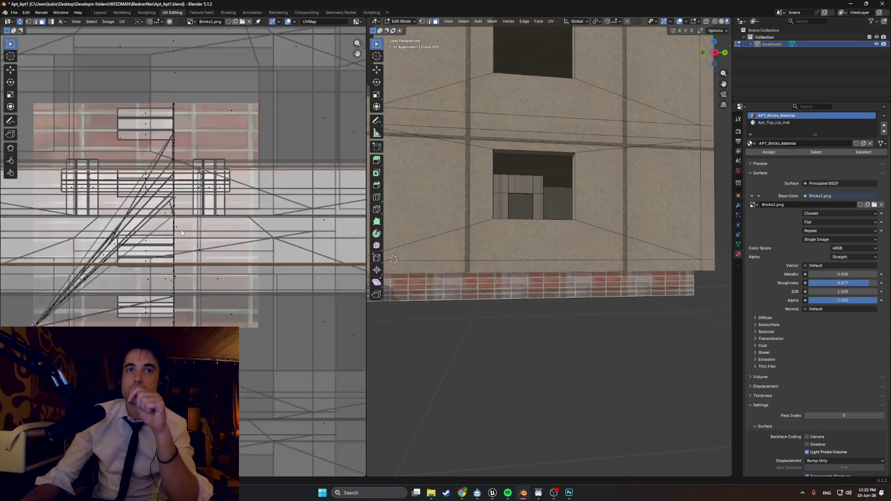
click(243, 22)
double_click(368, 116)
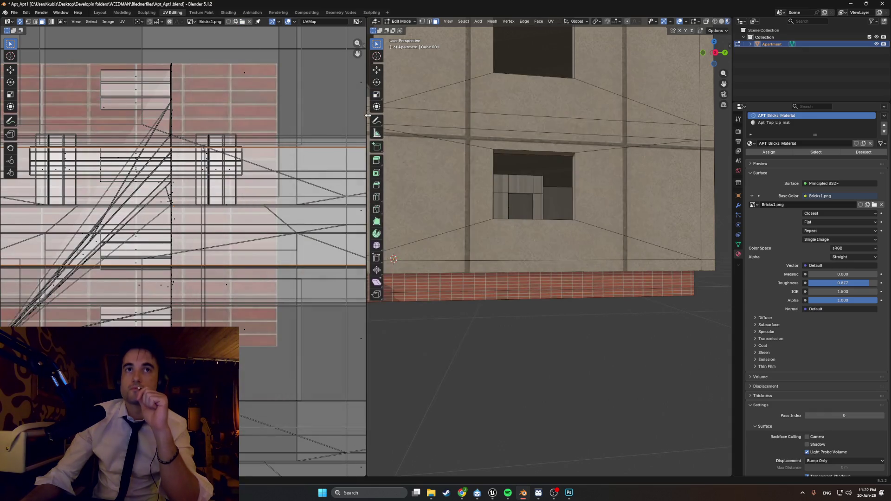
scroll(545, 247, down, 3)
Orbit around the building corner and select the brick wall faces at the base.
mouse_move(545, 248)
middle_down()
mouse_move(462, 249)
mouse_move(478, 248)
middle_up()
scroll(481, 247, up, 10)
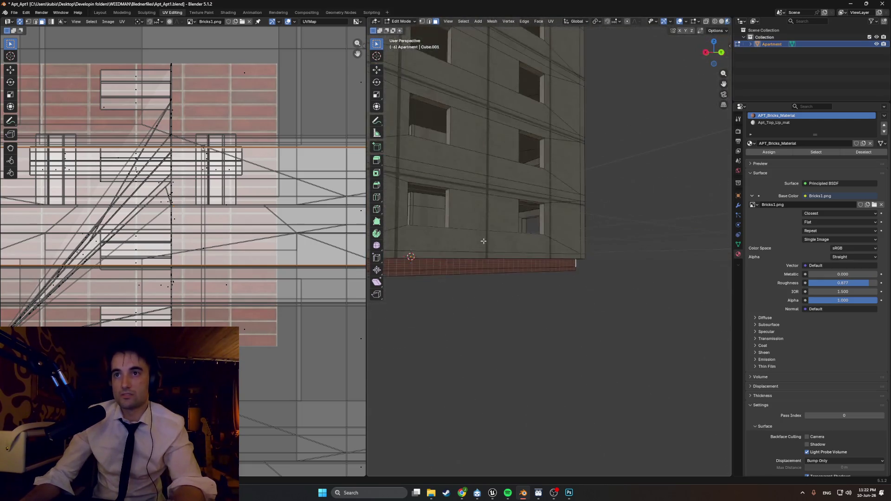
scroll(552, 244, down, 8)
middle_drag(552, 244, 528, 253)
scroll(527, 243, up, 3)
scroll(527, 258, up, 4)
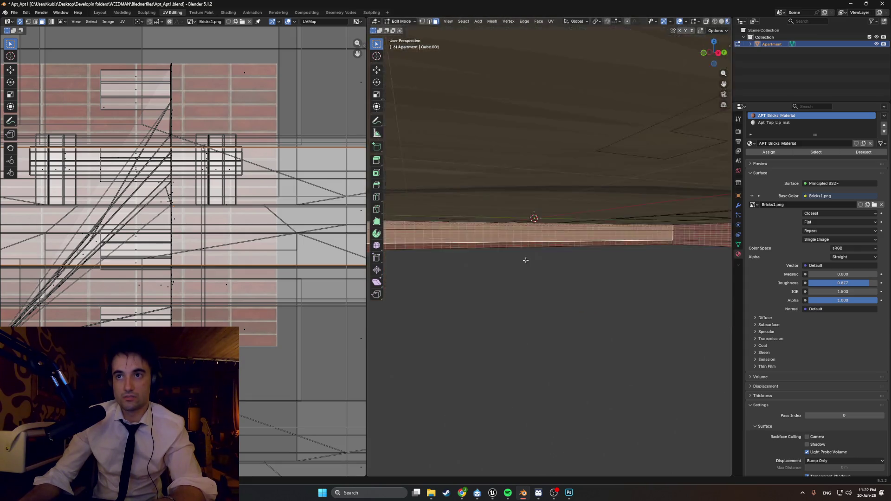
scroll(525, 260, down, 2)
scroll(110, 219, down, 2)
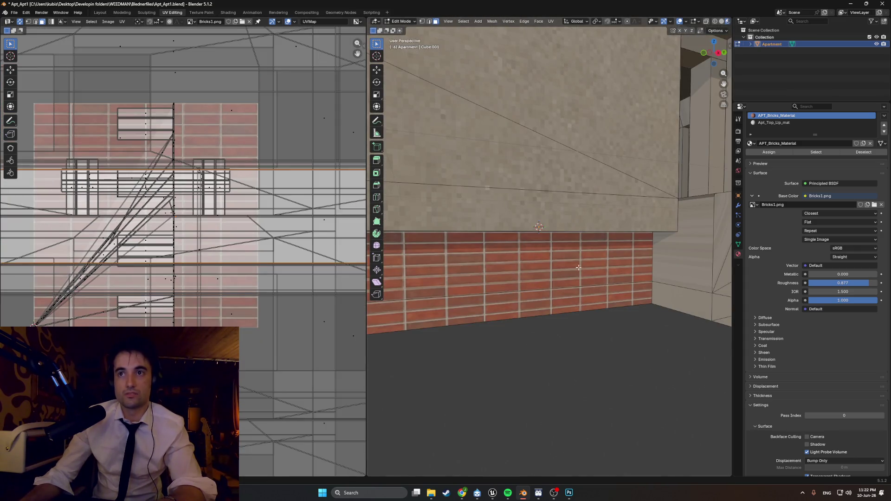
click(513, 263)
scroll(513, 263, down, 6)
middle_drag(513, 263, 576, 260)
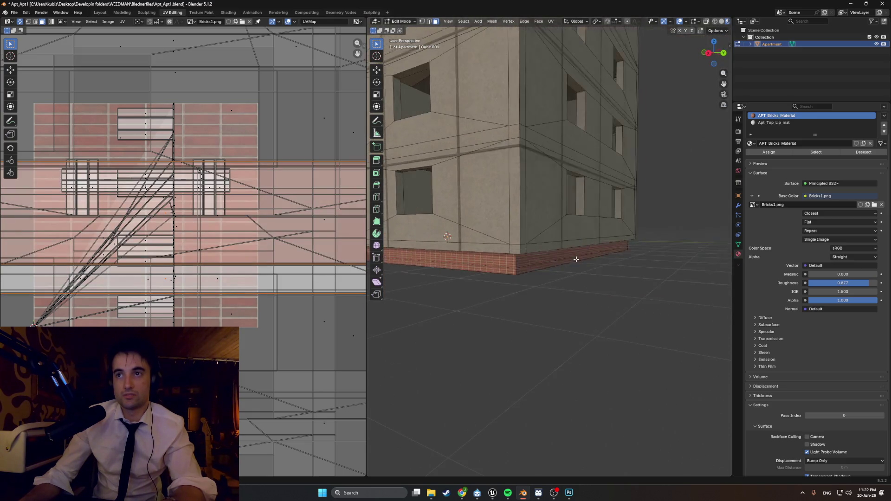
With X-ray on, select the building's bottom lip and box-select the entrance stairs.
key(shift+z)
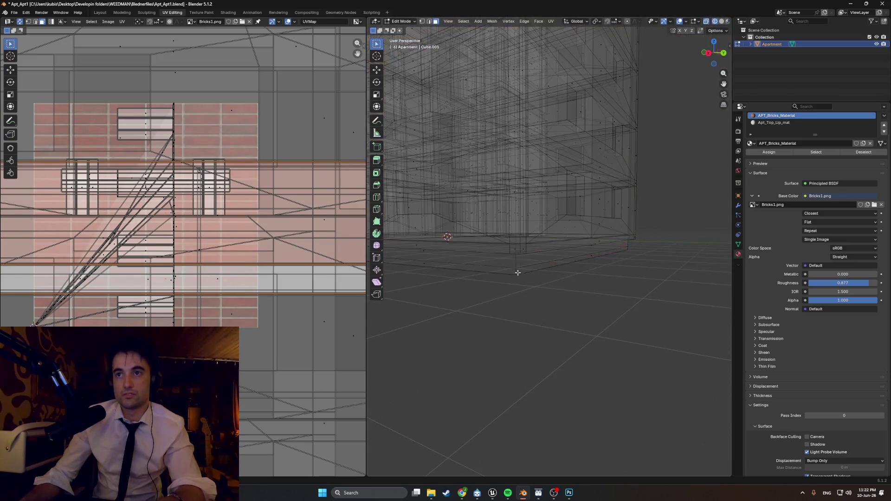
scroll(511, 266, down, 5)
alt+middle_drag(553, 251, 594, 260)
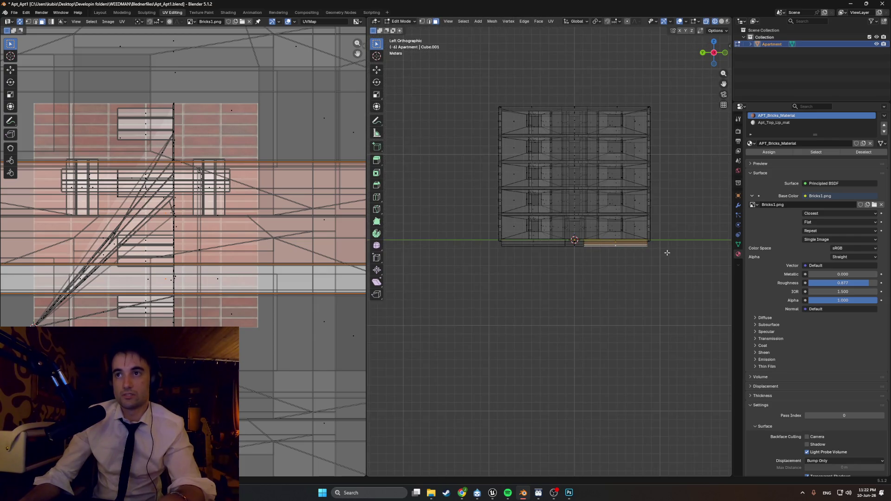
drag(483, 242, 486, 241)
mouse_move(486, 242)
middle_down()
mouse_move(441, 263)
mouse_move(447, 247)
mouse_move(501, 260)
middle_up()
scroll(428, 266, up, 5)
scroll(428, 266, down, 6)
scroll(559, 289, up, 8)
middle_drag(559, 289, 528, 282)
drag(586, 342, 521, 267)
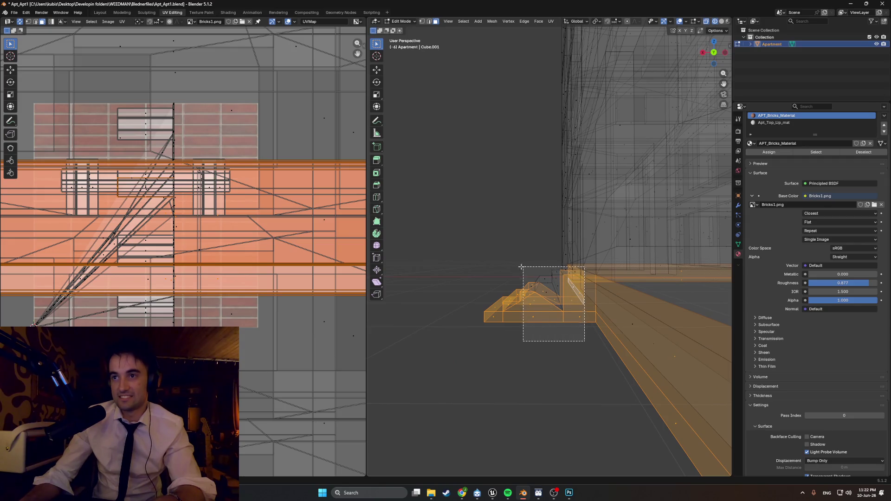
In Front view, box-select the brick base and entrance stairs faces.
drag(517, 319, 537, 322)
key(ctrl+z)
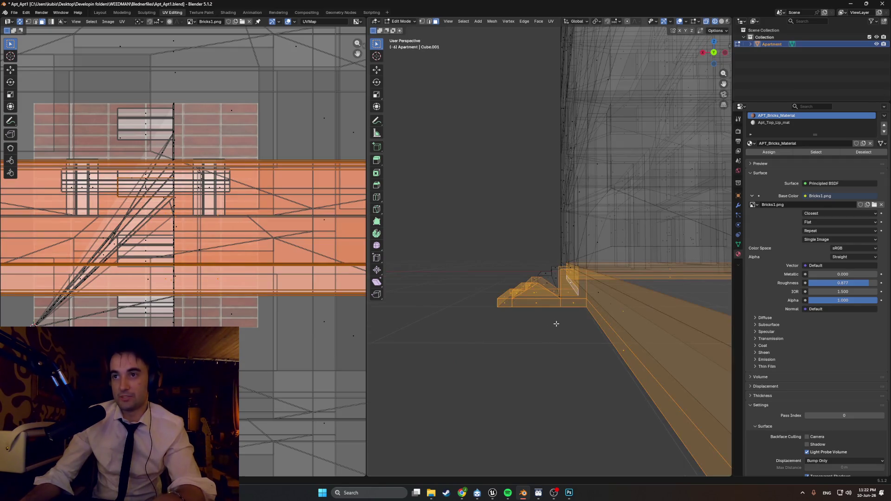
key(ctrl+KP_3)
key(KP_1)
scroll(556, 210, up, 1)
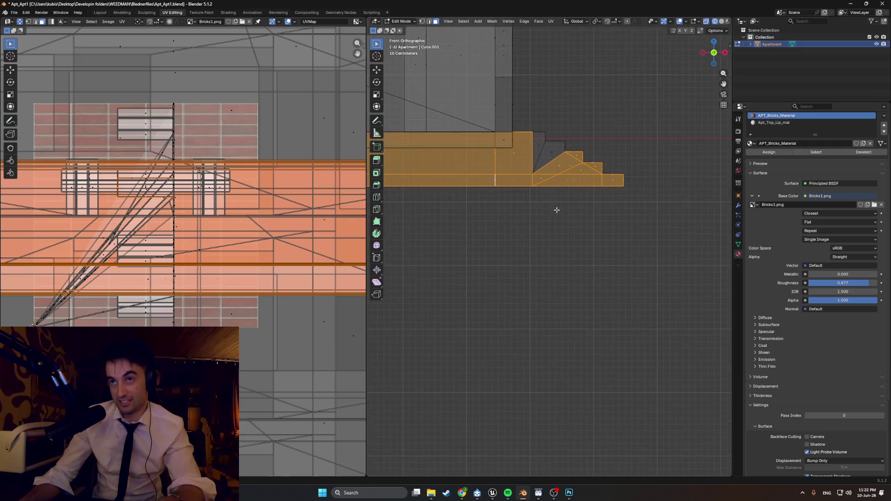
drag(637, 212, 485, 117)
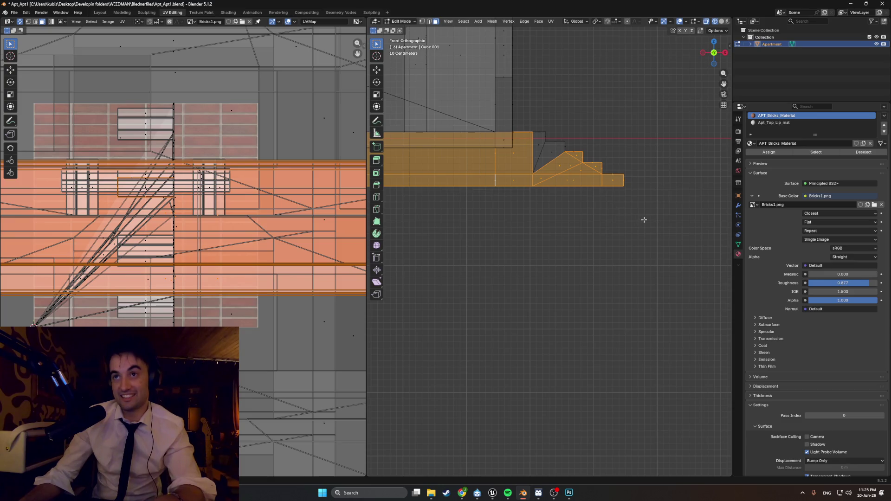
Switch the viewport to Material Preview and get a low close view of the base.
middle_drag(515, 195, 538, 179)
key(z)
click(527, 235)
scroll(528, 213, down, 5)
mouse_move(528, 213)
middle_down()
mouse_move(524, 191)
mouse_move(554, 158)
mouse_move(538, 164)
mouse_move(572, 223)
mouse_move(599, 226)
mouse_move(471, 221)
middle_up()
Unwrap the selected faces with Smart UV Project (66° angle limit).
key(u)
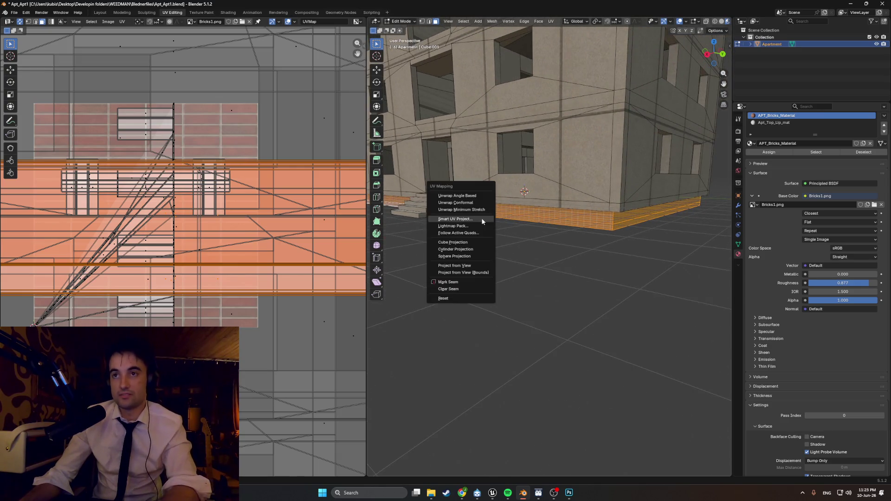
click(471, 219)
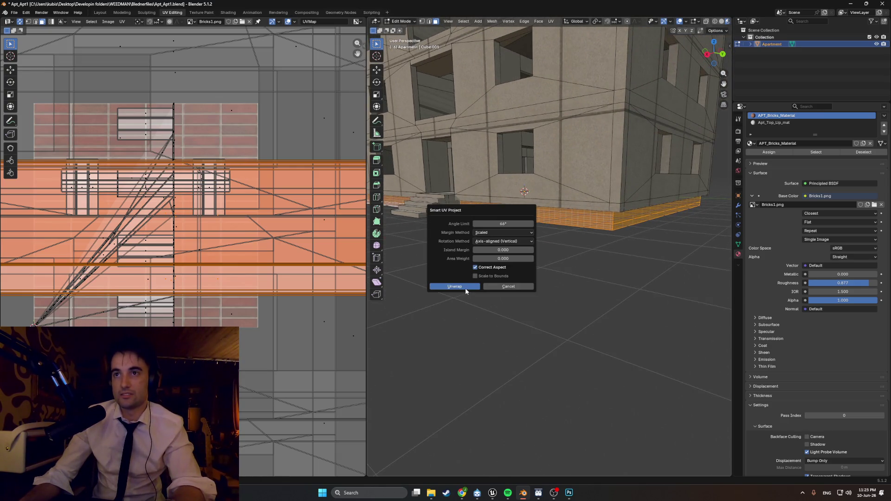
click(465, 286)
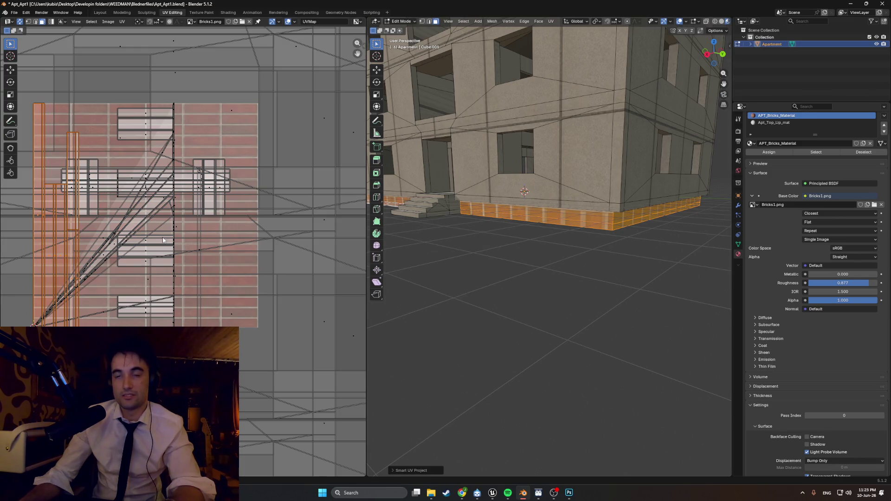
Rotate the brick base UV islands 90° with r90 and reposition them.
text(r90)
key(Return)
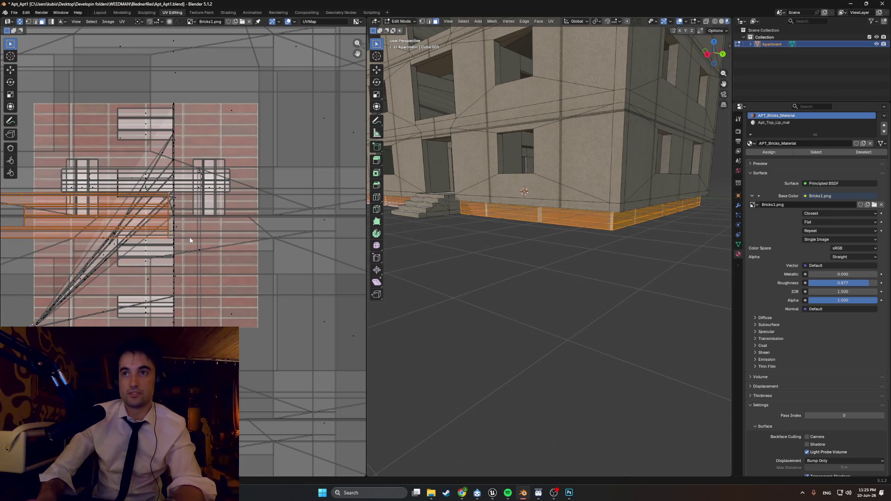
key(g)
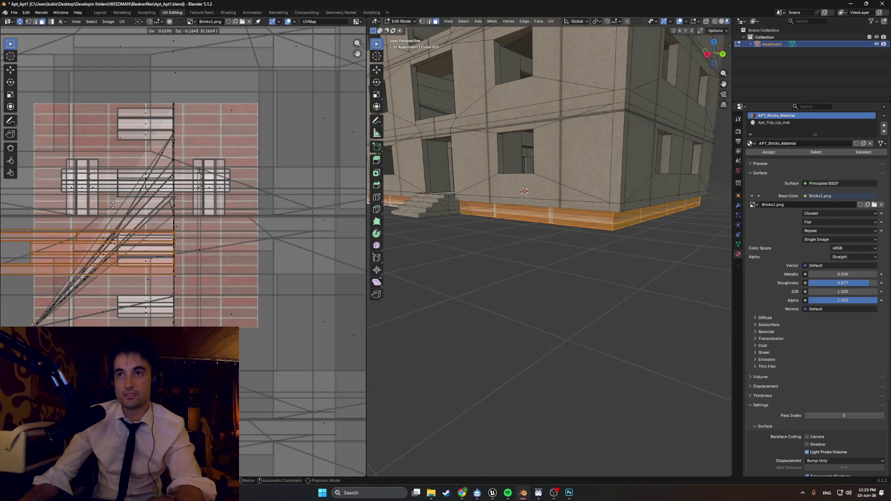
key(Return)
Scale the UV islands up to about 2.06× so the bricks tile smaller.
key(s)
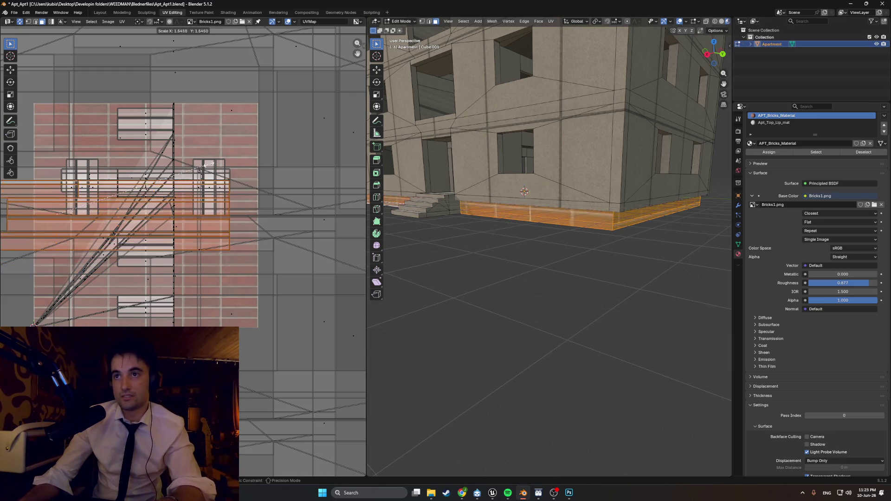
click(1, 206)
scroll(277, 217, down, 1)
scroll(566, 225, up, 4)
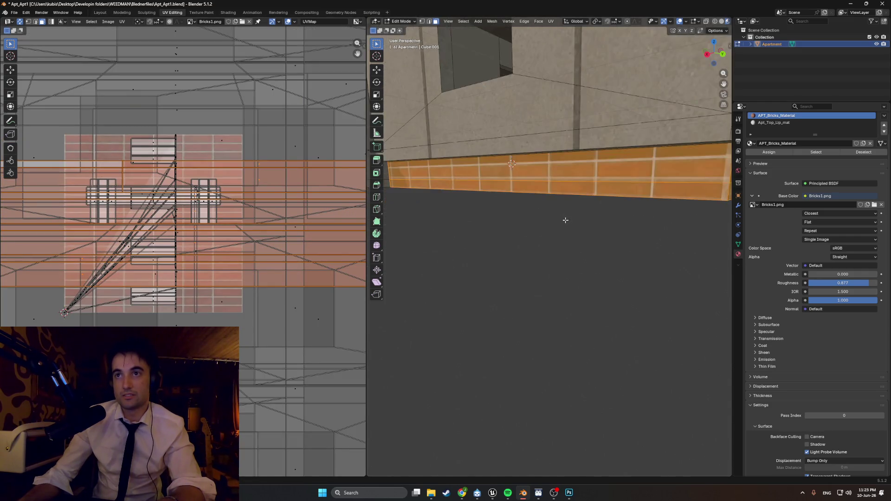
key(s)
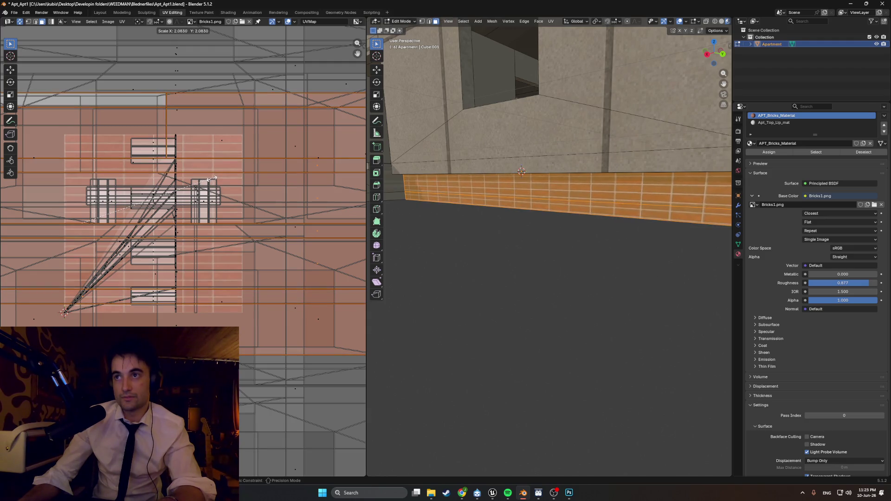
click(211, 178)
Select only the base's upper strip and shift its brick UVs vertically.
middle_drag(534, 219, 509, 218)
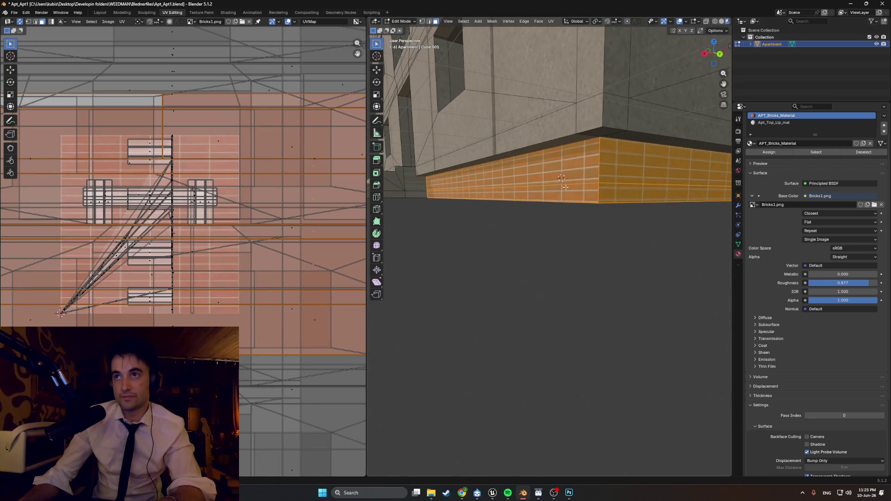
middle_drag(565, 187, 563, 187)
key(alt+a)
click(319, 221)
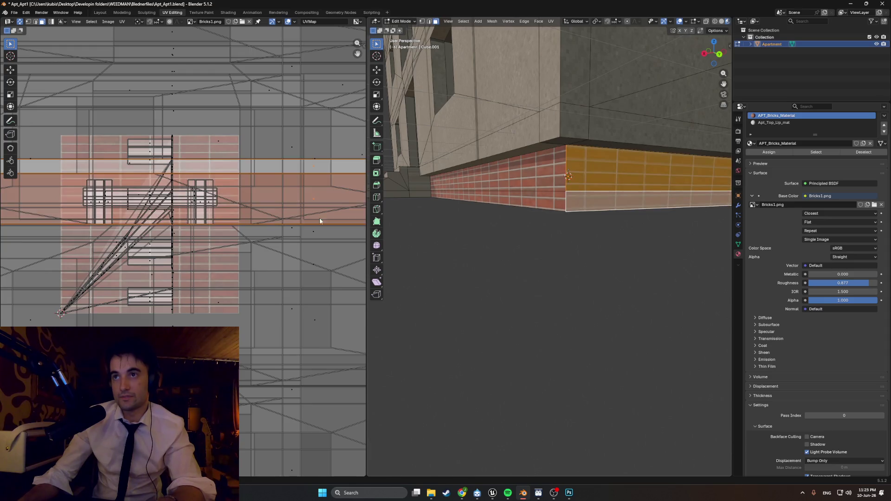
scroll(531, 187, up, 3)
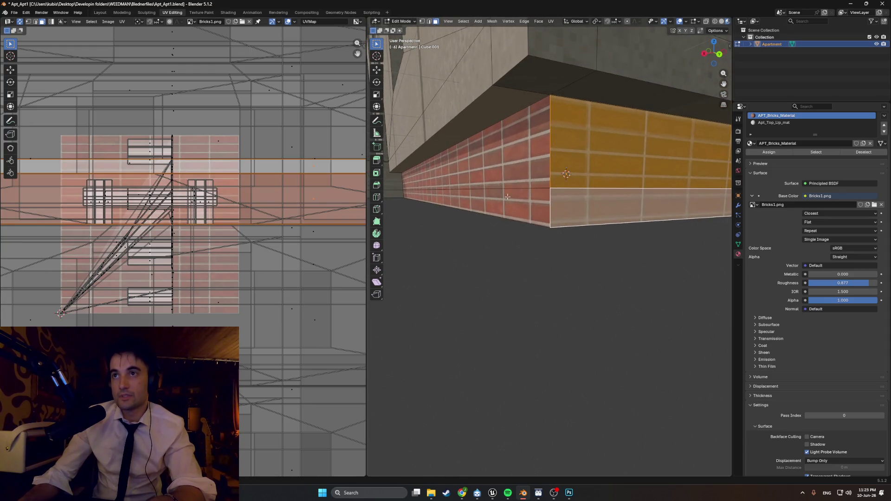
key(g)
key(y)
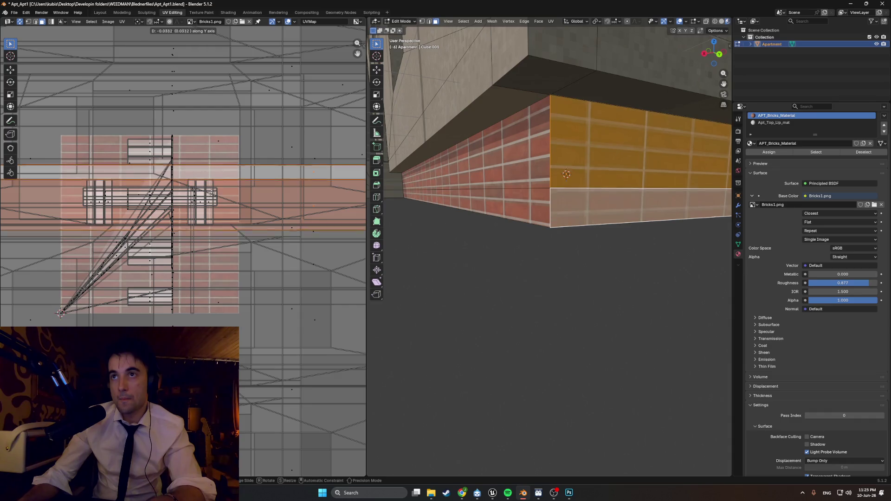
click(210, 189)
Slide the upper strip's brick UVs horizontally along X.
scroll(212, 179, up, 4)
middle_drag(211, 179, 190, 321)
scroll(185, 207, up, 2)
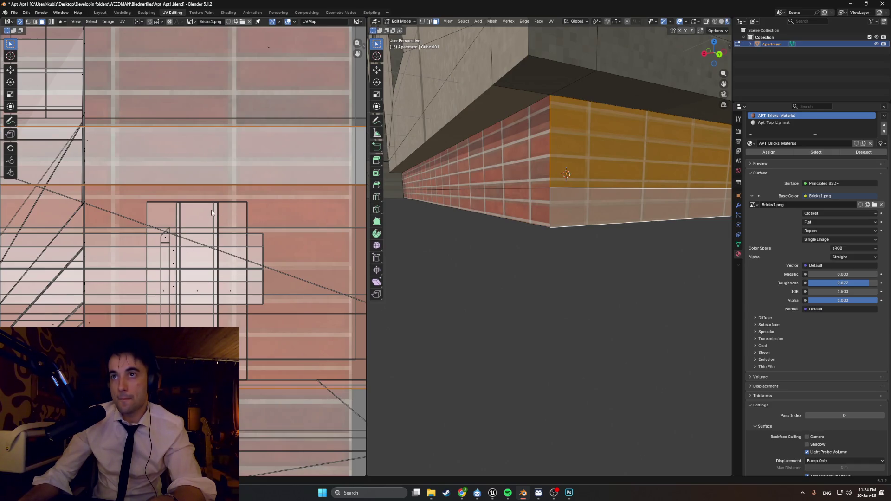
key(g)
key(x)
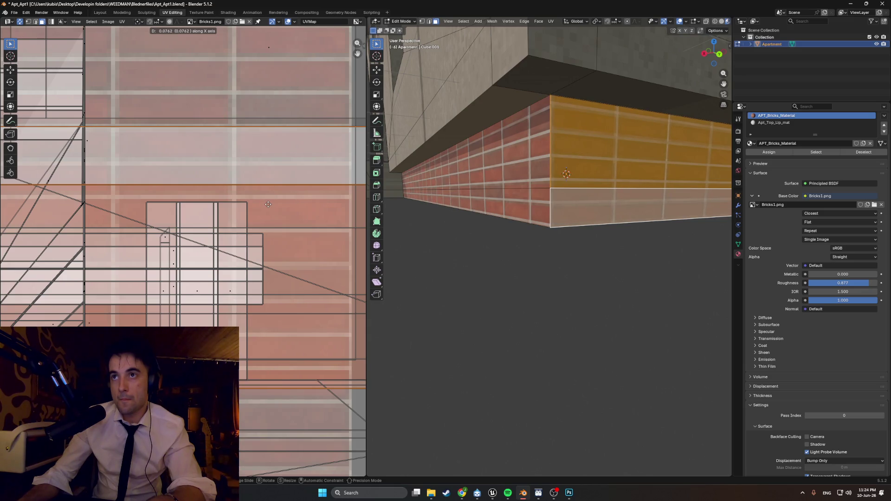
click(268, 205)
Select the side wall faces and slide their brick UVs along X to match the corner.
scroll(545, 149, up, 2)
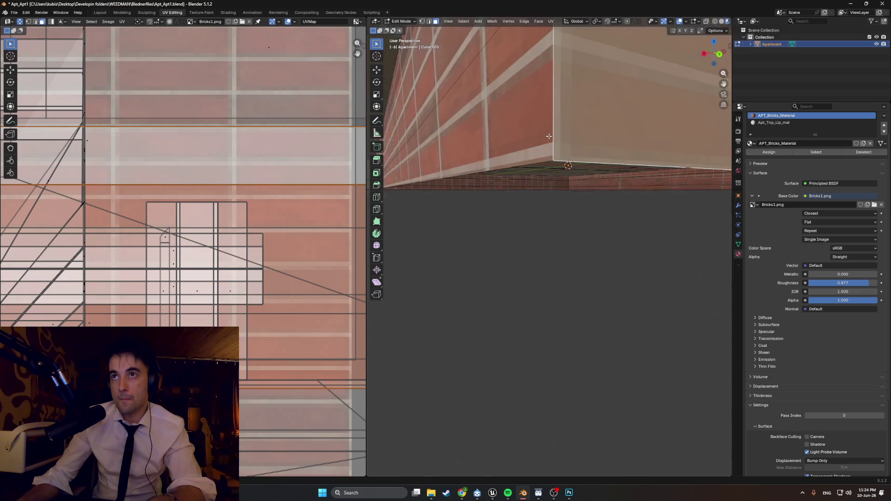
scroll(545, 149, up, 2)
mouse_move(546, 149)
middle_down()
mouse_move(547, 164)
mouse_move(555, 163)
middle_up()
click(556, 209)
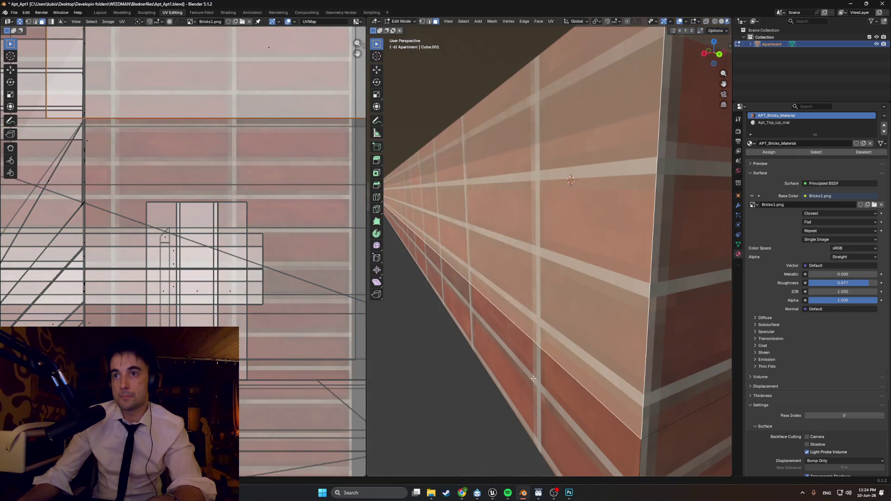
key(g)
key(x)
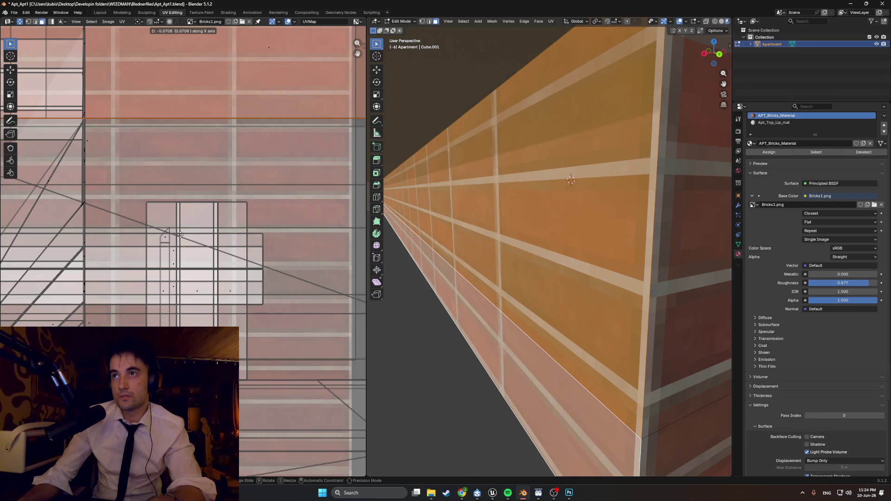
click(61, 235)
scroll(343, 258, down, 2)
scroll(547, 317, down, 5)
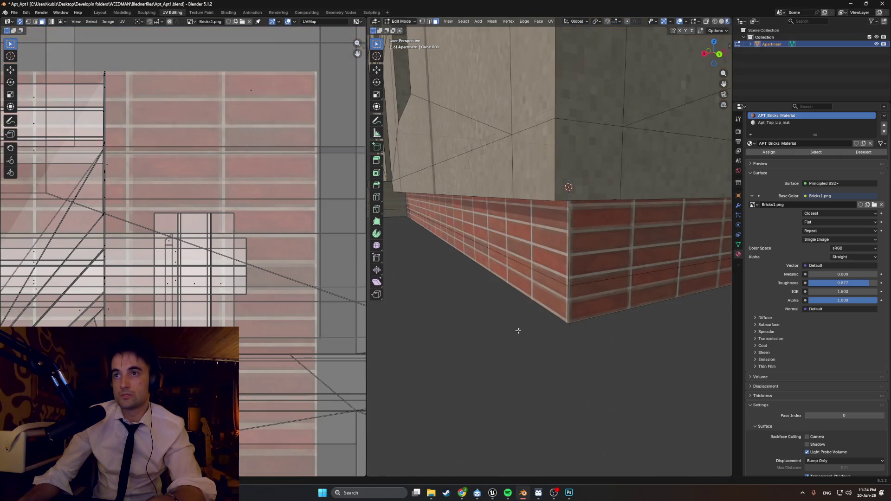
Select the right brick wall face at the other corner and shift its UVs vertically.
mouse_move(557, 294)
middle_down()
mouse_move(494, 294)
mouse_move(503, 278)
mouse_move(491, 275)
middle_up()
scroll(493, 274, down, 4)
mouse_move(493, 272)
middle_down()
mouse_move(549, 254)
mouse_move(550, 226)
mouse_move(550, 239)
middle_up()
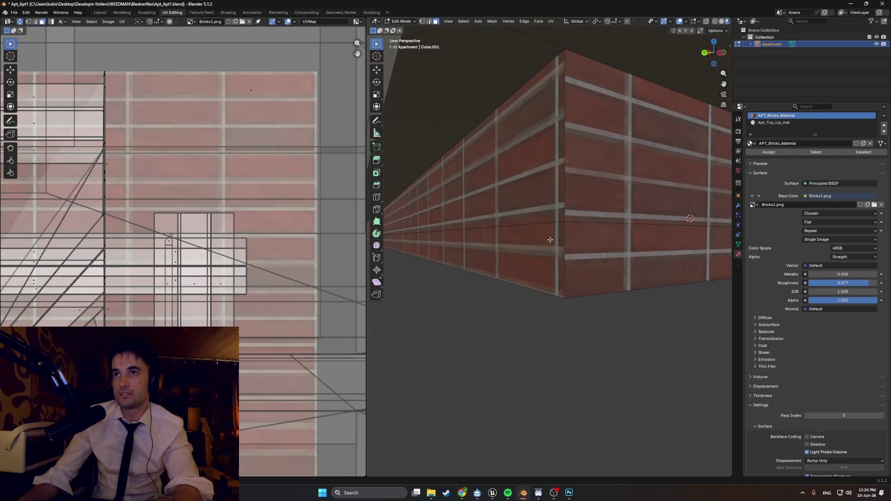
click(592, 244)
scroll(576, 242, down, 6)
mouse_move(560, 242)
middle_down()
mouse_move(558, 231)
mouse_move(200, 236)
middle_up()
scroll(559, 234, up, 4)
key(g)
key(y)
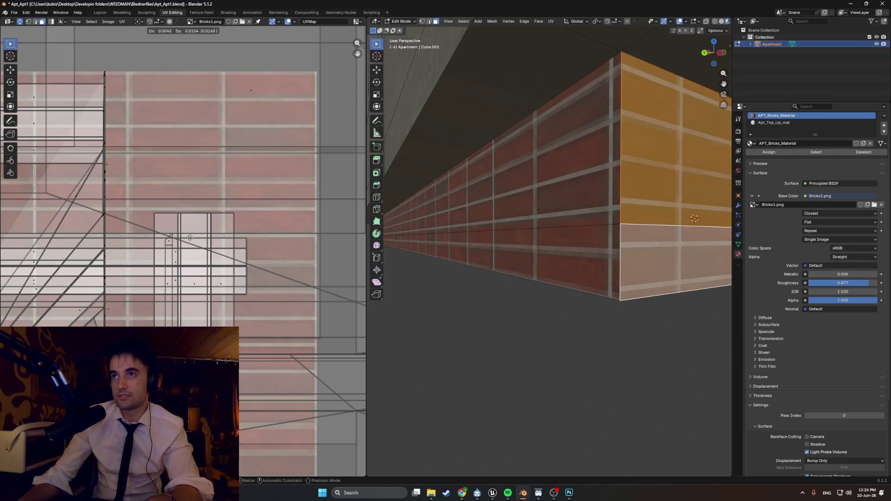
click(190, 240)
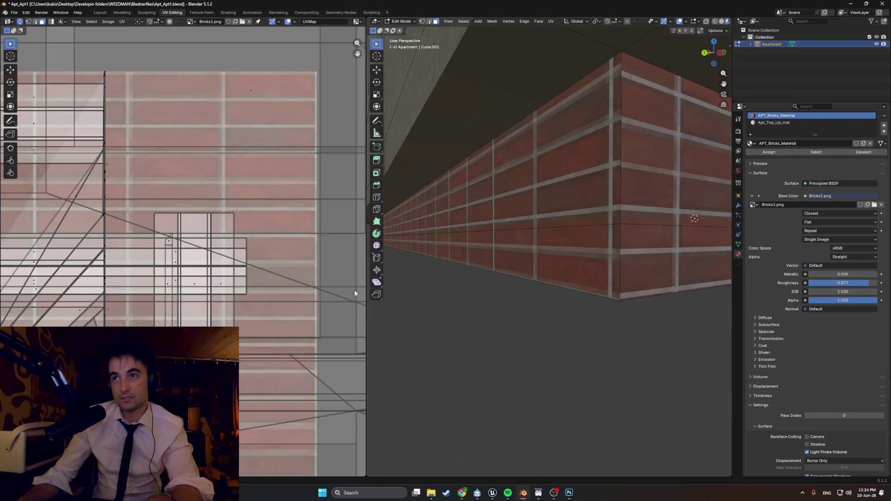
Select the lower and upper wall faces and shift their UVs together (about −0.2855 in Y).
click(649, 199)
click(650, 242)
shift+click(593, 191)
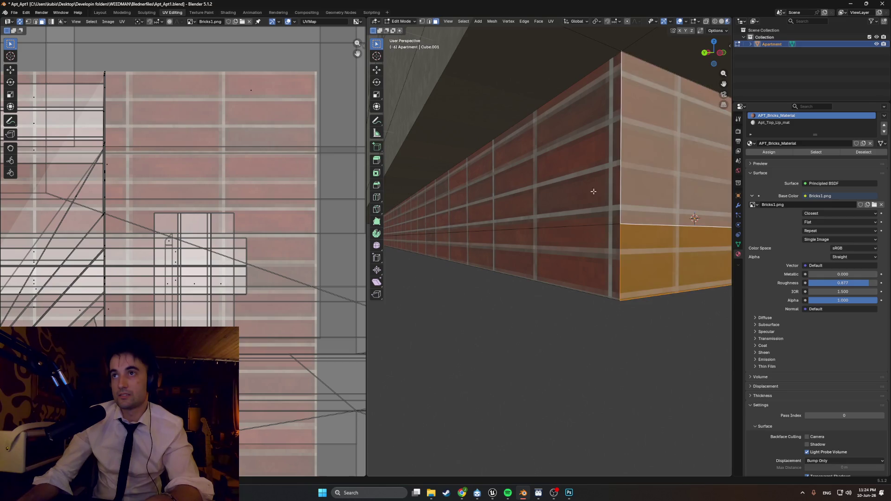
key(g)
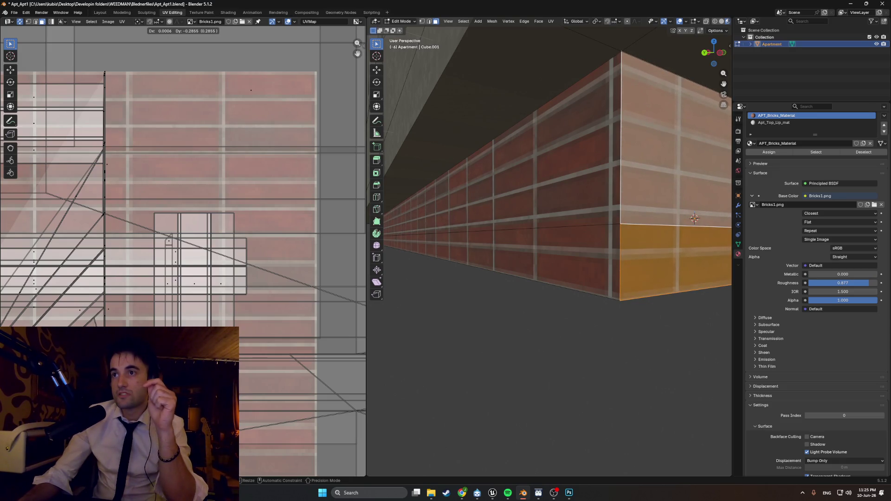
click(360, 388)
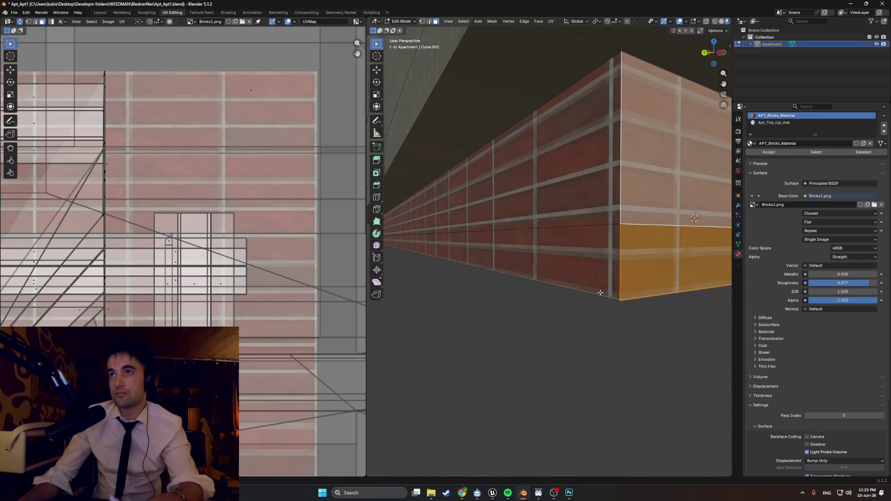
Clear the selection and select the wall's right-side face.
middle_drag(607, 269, 590, 264)
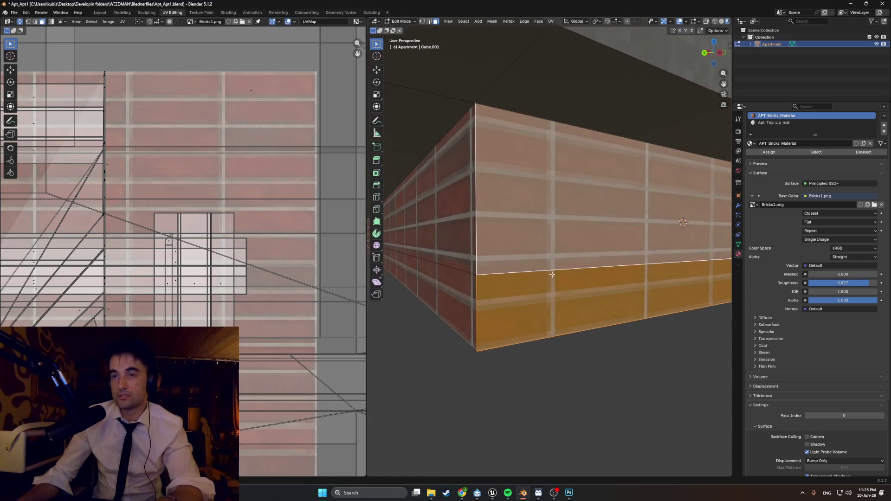
scroll(548, 276, down, 5)
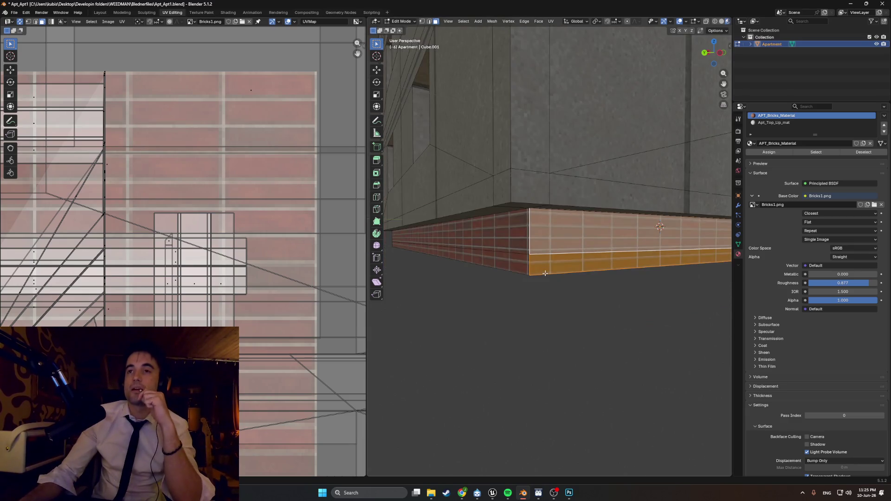
click(561, 285)
mouse_move(560, 285)
middle_down()
mouse_move(569, 283)
mouse_move(479, 282)
mouse_move(519, 271)
mouse_move(605, 274)
middle_up()
scroll(566, 284, up, 3)
click(649, 304)
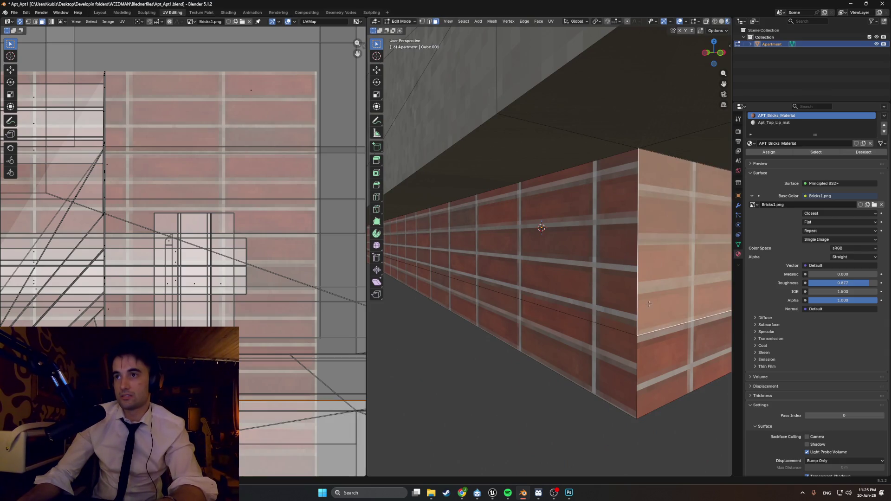
Add the lower wall face and move the selected faces' UVs to align the bricks.
shift+click(654, 355)
middle_drag(511, 274, 483, 255)
key(g)
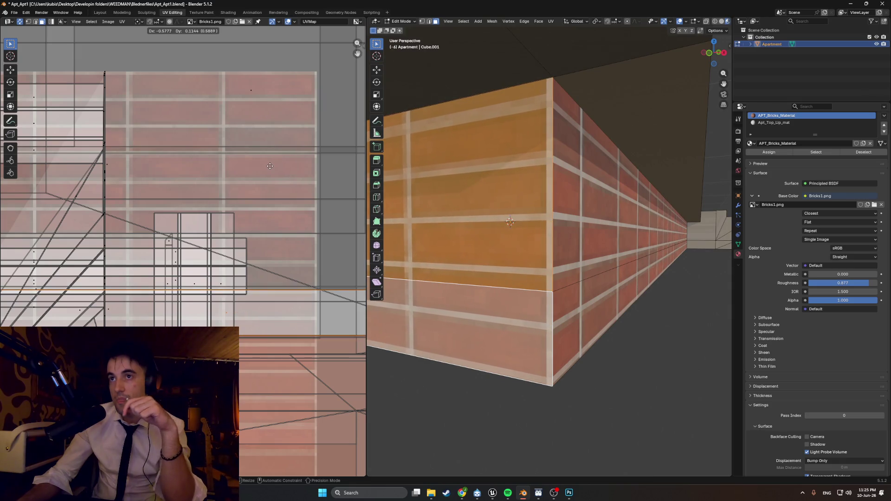
click(270, 165)
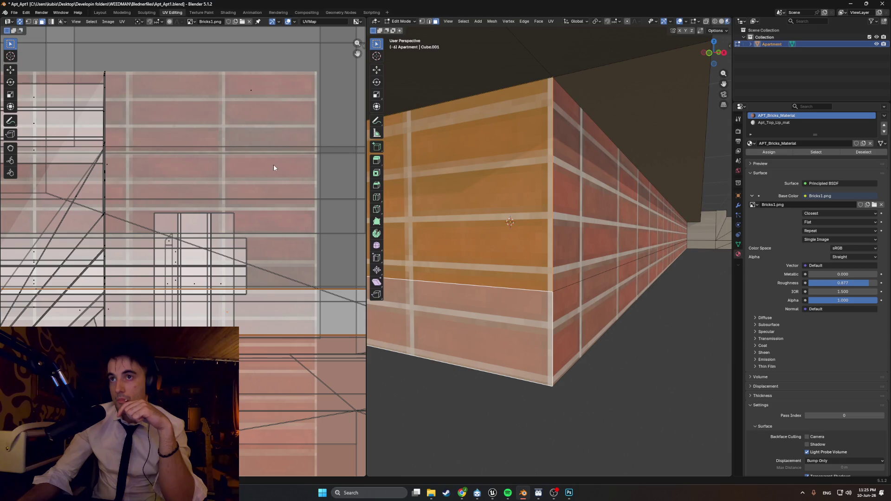
Select the lower strip of the right wall and slide its brick texture into line.
click(589, 225)
click(589, 288)
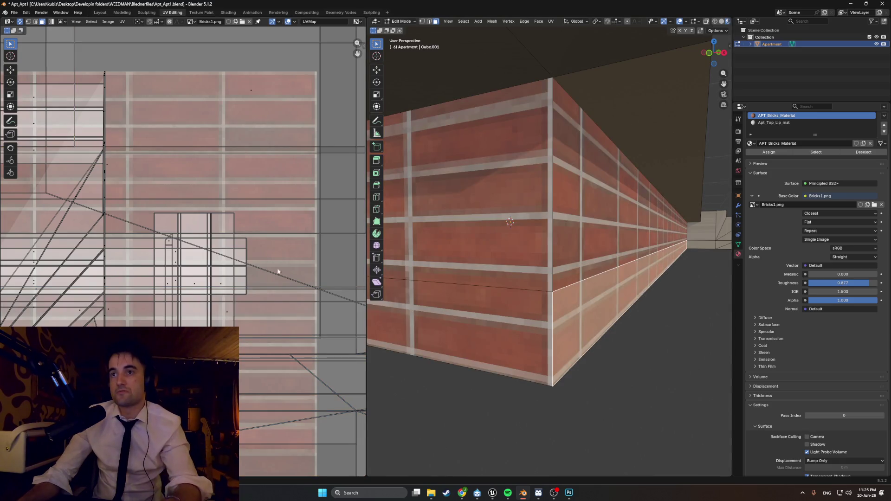
key(g)
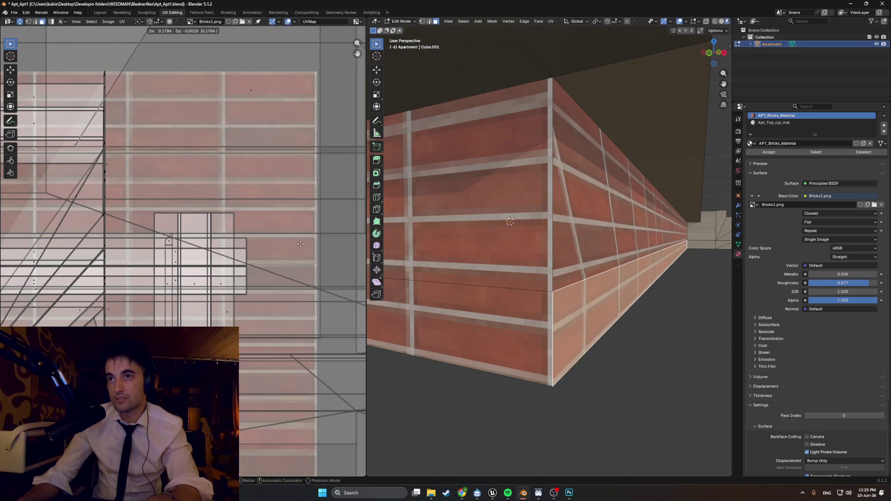
click(263, 242)
Shift the right wall's upper faces' UVs about 0.097 along X, then deselect.
click(617, 251)
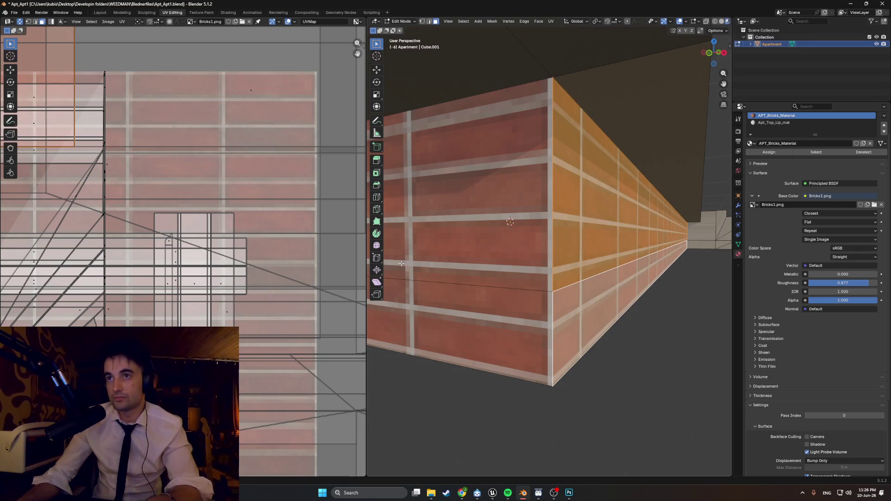
key(g)
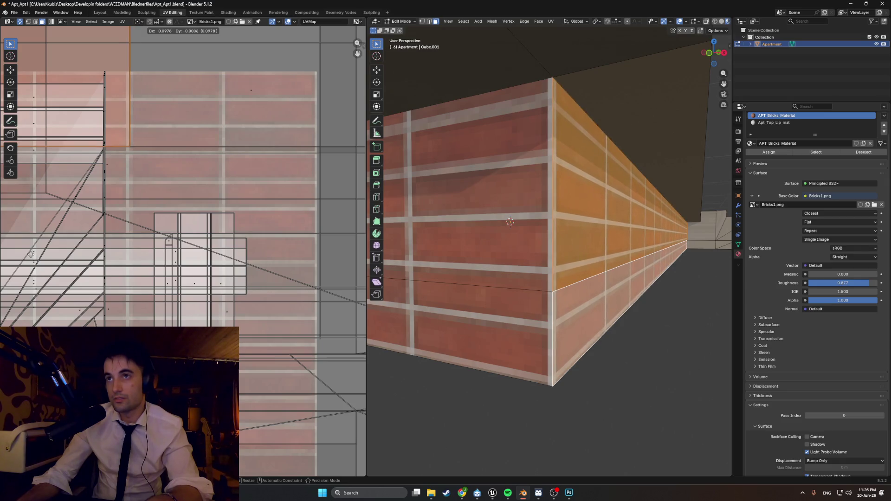
key(x)
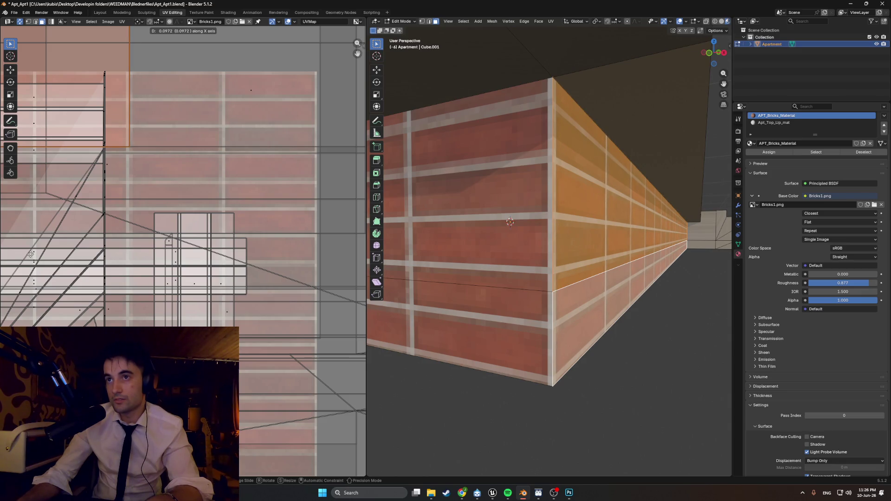
click(30, 254)
click(668, 391)
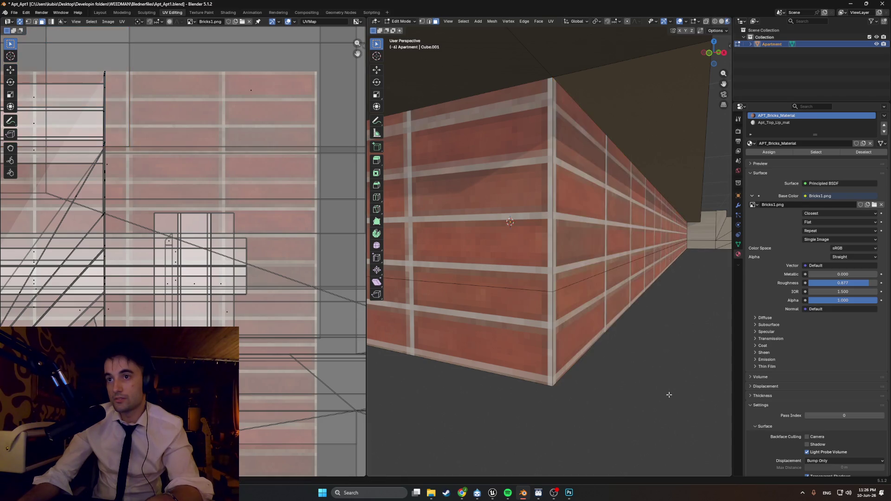
scroll(603, 361, down, 6)
scroll(597, 299, down, 3)
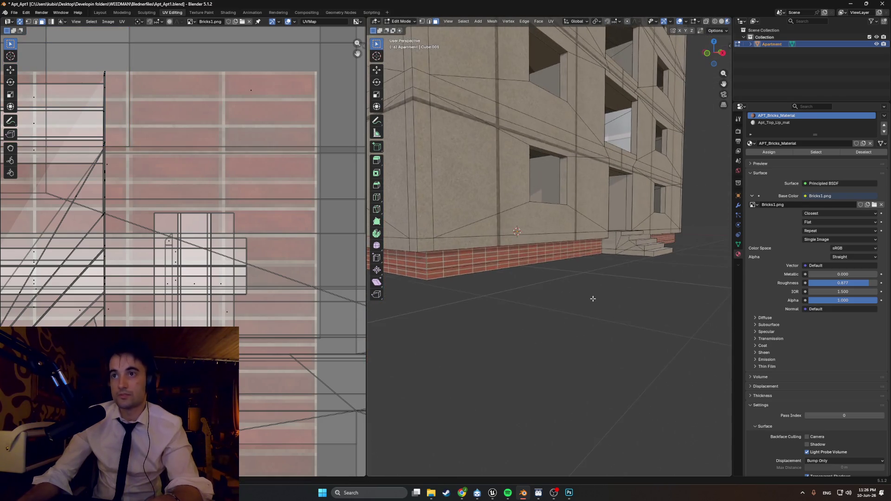
Save the apartment file and turn to face the building's front entrance.
key(ctrl+s)
mouse_move(584, 297)
middle_down()
mouse_move(485, 309)
mouse_move(511, 321)
middle_up()
scroll(516, 302, up, 5)
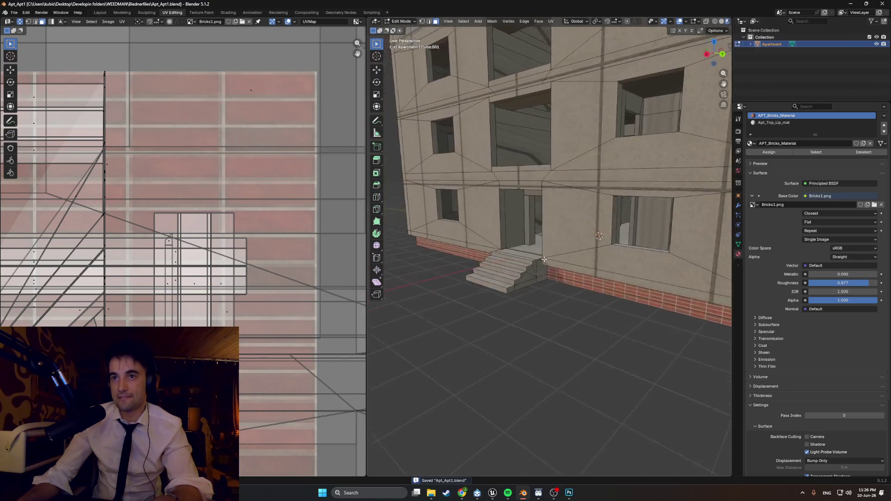
scroll(516, 324, up, 8)
Select the whole entrance staircase mesh using see-through wireframe, then return to solid shading.
click(516, 324)
key(z)
click(494, 323)
key(KP_Decimal)
mouse_move(541, 320)
mouse_down()
mouse_move(513, 269)
mouse_move(397, 199)
mouse_up()
mouse_move(497, 231)
middle_down()
mouse_move(445, 251)
mouse_move(489, 221)
mouse_move(600, 271)
mouse_move(483, 264)
middle_up()
key(alt+z)
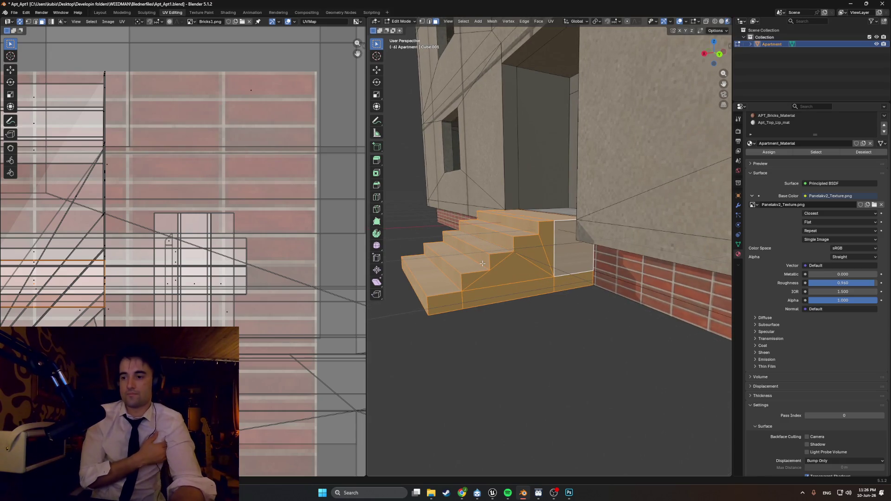
Inspect the entrance stairs from several angles, then bring the ChatGPT Textures chat forward.
middle_drag(483, 263, 554, 268)
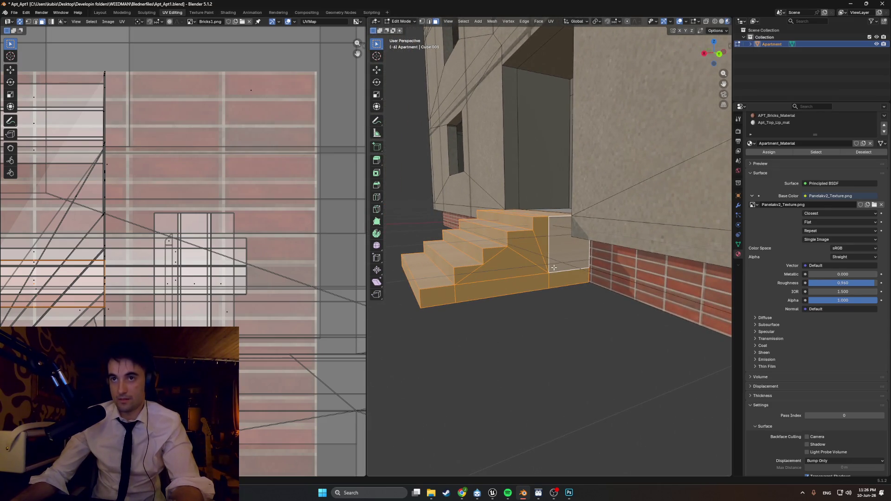
middle_drag(539, 261, 538, 239)
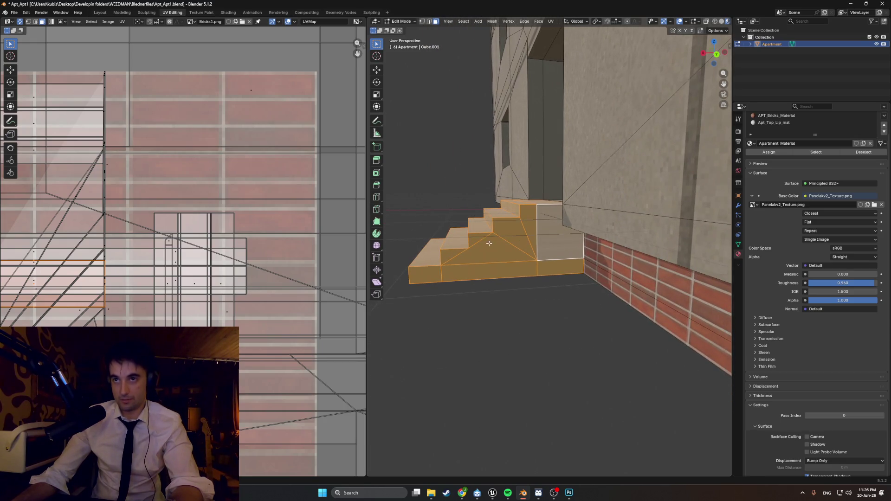
scroll(489, 243, up, 4)
middle_drag(582, 228, 594, 265)
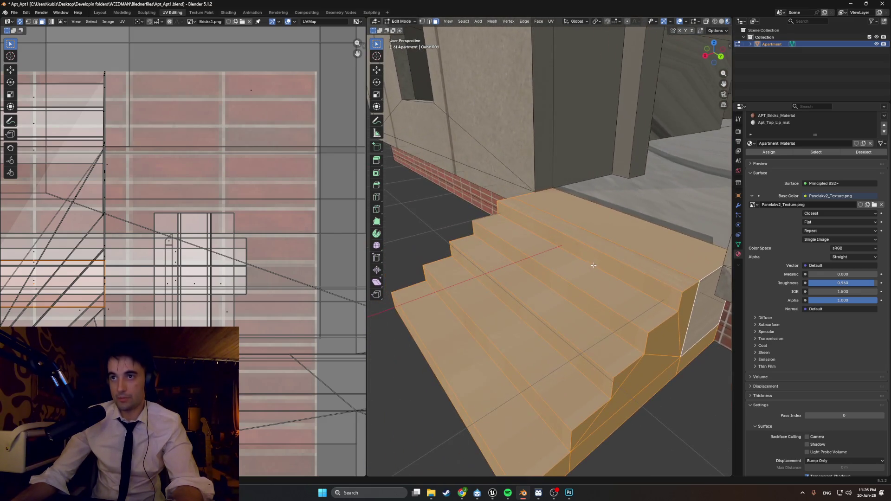
mouse_move(570, 229)
middle_down()
mouse_move(556, 225)
mouse_move(577, 234)
mouse_move(639, 231)
mouse_move(583, 226)
middle_up()
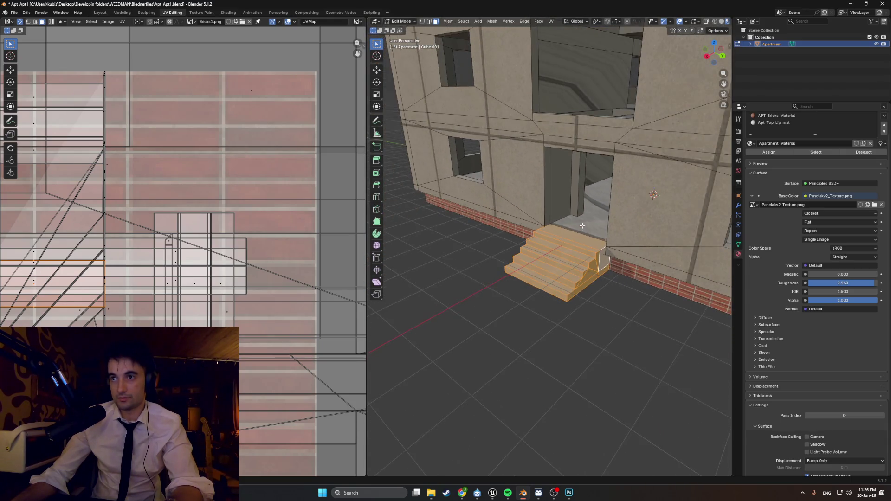
click(462, 492)
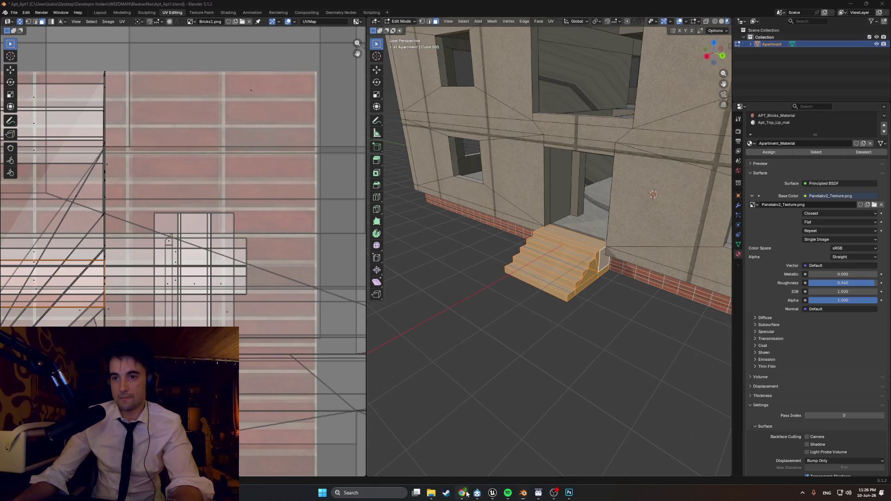
click(492, 186)
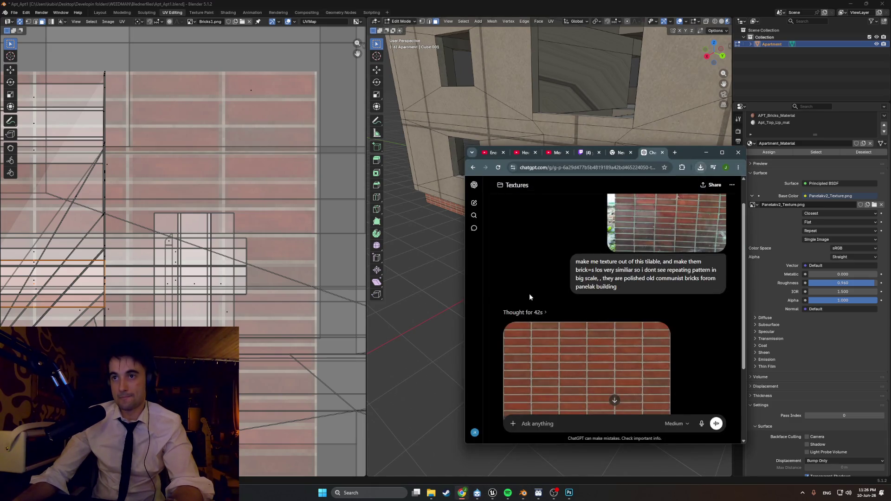
Ask the Textures chat to make a raw concrete texture for the panelak steps.
text(NOW M)
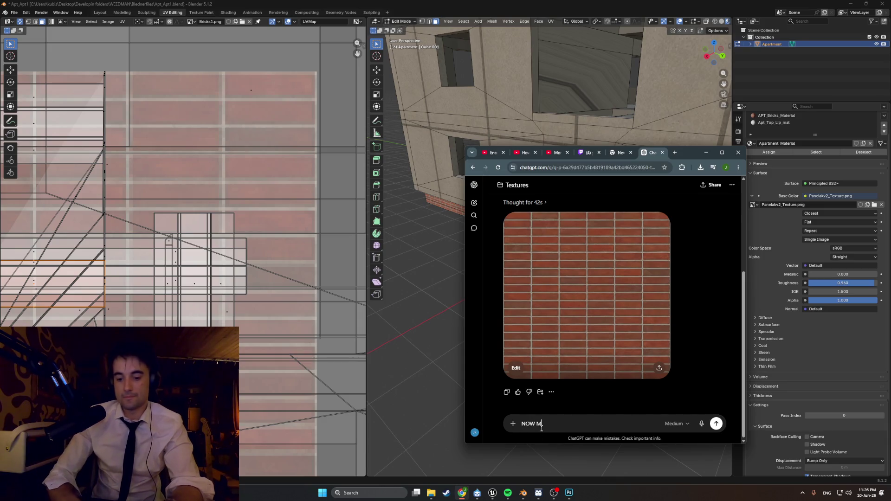
text(AKE TEXTURE)
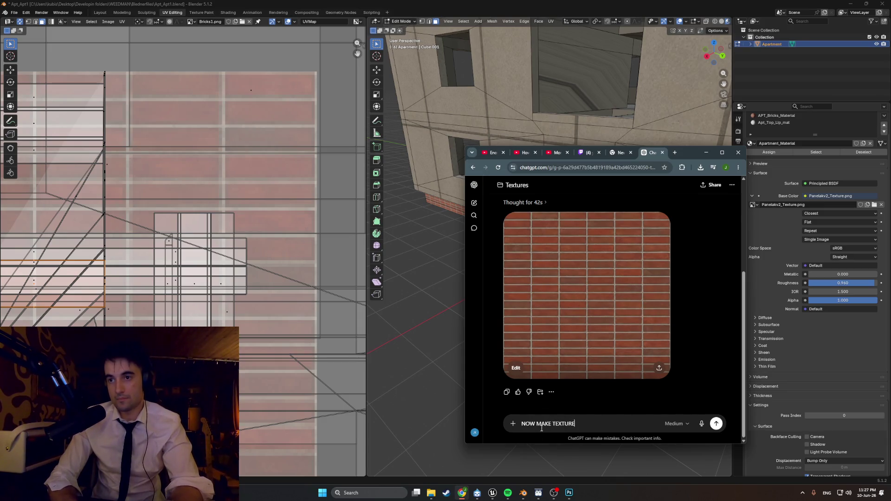
text(n)
text(w make texture of just raw concrete that will)
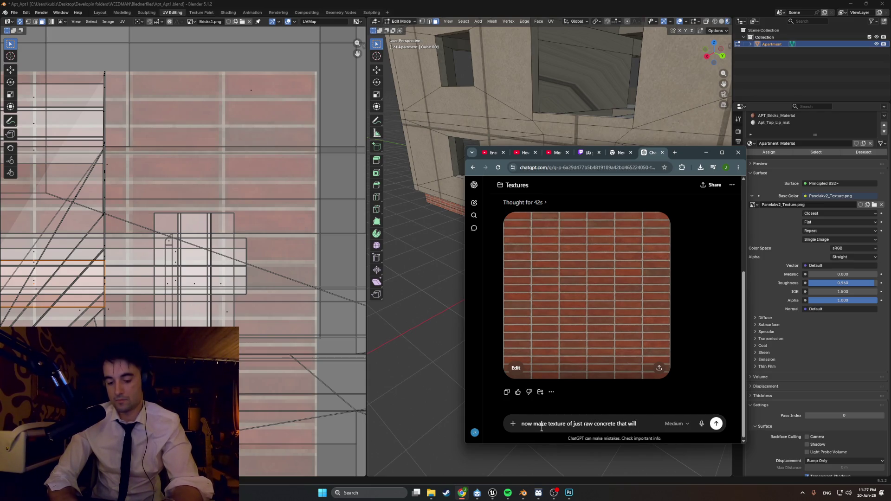
text(d for steps for panelak)
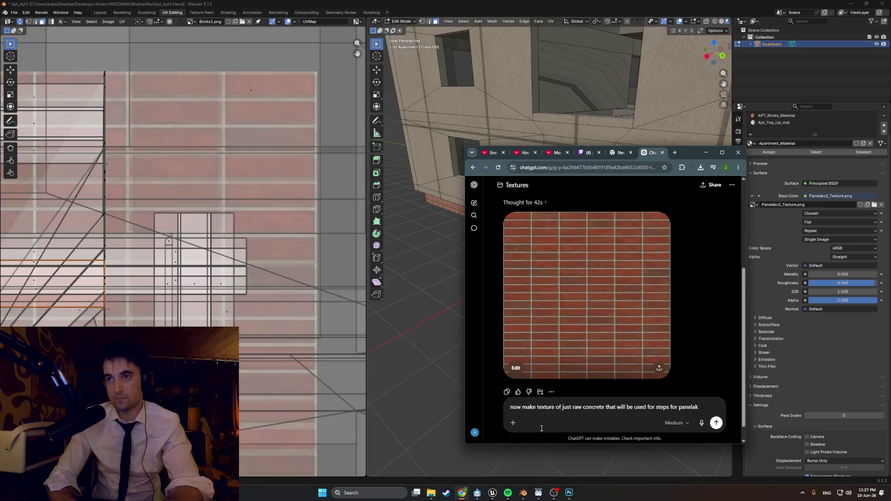
key(Return)
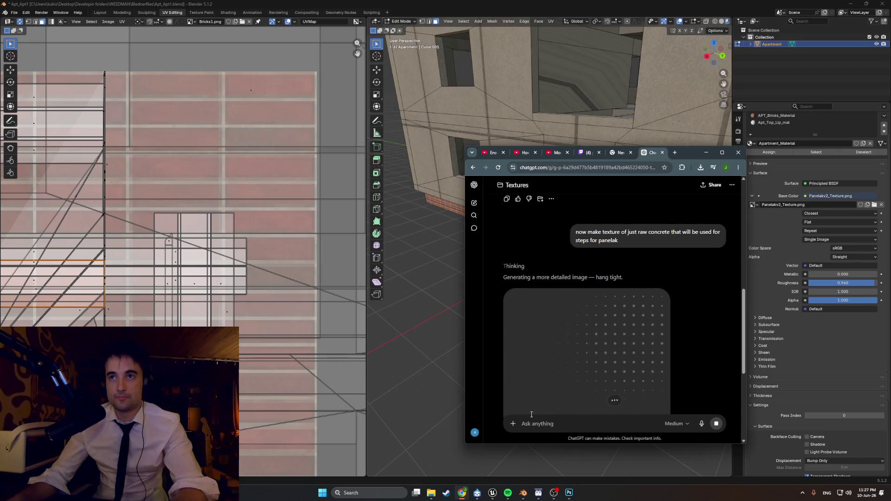
scroll(549, 320, down, 3)
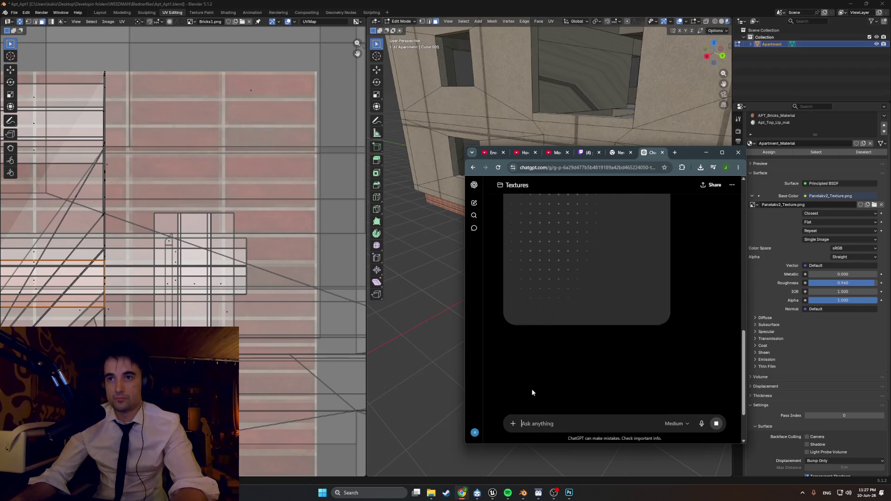
Turn on Smart Shuffle for the Spotify playlist.
click(508, 496)
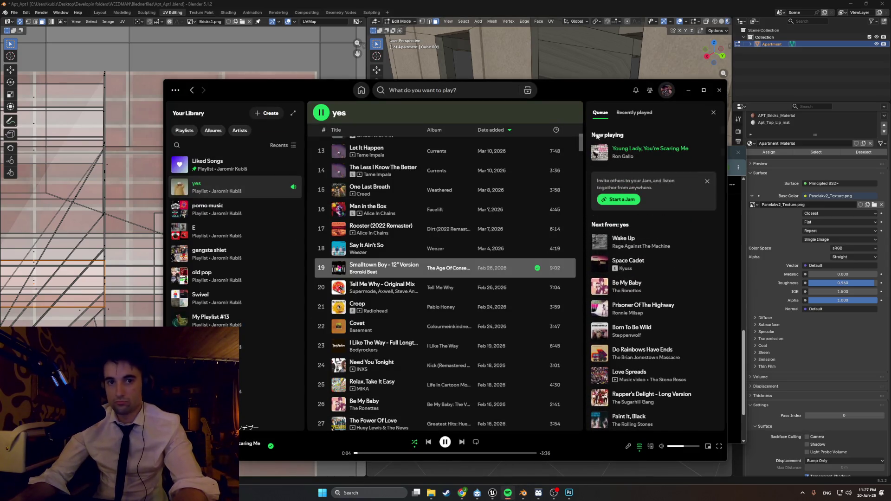
click(687, 92)
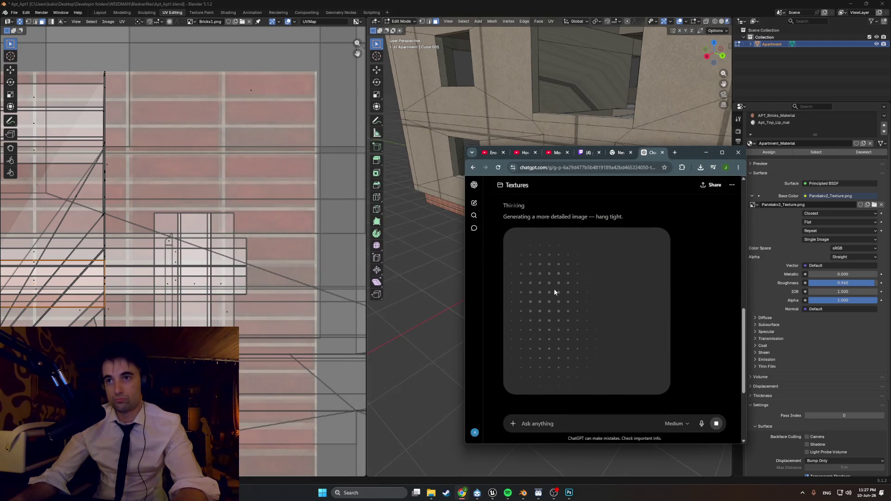
scroll(554, 292, up, 2)
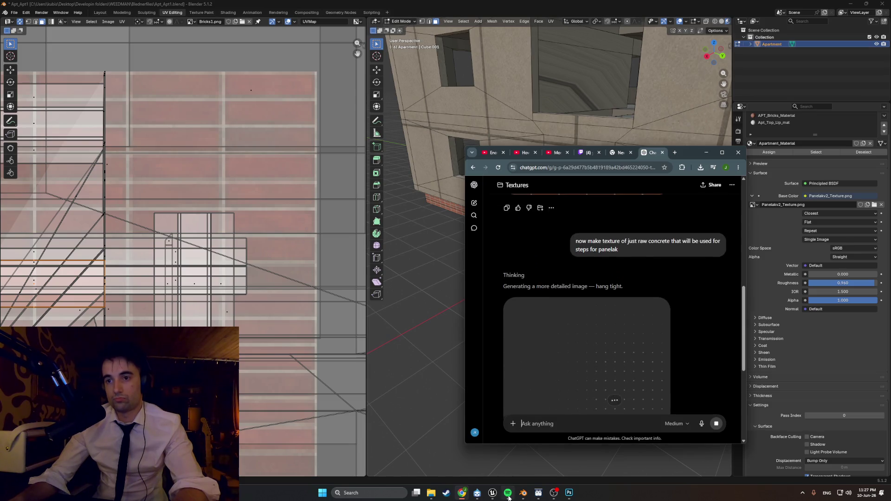
click(508, 493)
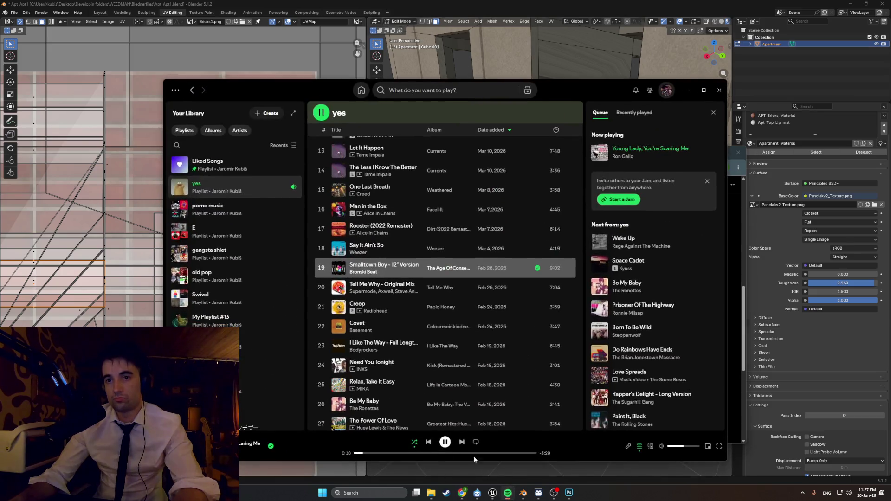
click(415, 443)
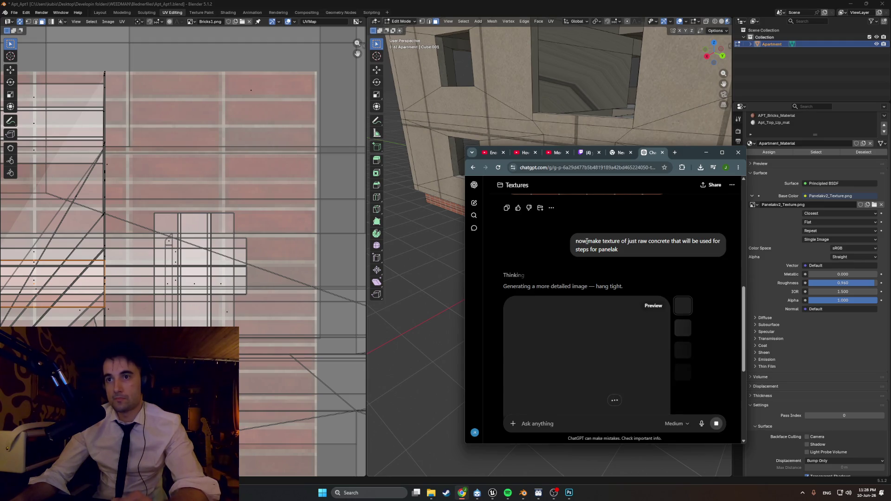
View the generated raw concrete texture full size, then close the viewer.
scroll(584, 259, down, 2)
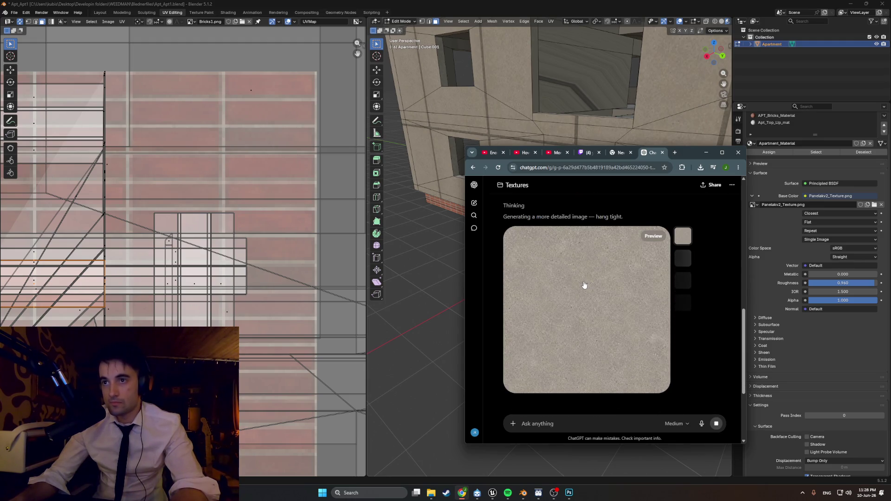
click(598, 280)
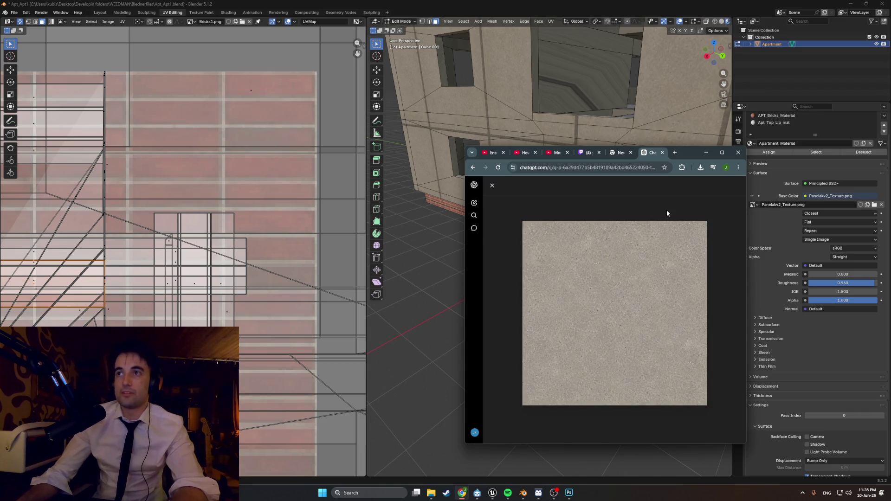
click(492, 185)
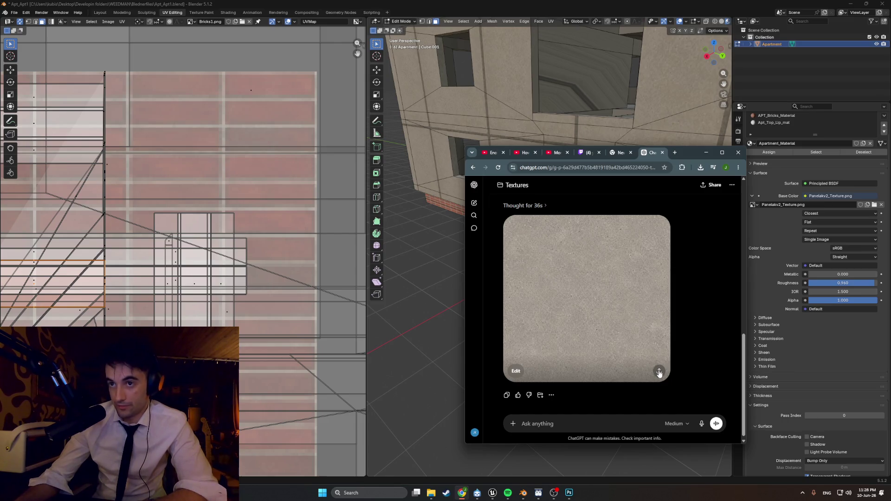
Download the generated concrete texture and switch to Photoshop.
click(635, 330)
click(717, 192)
click(569, 493)
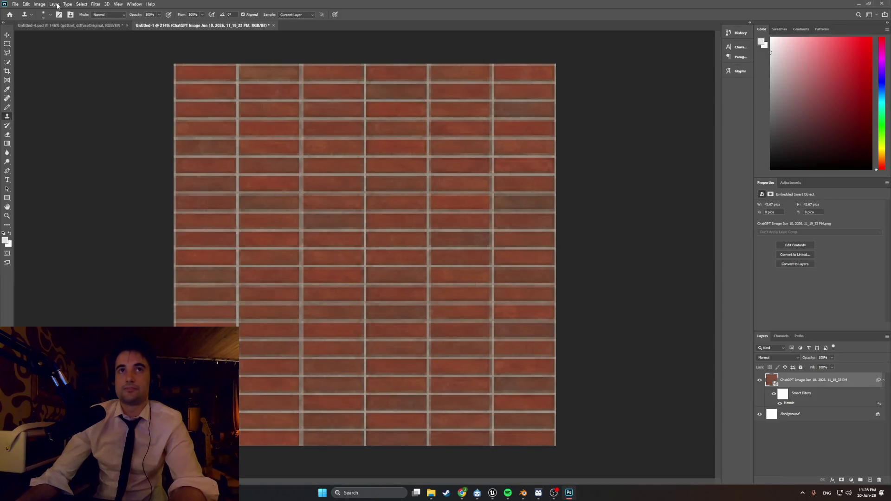
Create a new 512x512 Photoshop document.
click(15, 4)
click(20, 12)
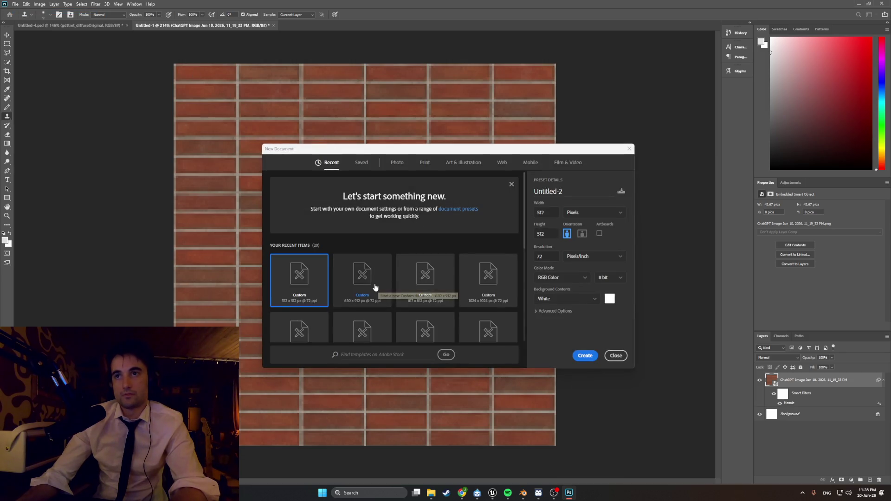
click(375, 287)
double_click(542, 212)
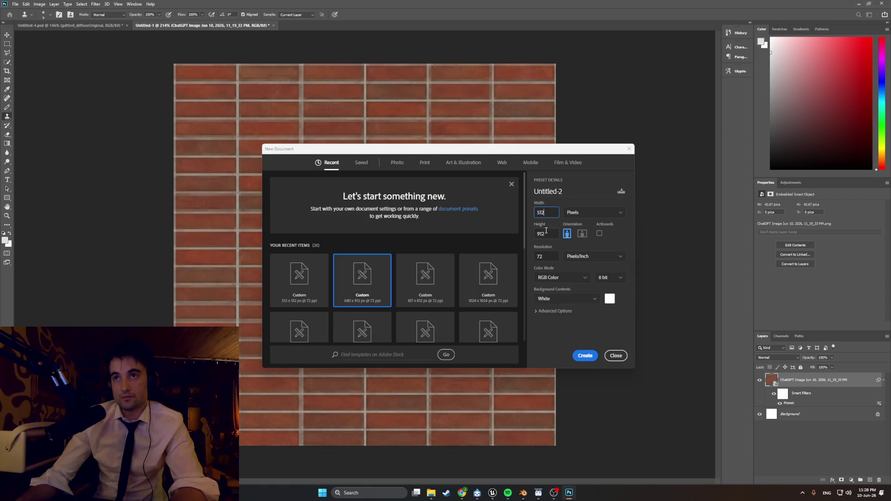
click(585, 355)
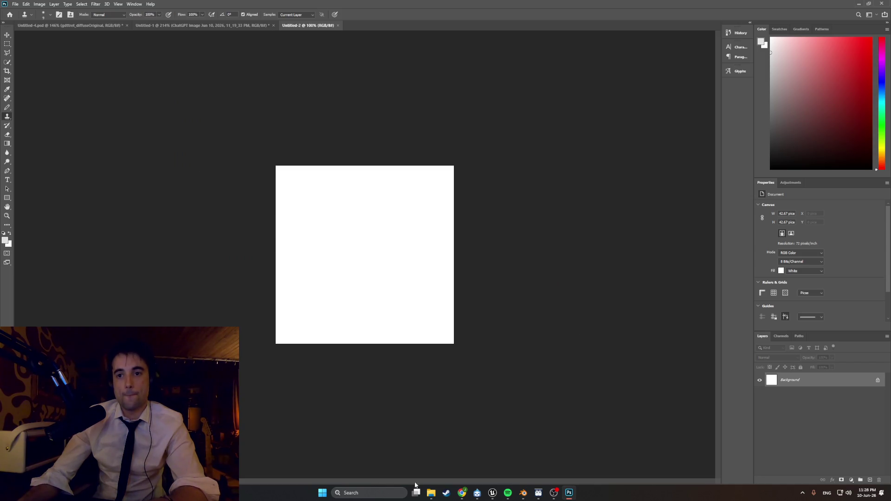
Place the newest ChatGPT concrete image from Downloads into the document and zoom in.
click(431, 493)
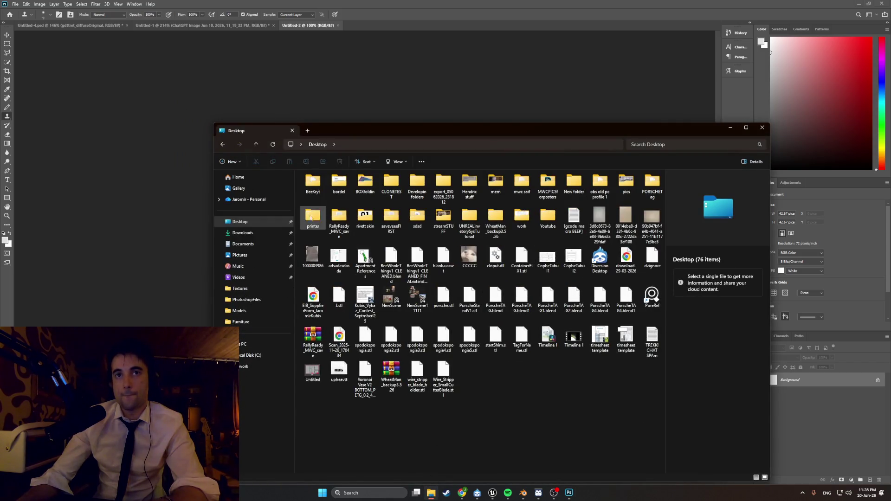
click(258, 237)
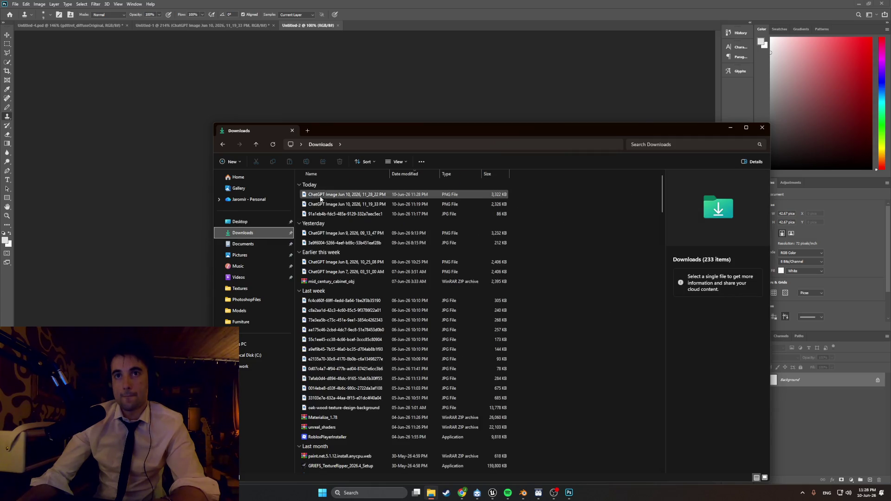
drag(427, 135, 620, 154)
drag(534, 214, 362, 242)
alt+scroll(363, 237, up, 3)
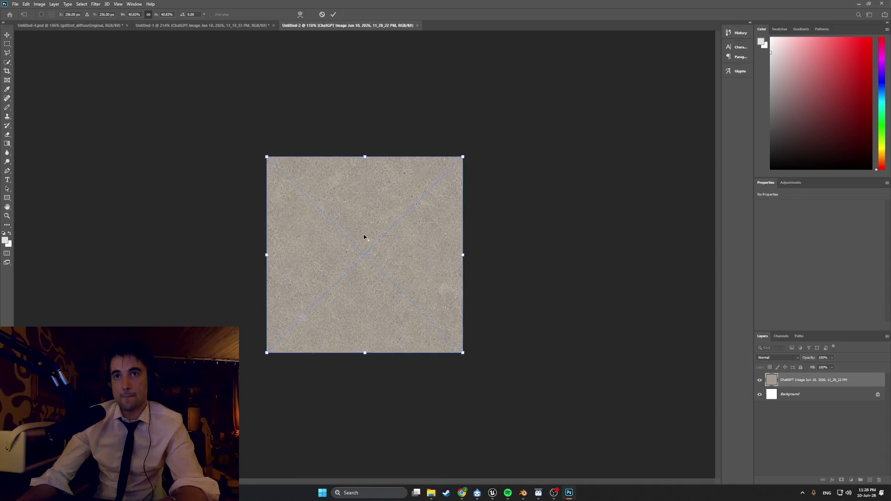
alt+scroll(364, 237, up, 1)
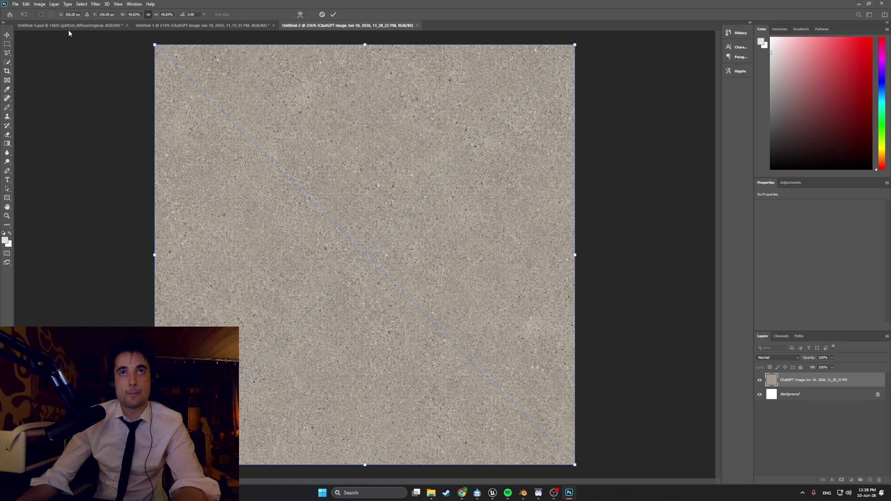
Commit the placement of the concrete image in Untitled-2.
click(95, 4)
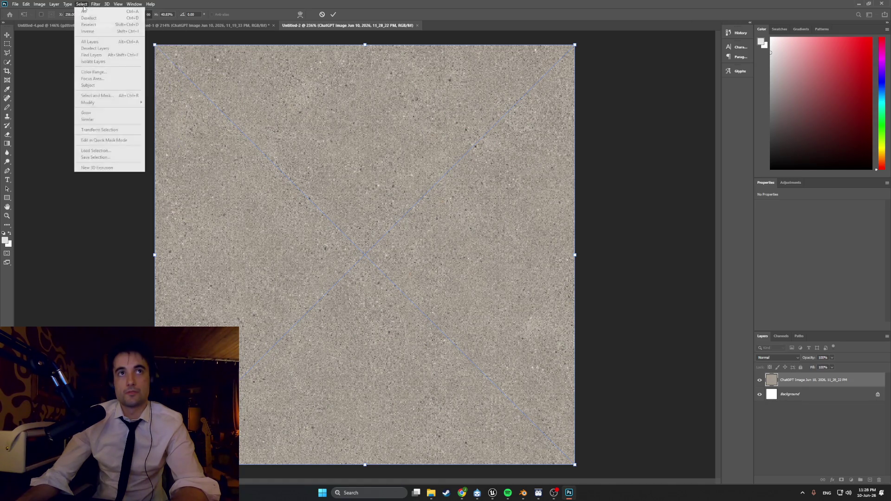
click(80, 5)
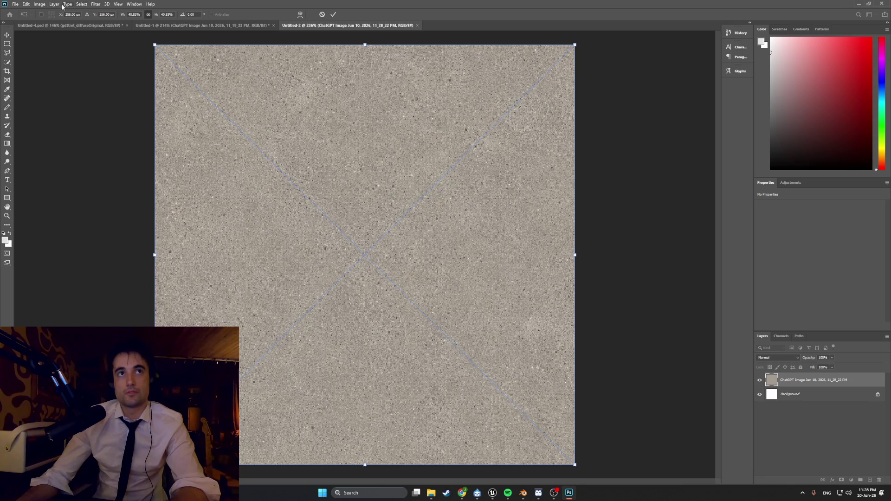
click(40, 4)
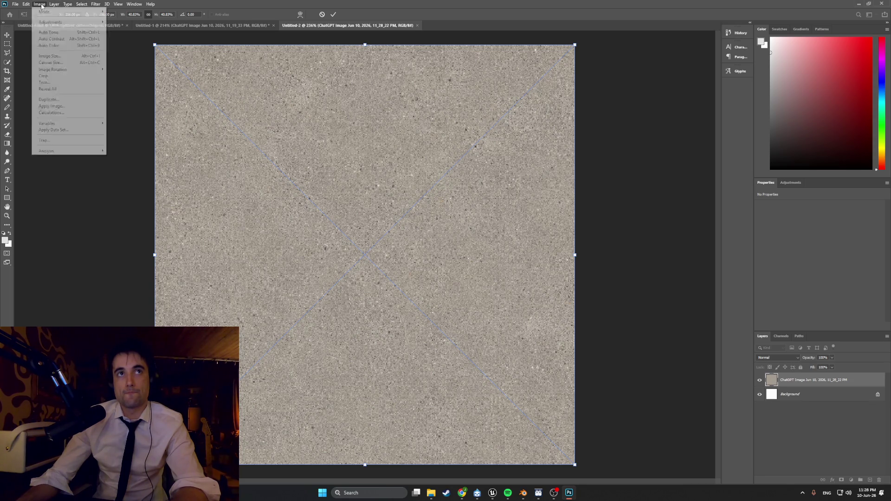
click(137, 73)
key(Return)
Try the Offset filter on the concrete layer, then cancel it.
click(53, 6)
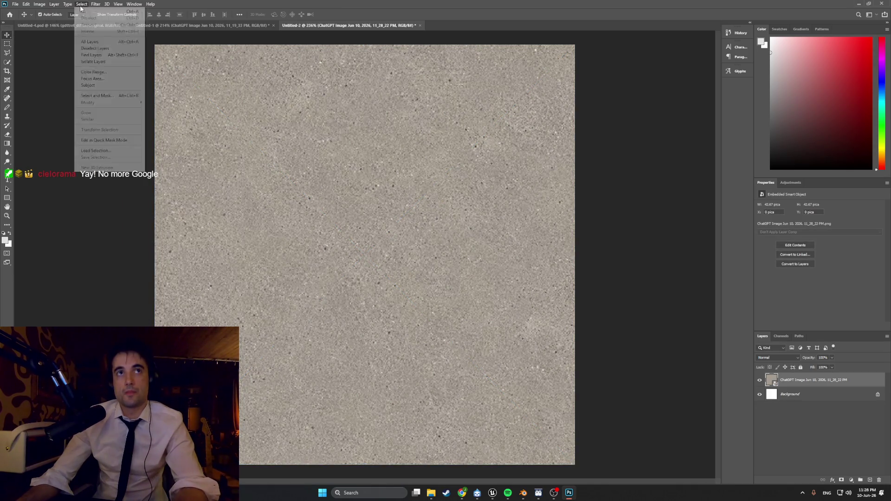
mouse_move(167, 142)
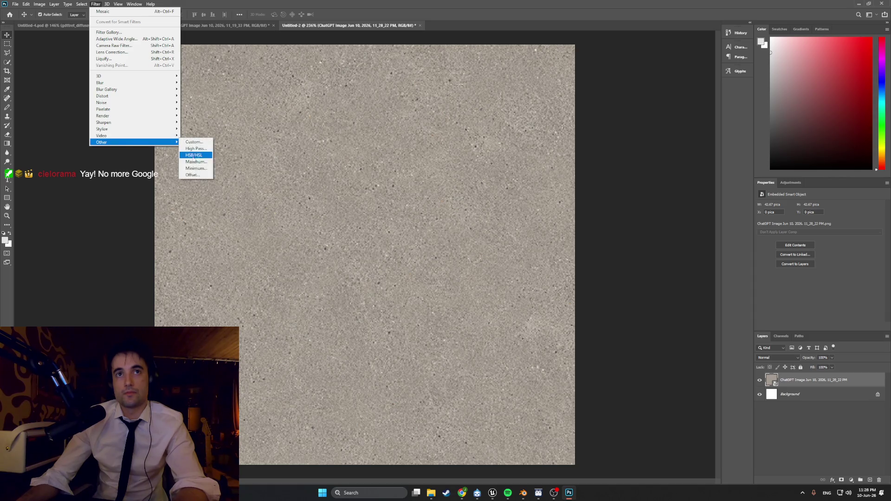
click(195, 175)
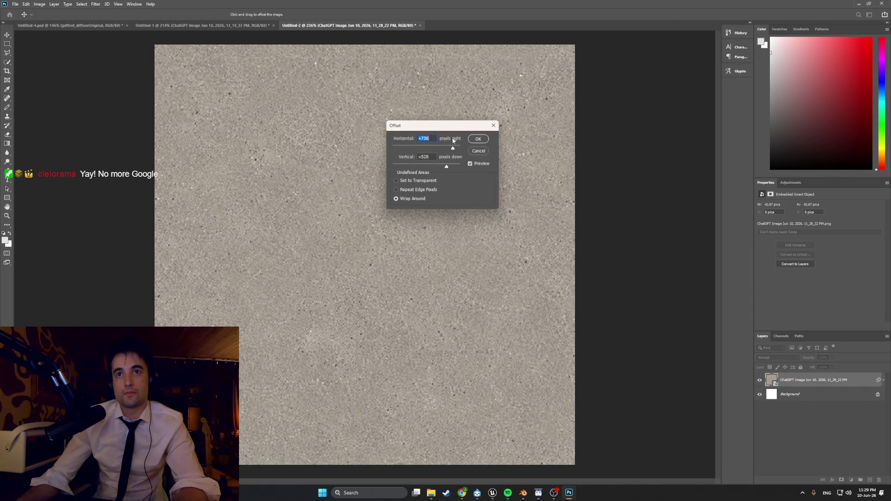
click(493, 126)
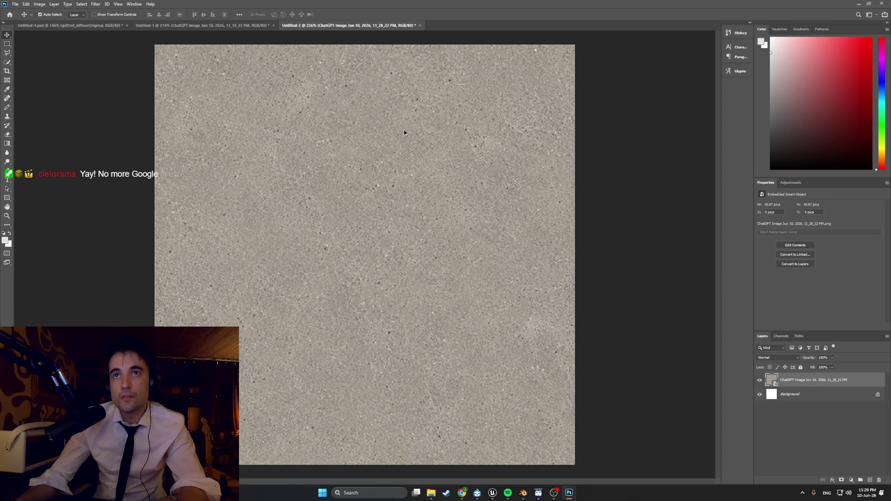
Apply a Pixelate > Mosaic filter with cell size 3 to the concrete layer.
click(94, 4)
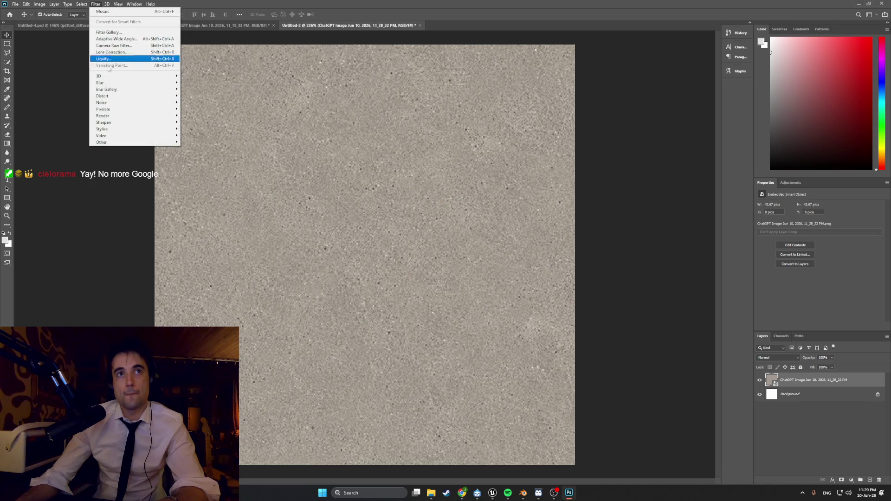
mouse_move(120, 110)
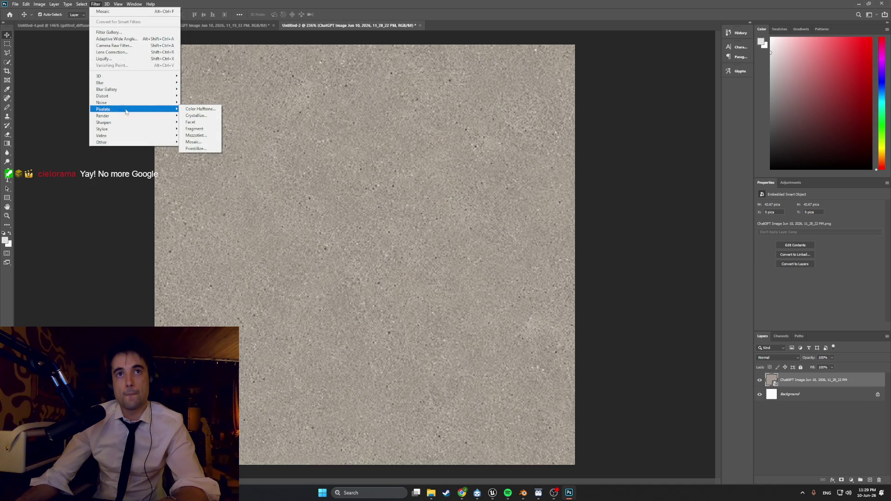
click(194, 142)
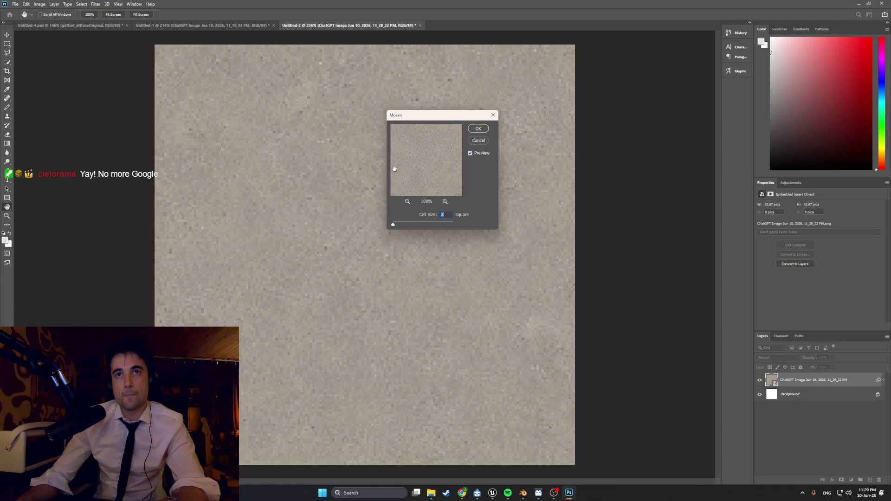
click(478, 129)
click(15, 4)
Quick Export as PNG and browse to Desktop > Developin folders > WEEDMAN > PhotoshopFiles > Textures.
mouse_move(65, 108)
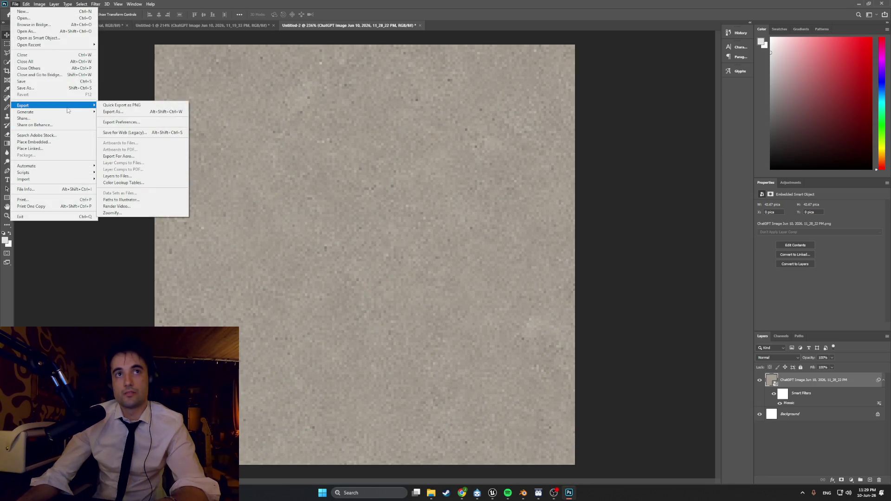
click(113, 105)
click(30, 68)
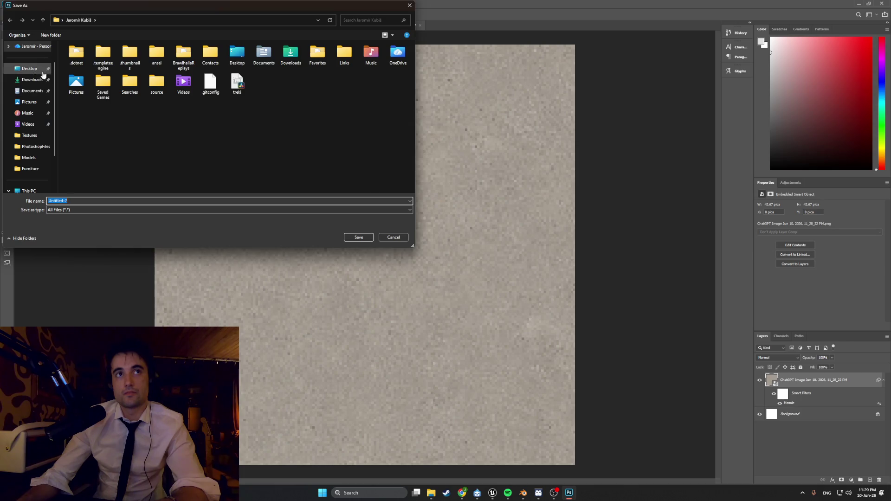
double_click(205, 68)
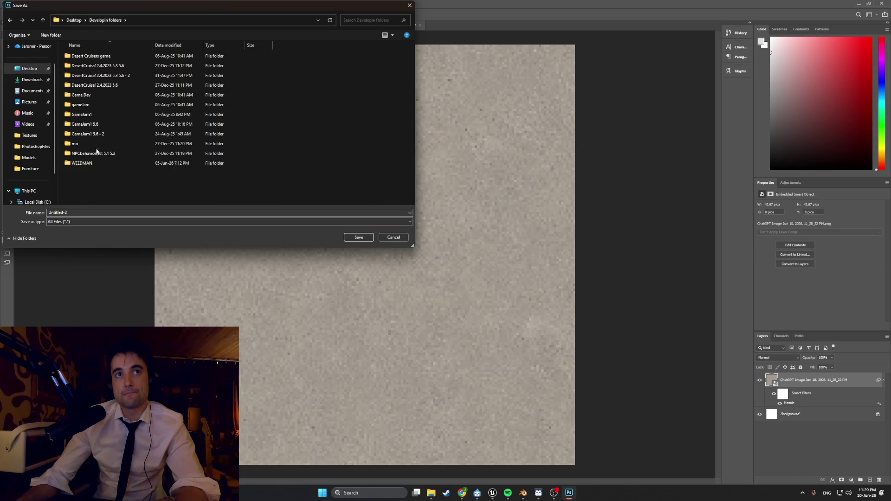
double_click(96, 163)
click(97, 106)
double_click(99, 96)
double_click(102, 67)
Save the PNG as Concrete1_texture, then return to Blender.
double_click(51, 212)
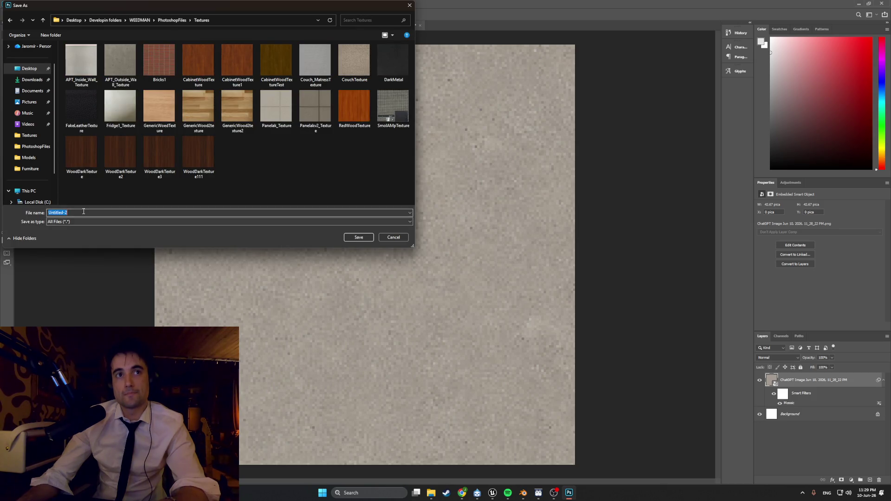
text(Conce)
key(BackSpace)
text(r)
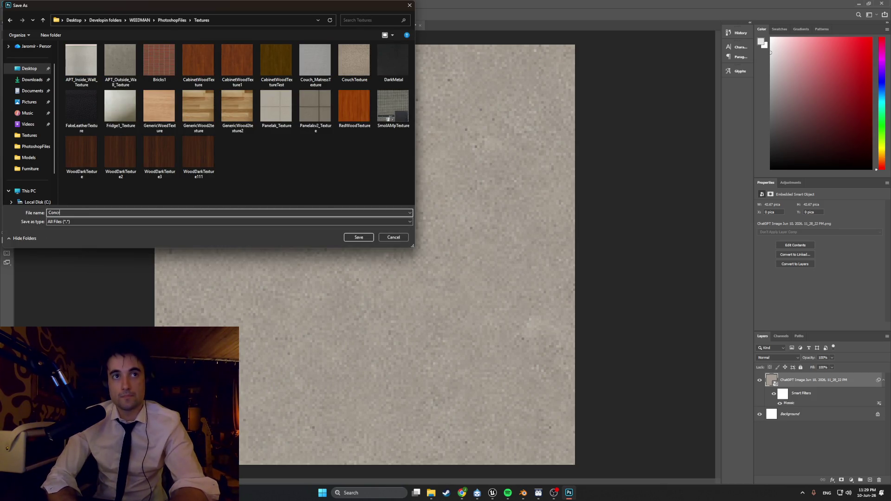
text(ete1_)
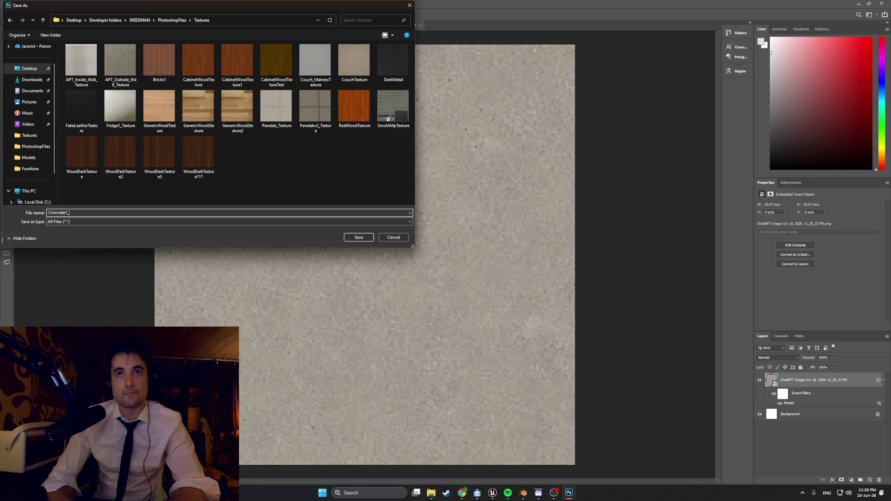
text(texture)
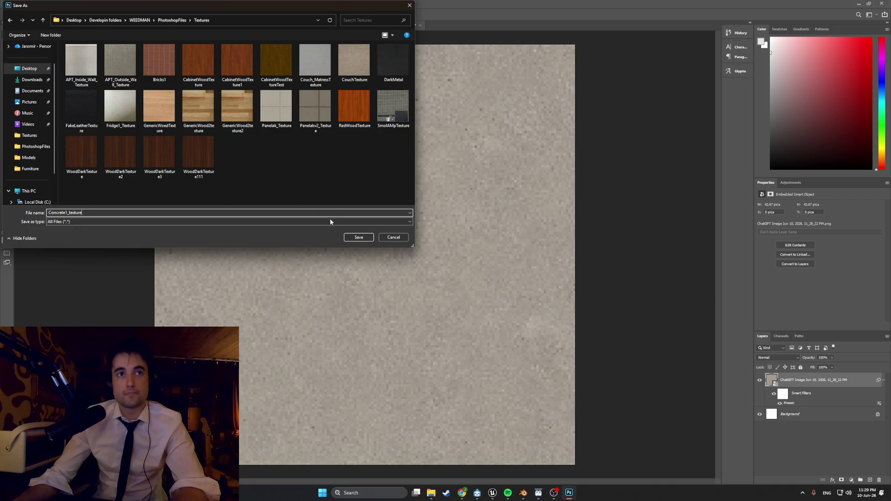
click(348, 236)
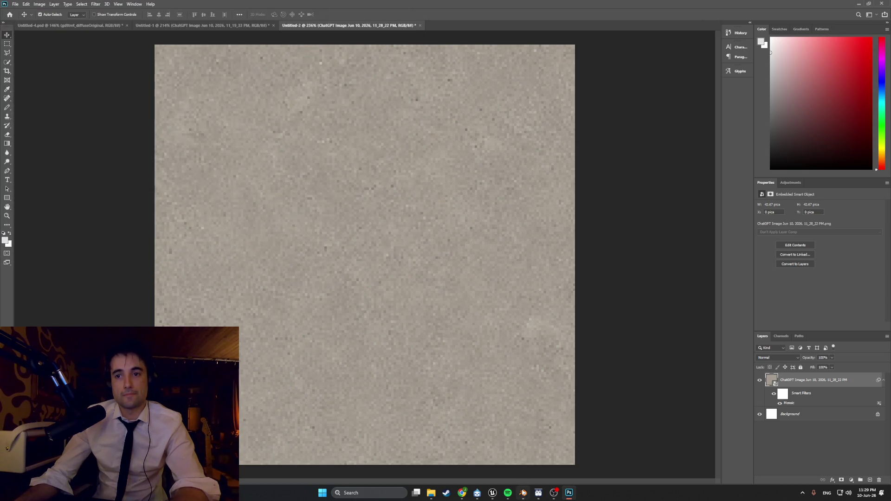
click(523, 492)
scroll(556, 300, up, 1)
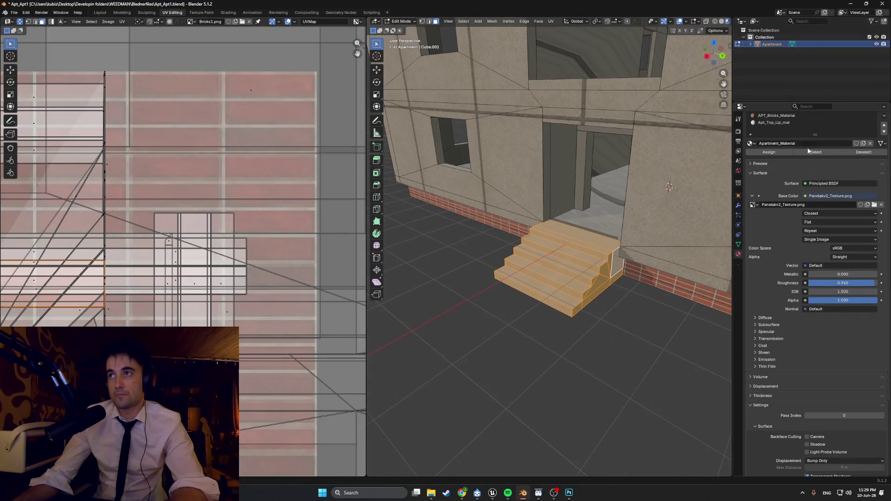
Enlarge the material slot list and switch to the Modeling workspace.
drag(807, 135, 804, 176)
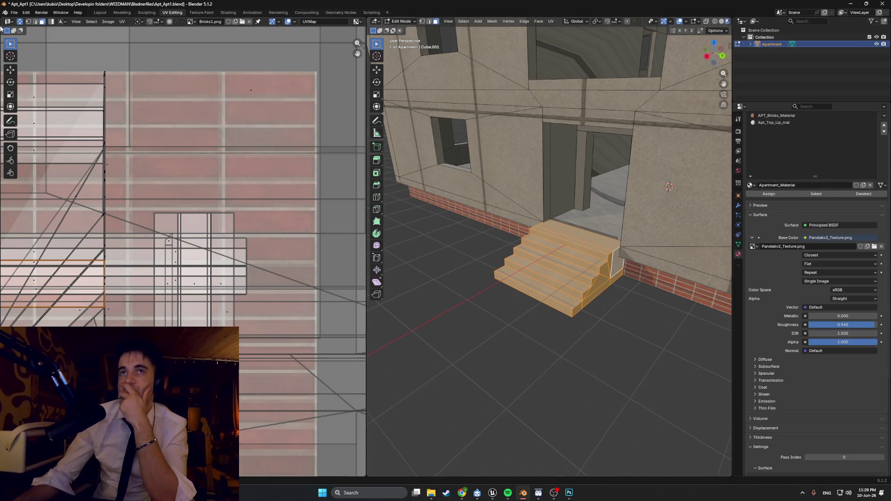
click(121, 13)
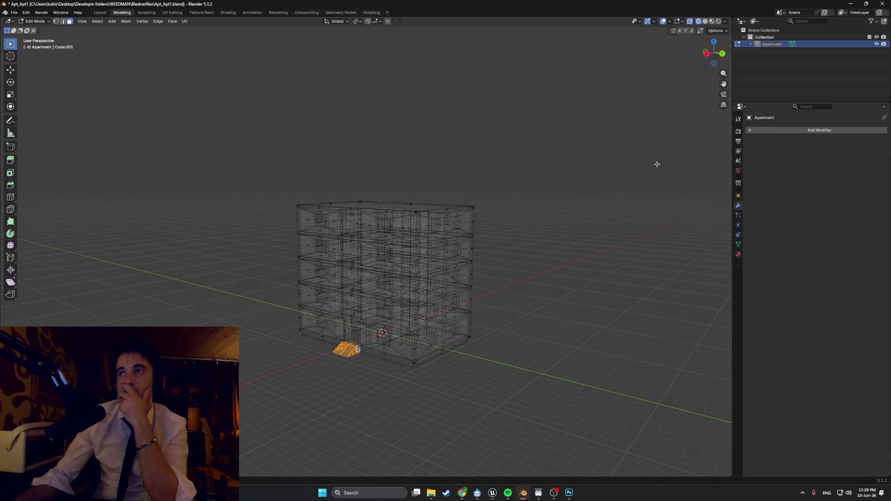
Zoom to the stairs, use Material Preview shading, and add a fifth empty material slot.
scroll(429, 304, up, 3)
middle_drag(654, 181, 464, 210)
scroll(463, 210, up, 6)
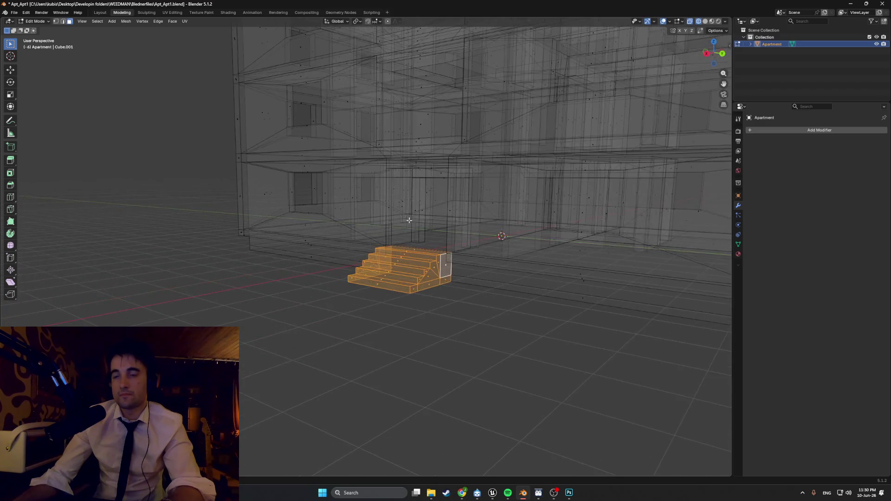
click(737, 254)
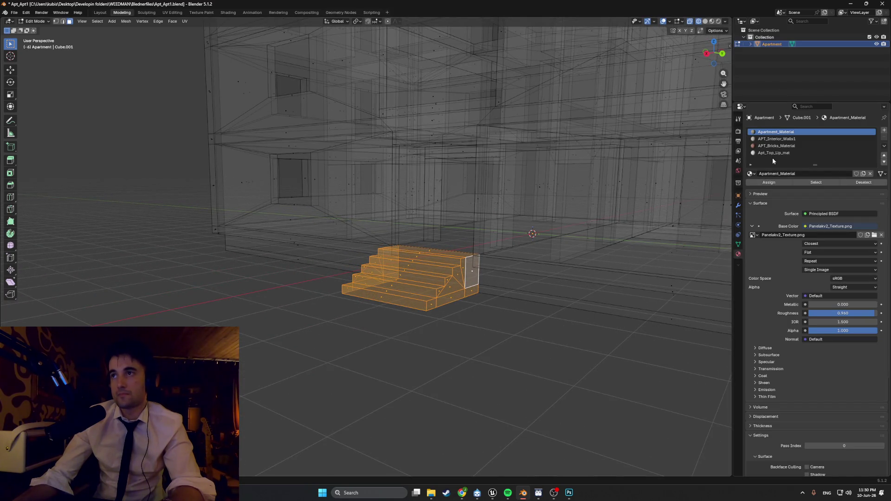
middle_drag(469, 269, 429, 262)
key(z)
click(438, 293)
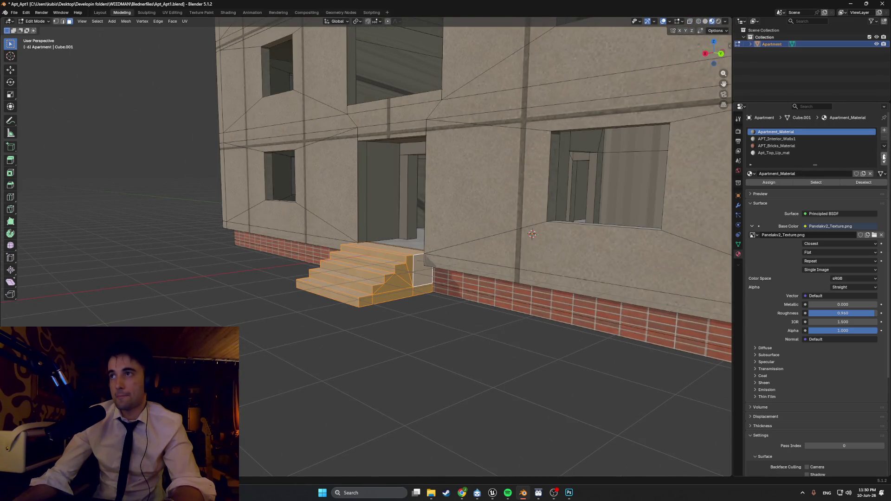
click(884, 130)
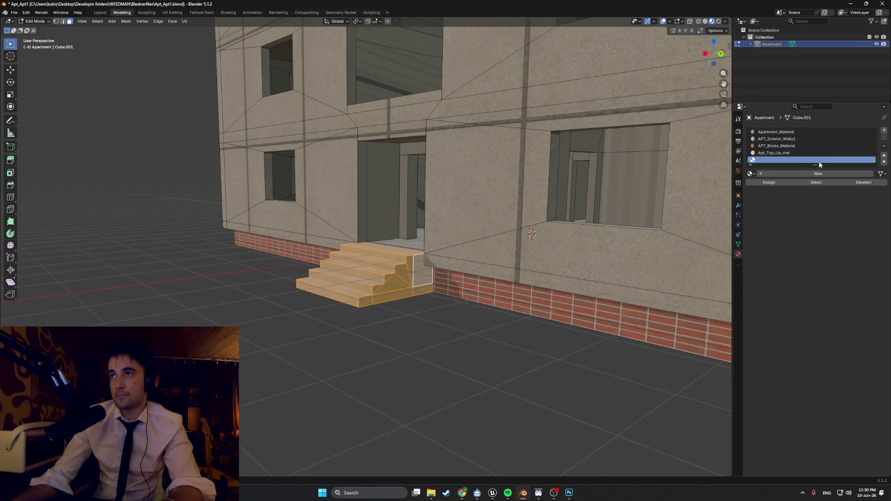
Create an Apt_Steps material, assign it to the stairs, and open the Base Color link choices.
click(786, 174)
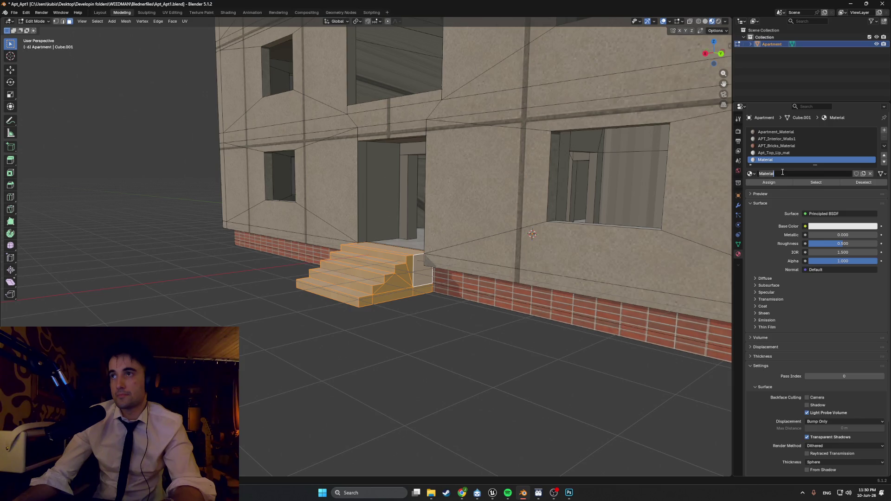
text(Apt)
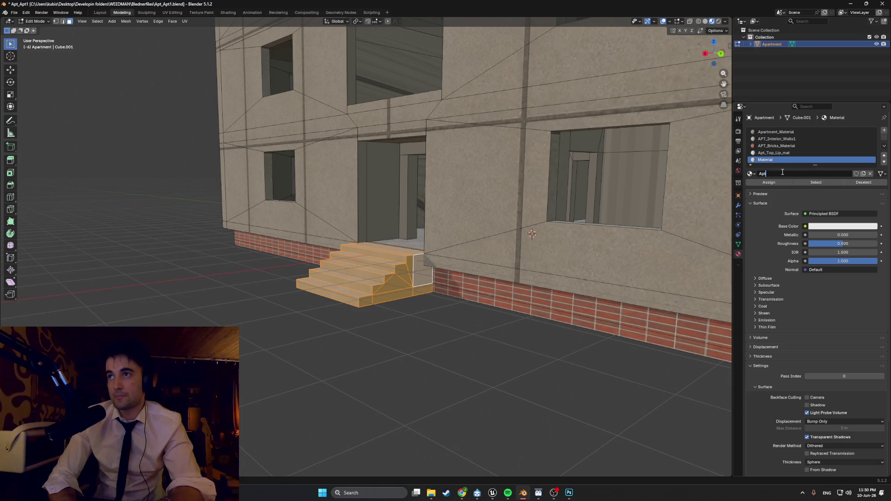
text(_Steps)
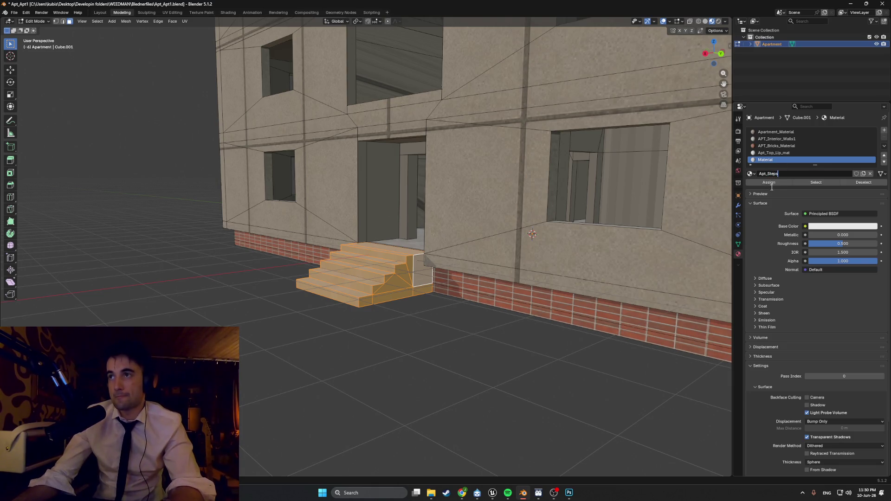
click(768, 183)
scroll(391, 238, up, 2)
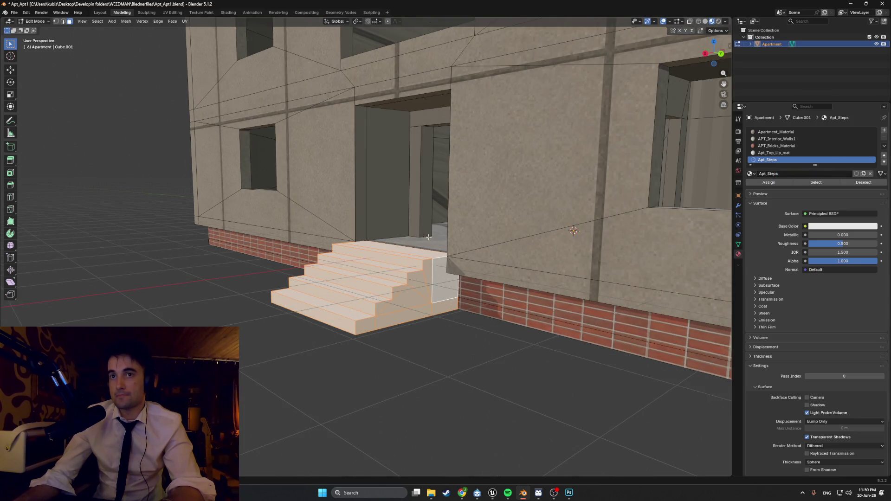
middle_drag(429, 237, 445, 237)
click(805, 227)
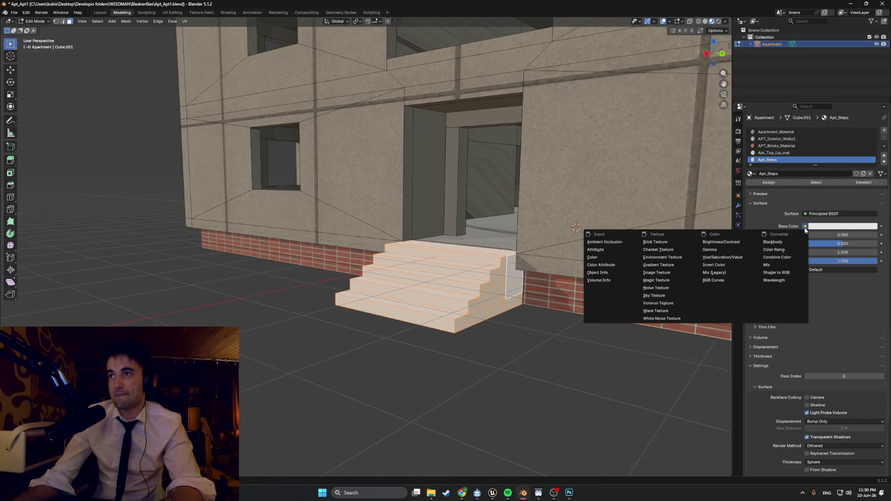
Drive Base Color with Concrete1_texture.png using Closest interpolation, then go to UV Editing.
click(656, 272)
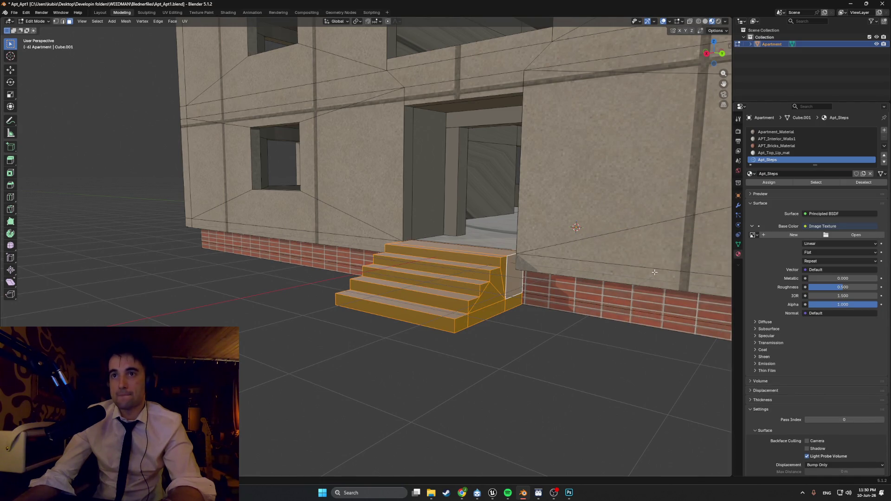
click(848, 236)
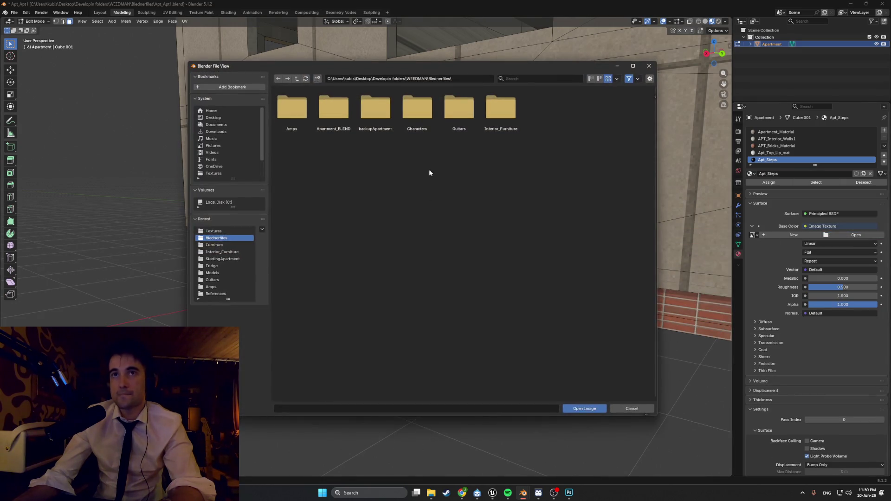
click(213, 231)
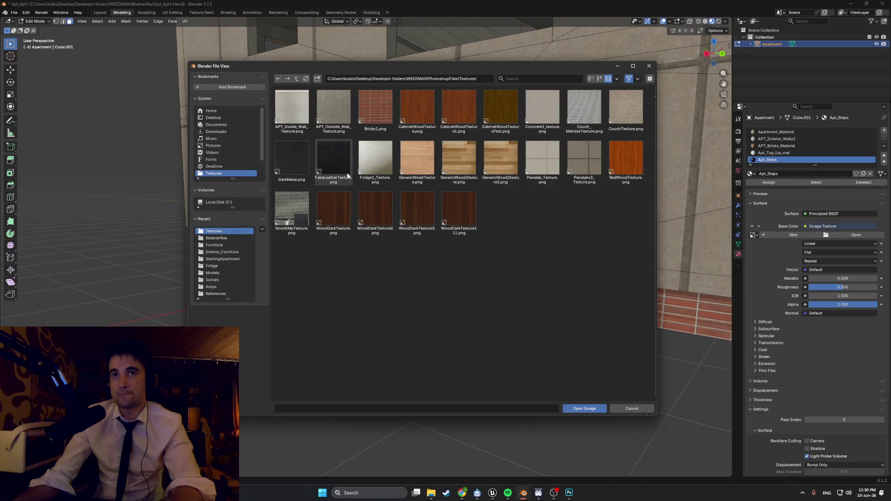
double_click(538, 108)
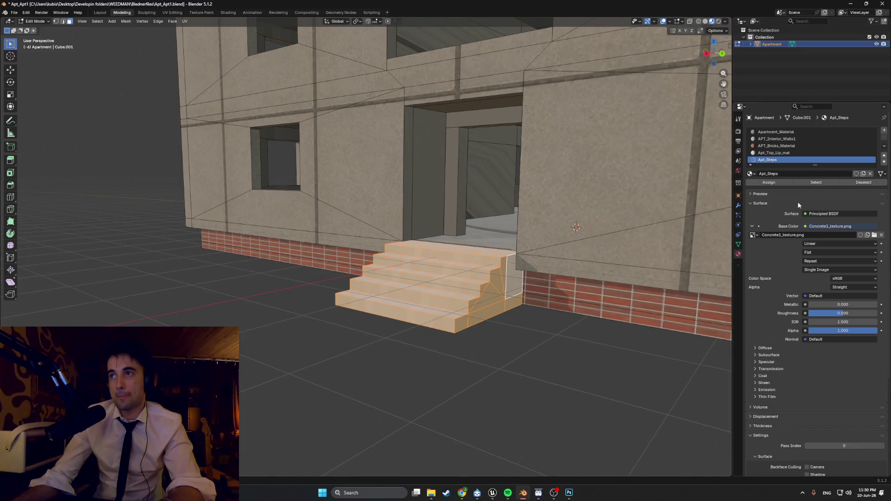
scroll(497, 256, up, 5)
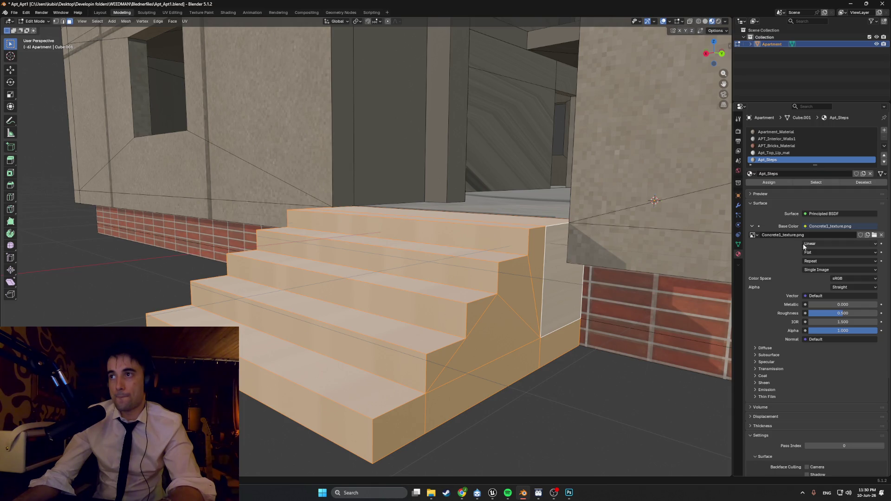
click(818, 244)
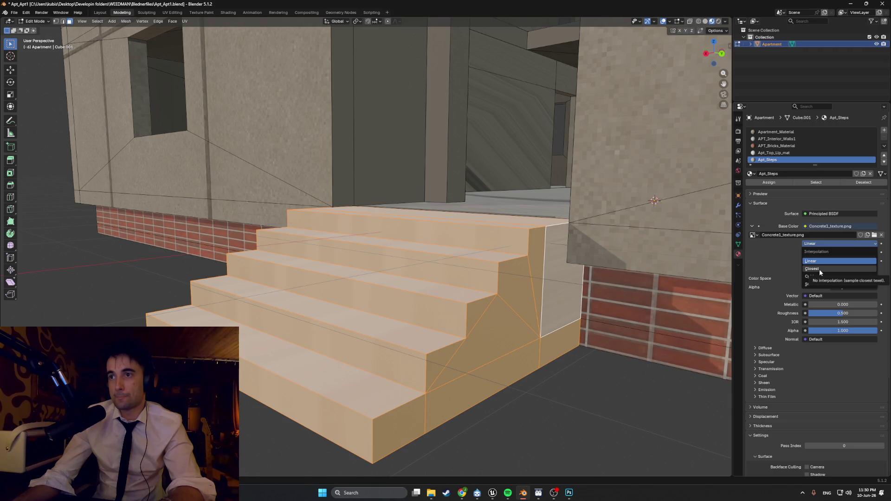
click(819, 269)
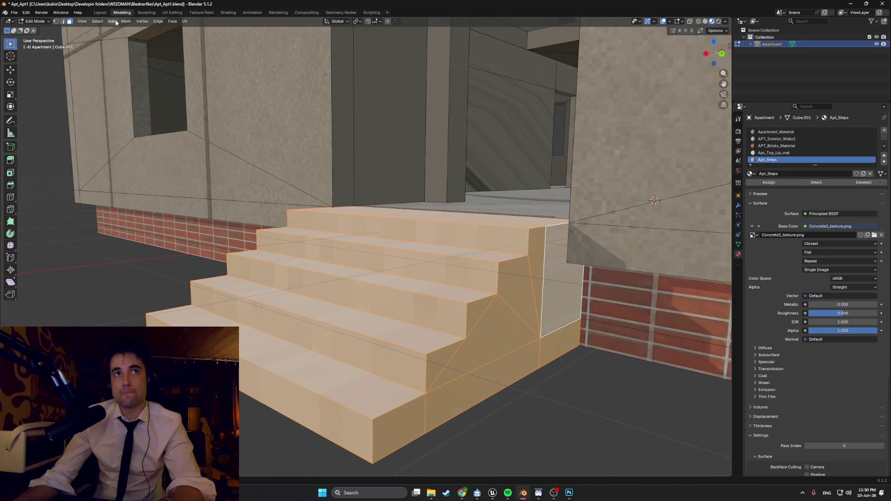
click(173, 12)
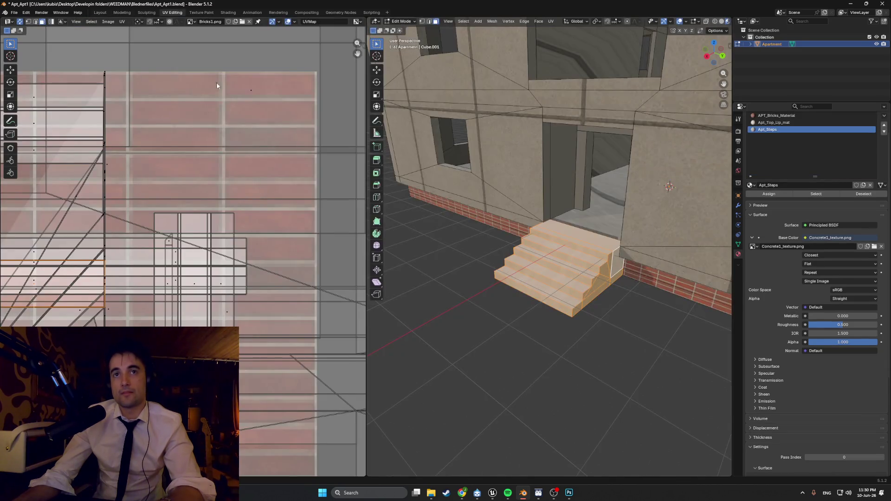
Re-unwrap the stairs with Smart UV Project.
key(u)
click(511, 238)
click(481, 303)
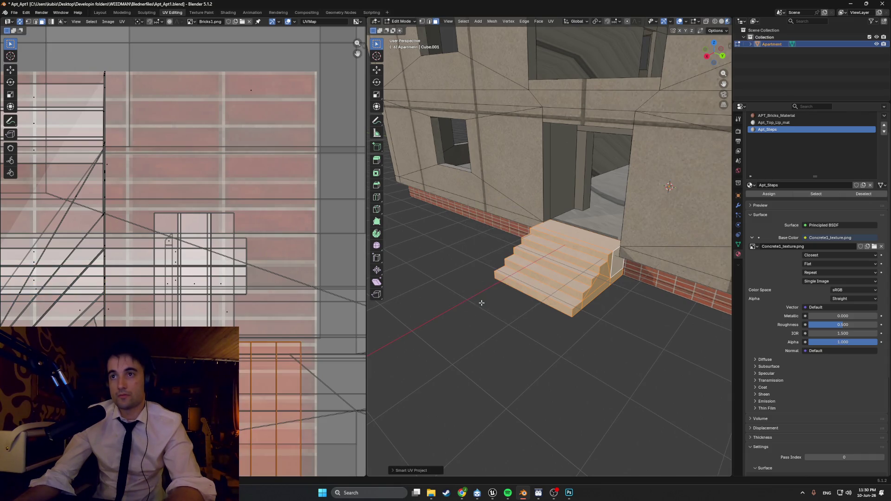
scroll(185, 269, down, 2)
scroll(185, 269, up, 2)
Rotate the stairs' UV islands 90°, scale them up, then slightly down.
key(r)
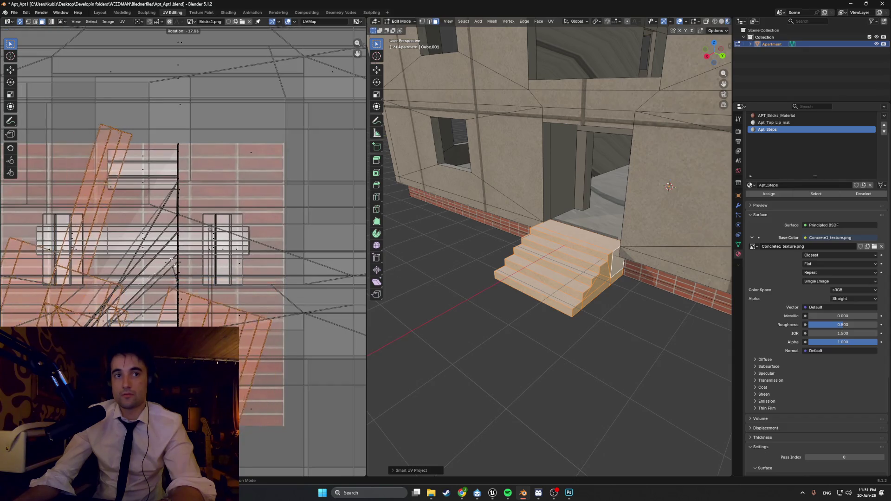
text(90)
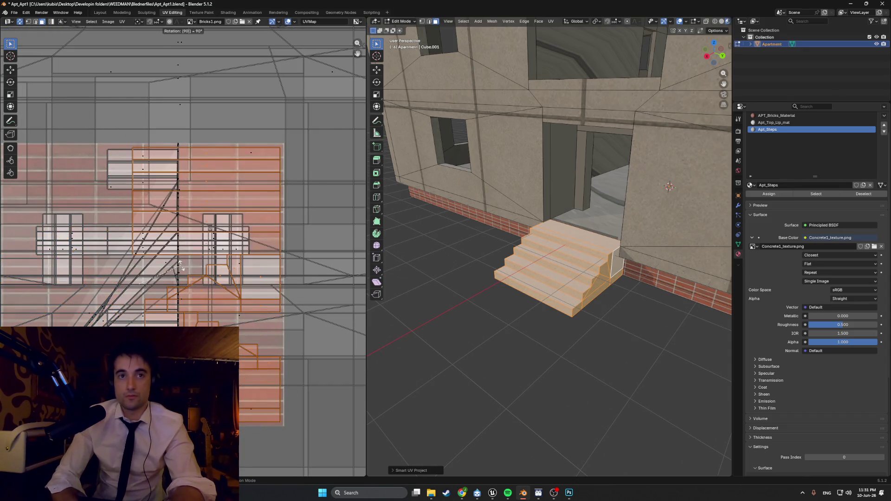
key(Return)
scroll(583, 247, up, 5)
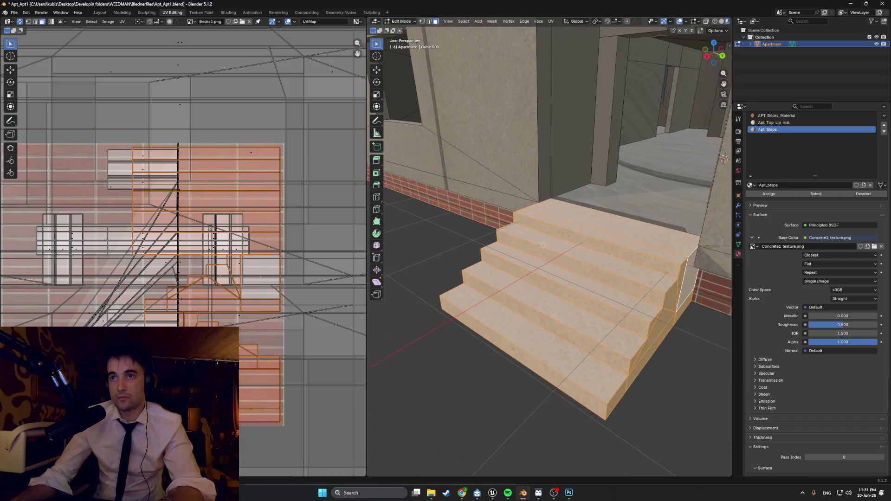
key(s)
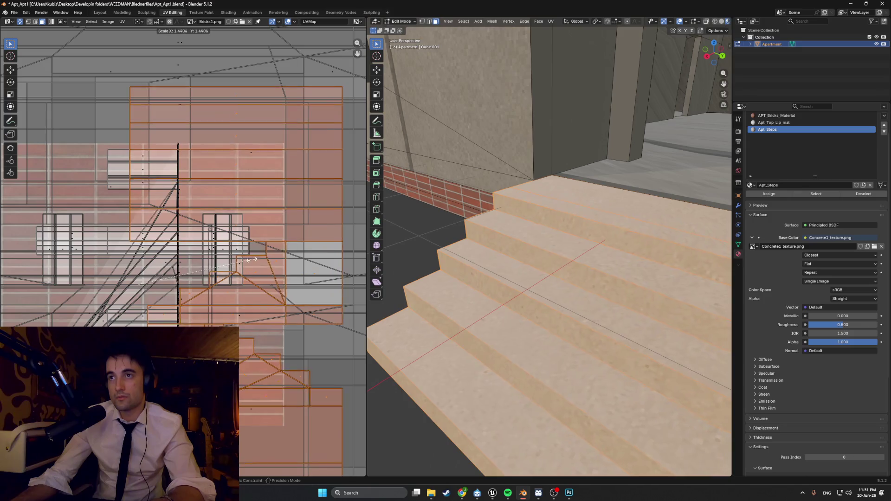
click(262, 253)
mouse_move(534, 209)
middle_down()
mouse_move(557, 187)
mouse_move(604, 212)
middle_up()
scroll(557, 188, up, 3)
key(s)
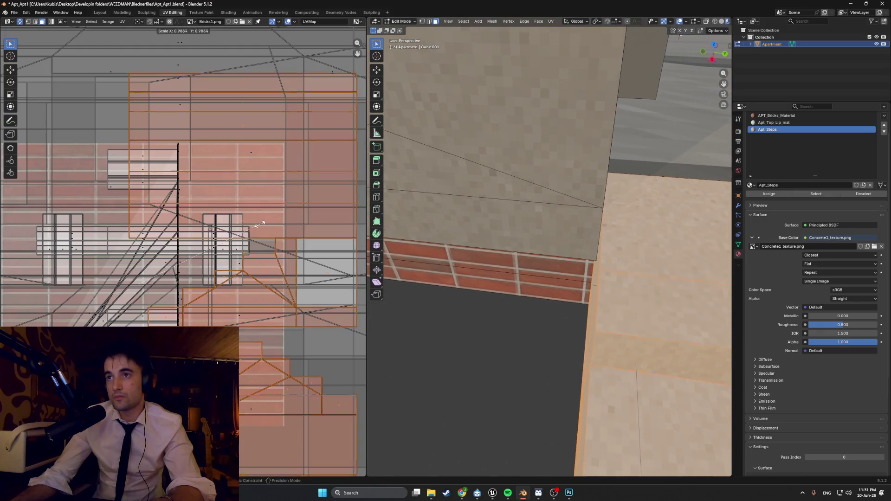
click(244, 237)
Deselect the stairs and orbit around to inspect the pixelated concrete texture.
middle_drag(552, 253, 518, 163)
mouse_move(554, 199)
middle_down()
mouse_move(637, 299)
mouse_move(633, 318)
mouse_move(626, 299)
mouse_move(557, 280)
mouse_move(599, 278)
mouse_move(562, 275)
mouse_move(608, 258)
mouse_move(563, 258)
mouse_move(627, 252)
middle_up()
click(636, 324)
scroll(603, 297, down, 6)
scroll(557, 280, down, 5)
scroll(580, 274, up, 3)
scroll(576, 255, down, 3)
scroll(562, 258, down, 3)
scroll(601, 254, up, 2)
scroll(538, 242, up, 5)
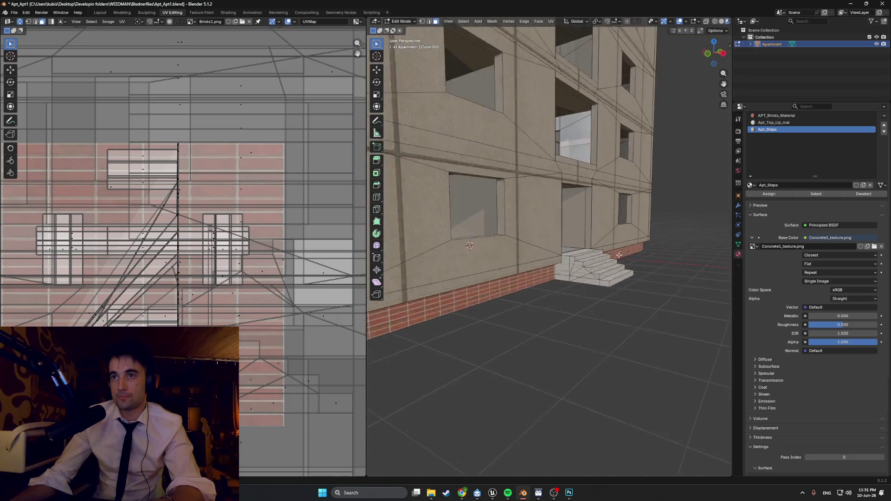
mouse_move(538, 242)
middle_down()
mouse_move(605, 263)
mouse_move(586, 273)
mouse_move(555, 262)
middle_up()
scroll(580, 253, up, 4)
scroll(595, 258, down, 3)
scroll(605, 263, up, 4)
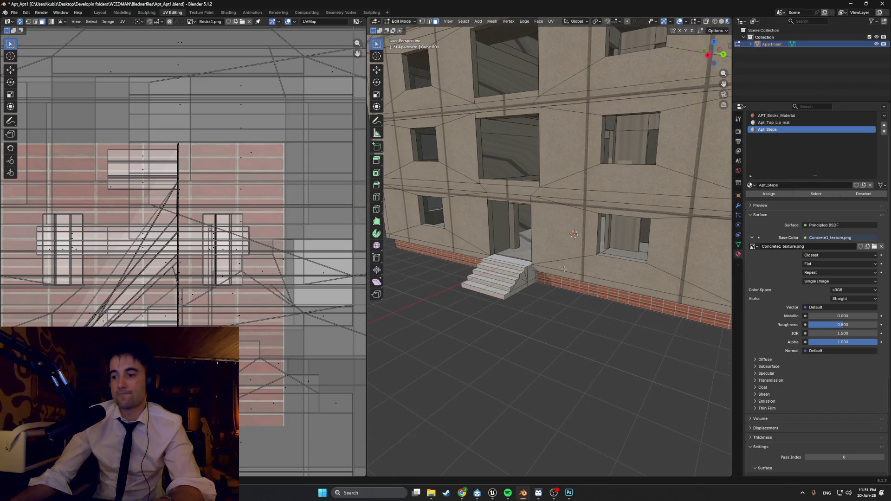
click(462, 493)
click(700, 167)
click(705, 152)
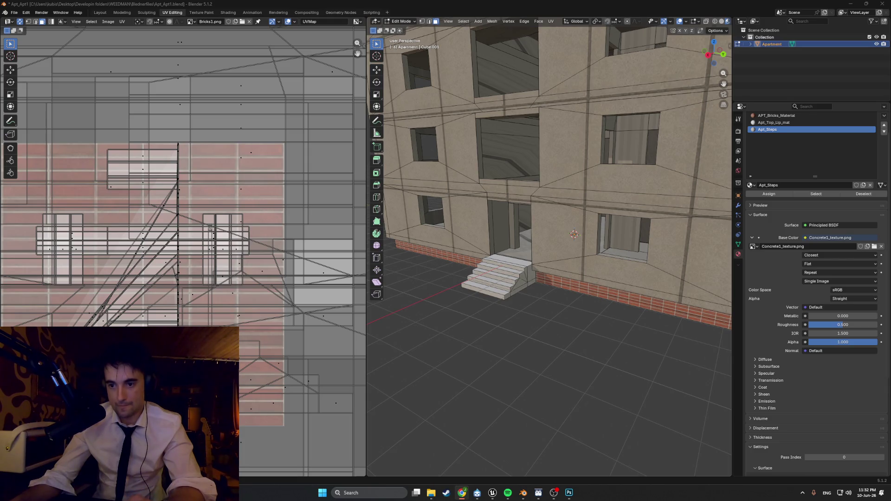
key(alt+Tab)
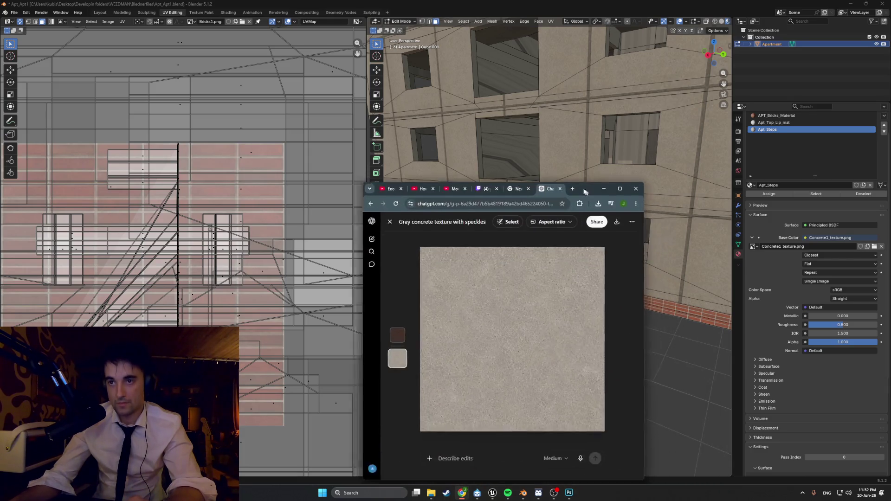
Ask ChatGPT for a yellowish old communist linoleum floor texture from flat buildings.
click(372, 205)
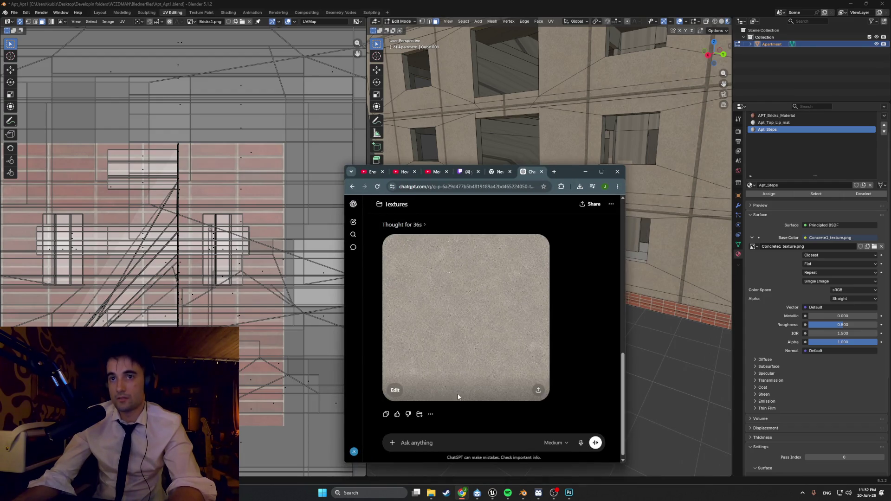
text(generate )
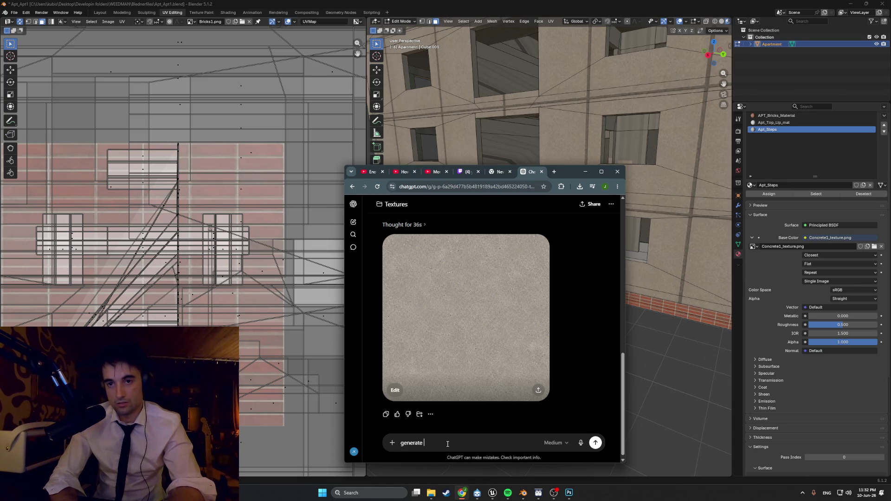
text(old commu)
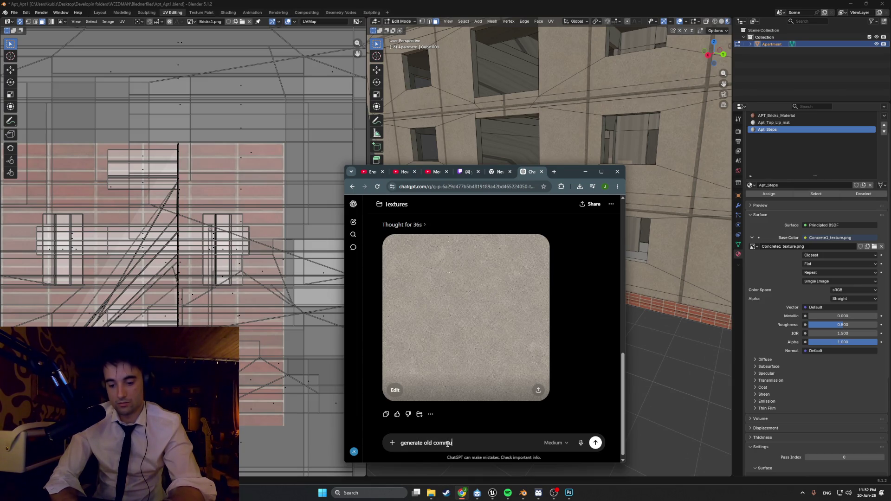
text(nist oleum floor te)
text(xture tha)
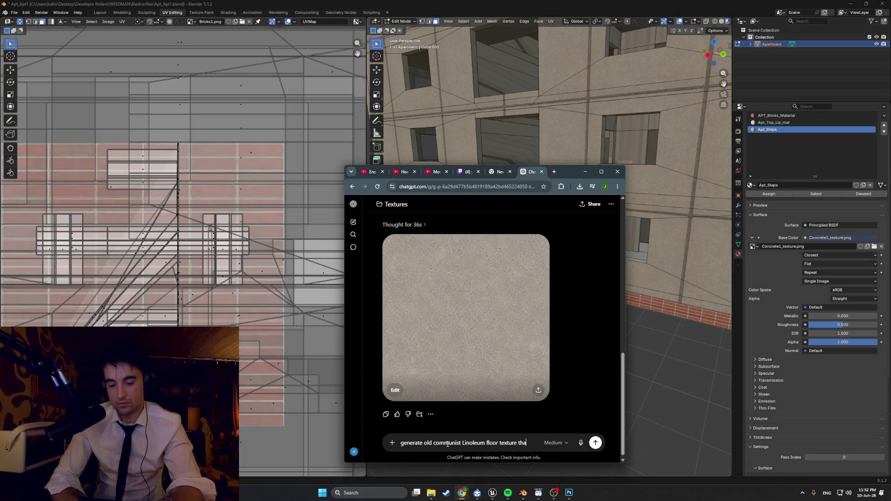
text(t was  in old)
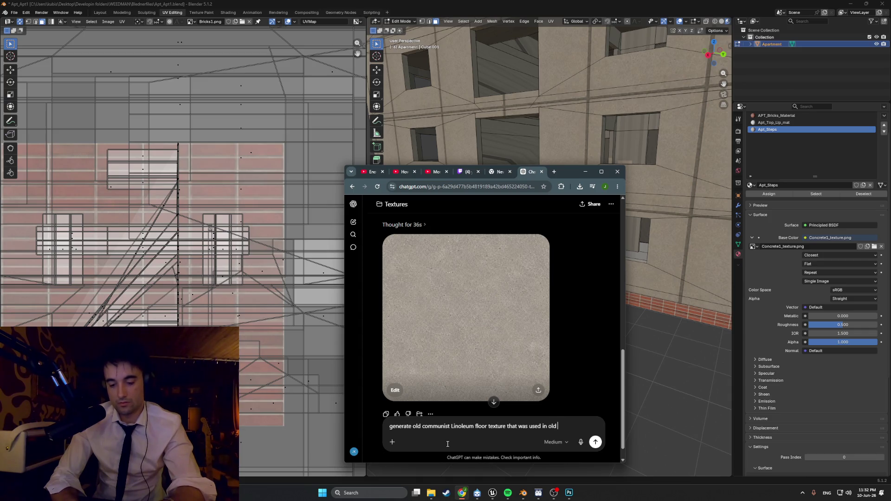
text( flat)
text(building yellowish)
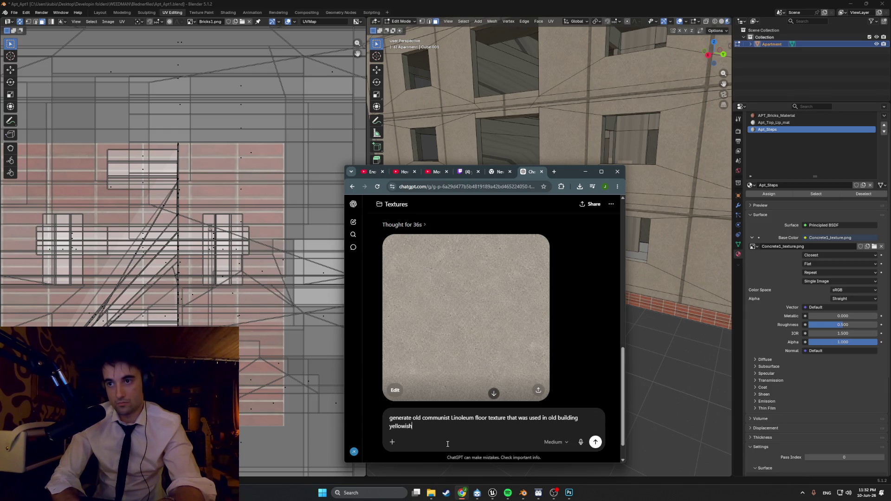
key(Return)
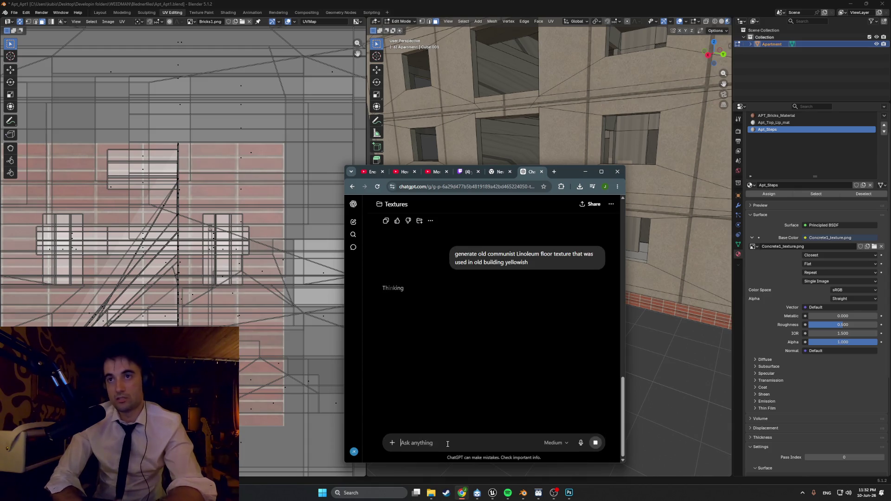
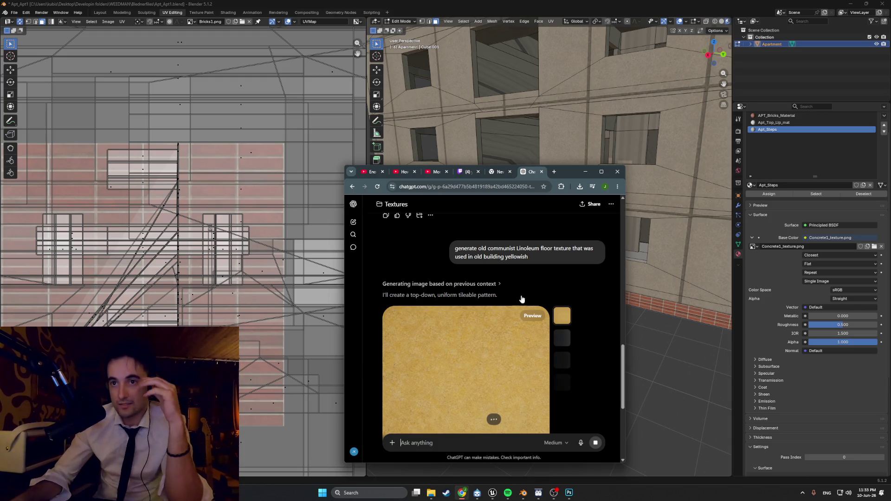
View the generated aged yellow-beige linoleum texture at full size in ChatGPT.
click(487, 321)
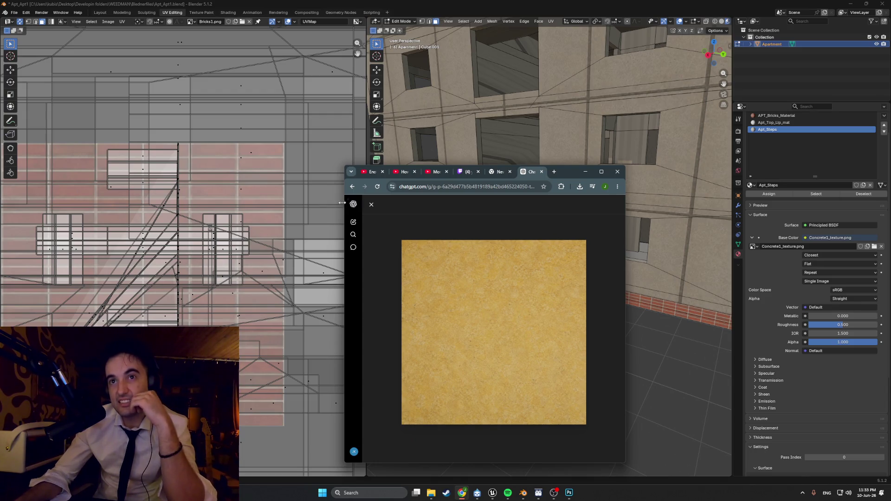
click(372, 205)
click(436, 286)
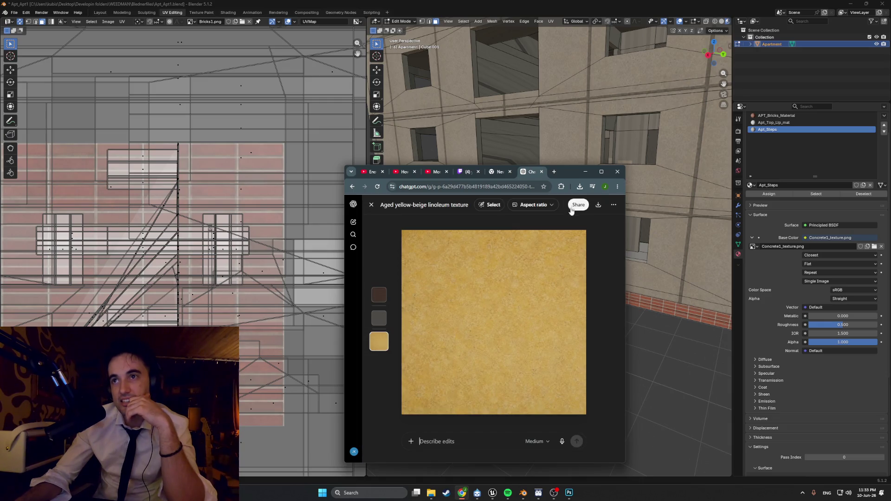
Switch to Photoshop and start a new blank document.
click(570, 493)
click(15, 4)
click(42, 10)
Create a new 512×512 pixel Photoshop document.
click(371, 276)
double_click(548, 212)
text(512)
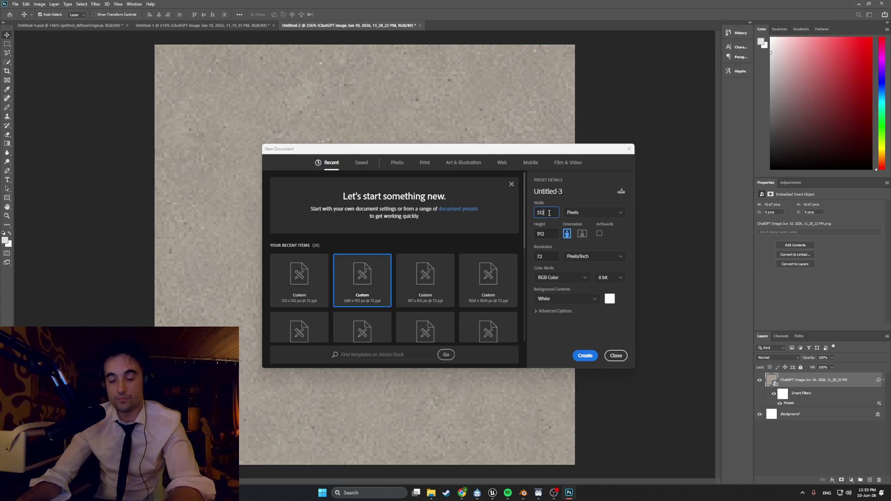
double_click(551, 235)
text(512)
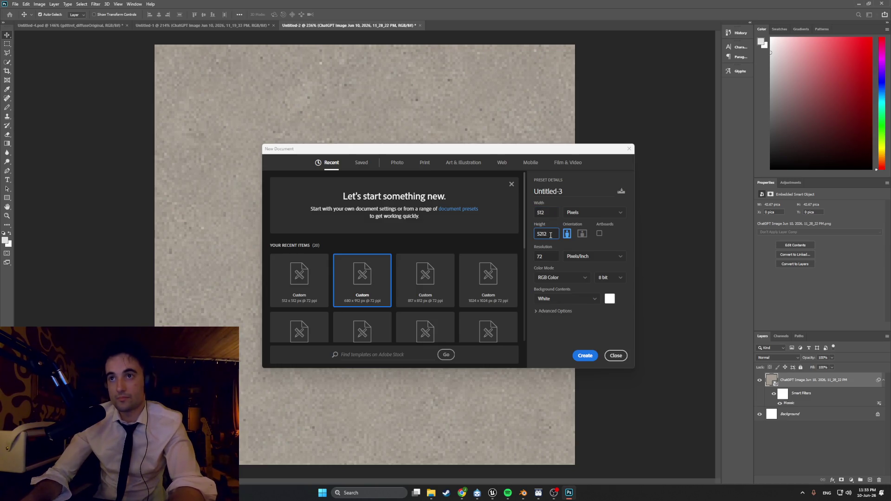
click(583, 355)
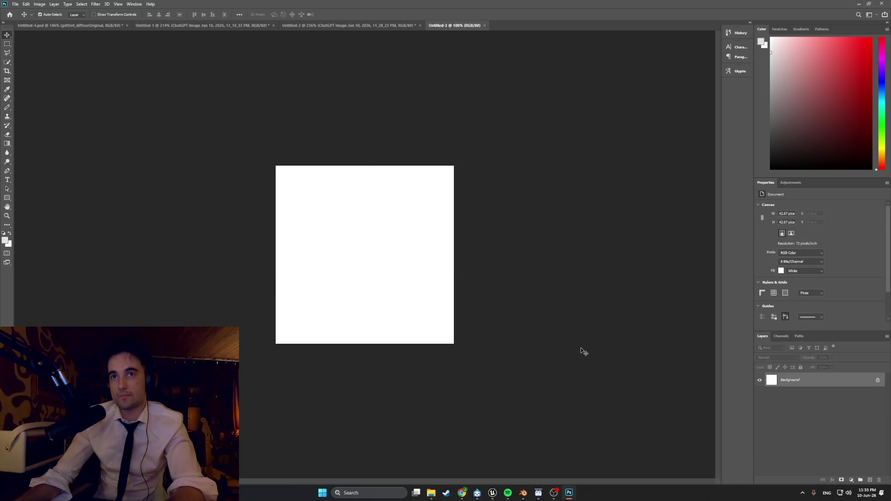
Place the ChatGPT linoleum PNG from Downloads onto the canvas as a layer.
click(431, 493)
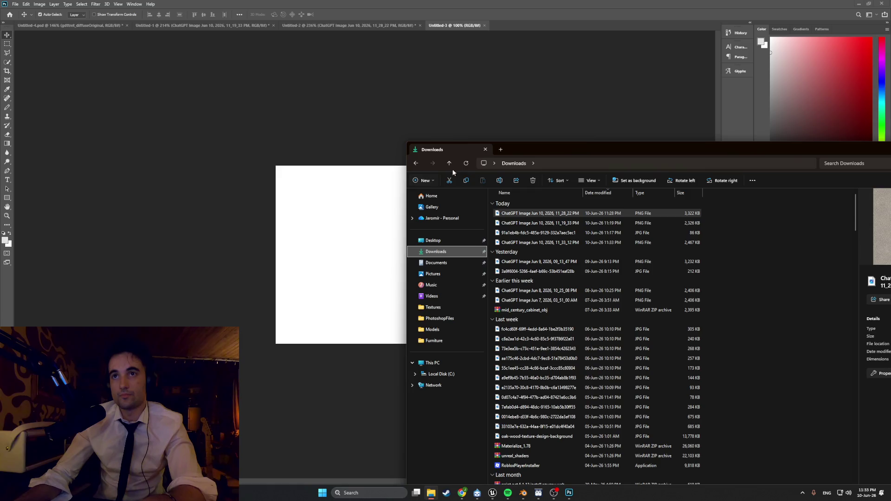
mouse_move(538, 242)
mouse_down()
mouse_move(418, 222)
mouse_move(365, 238)
mouse_up()
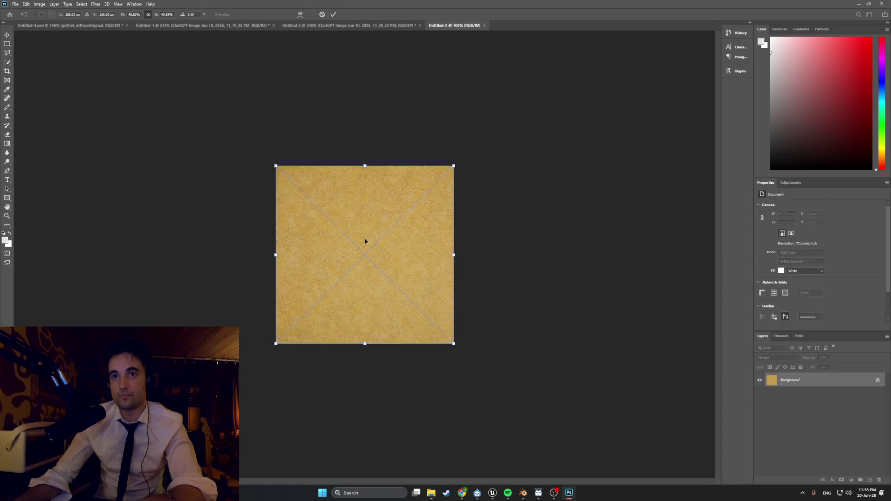
key(ctrl+0)
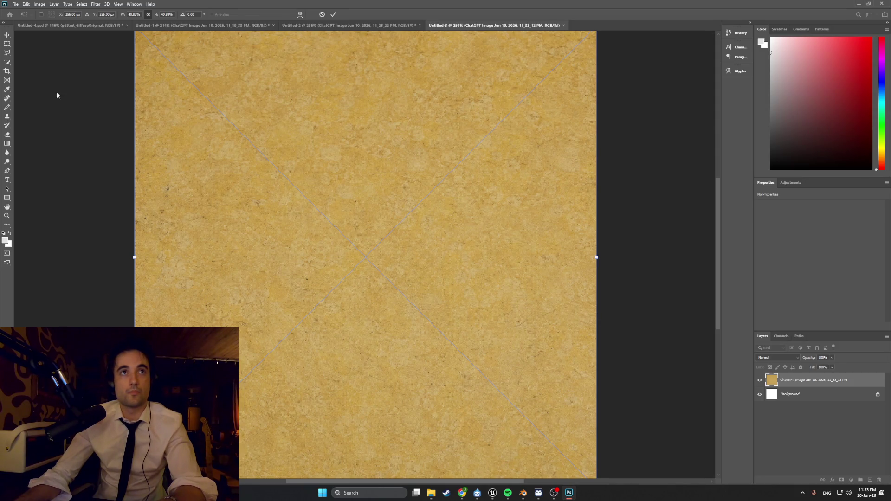
key(Return)
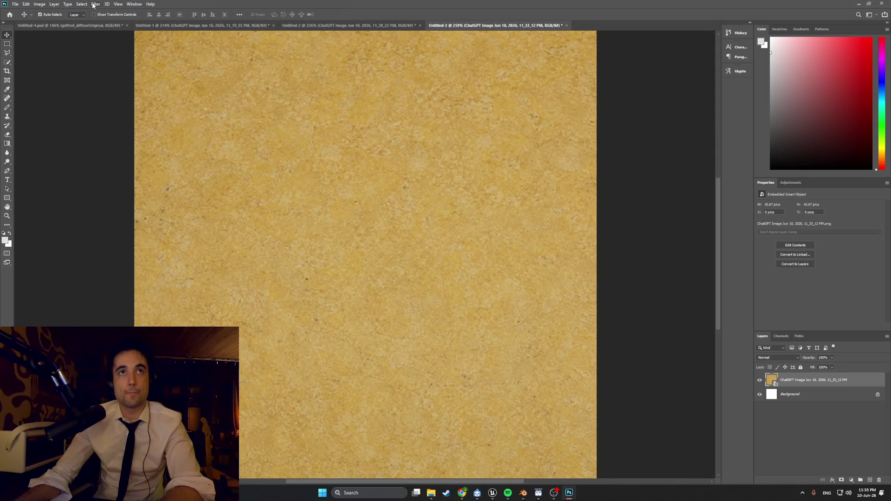
click(93, 4)
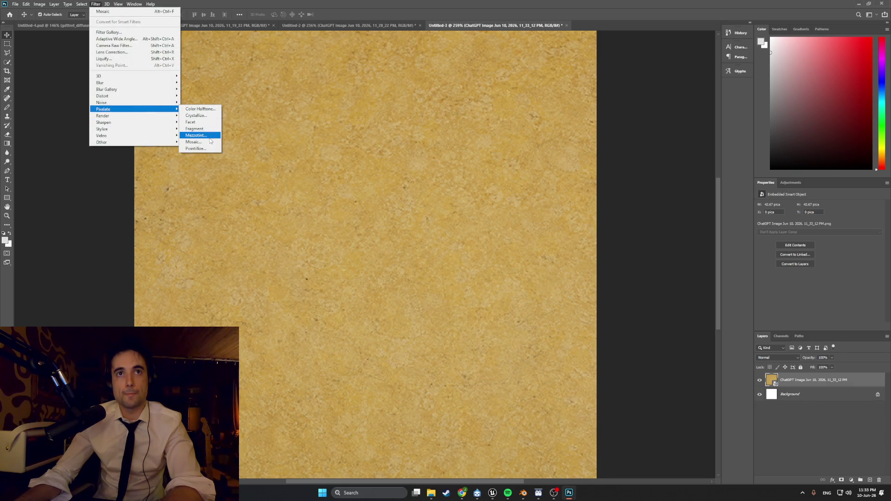
Pixelate the texture with a cell-size 3 Mosaic, then darken it with Levels by lowering output white.
click(210, 140)
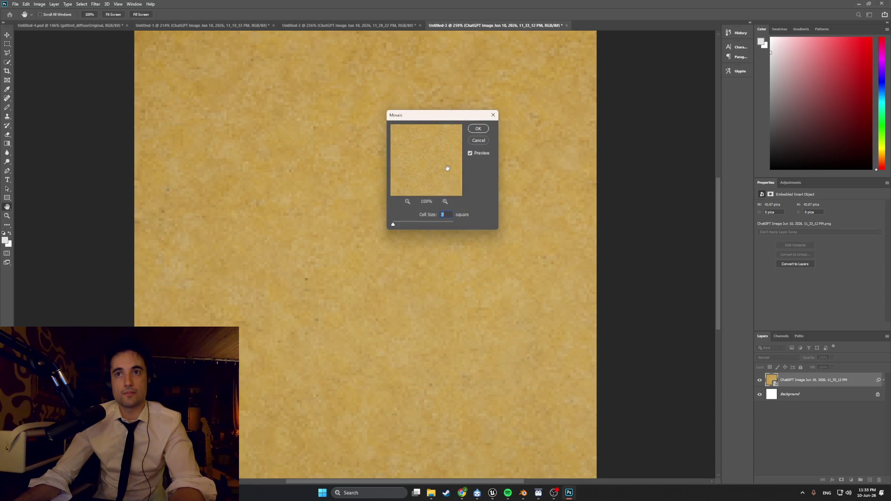
click(483, 130)
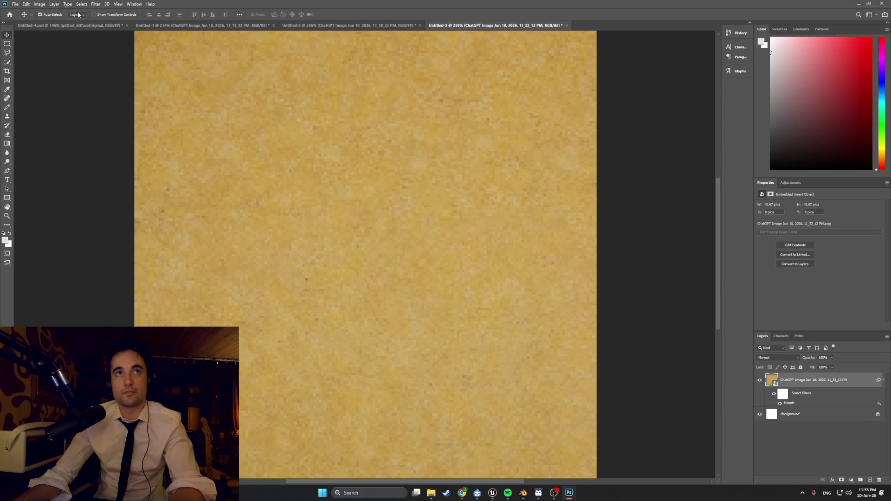
click(93, 4)
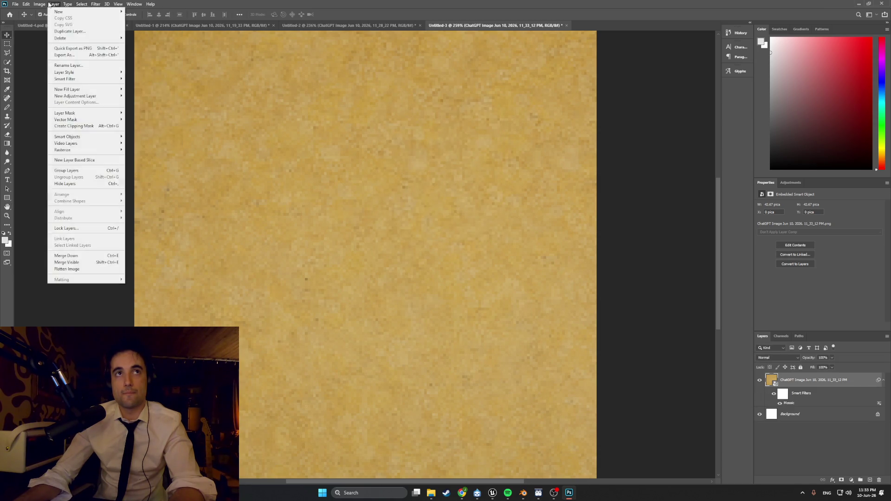
mouse_move(39, 4)
mouse_move(58, 24)
click(122, 29)
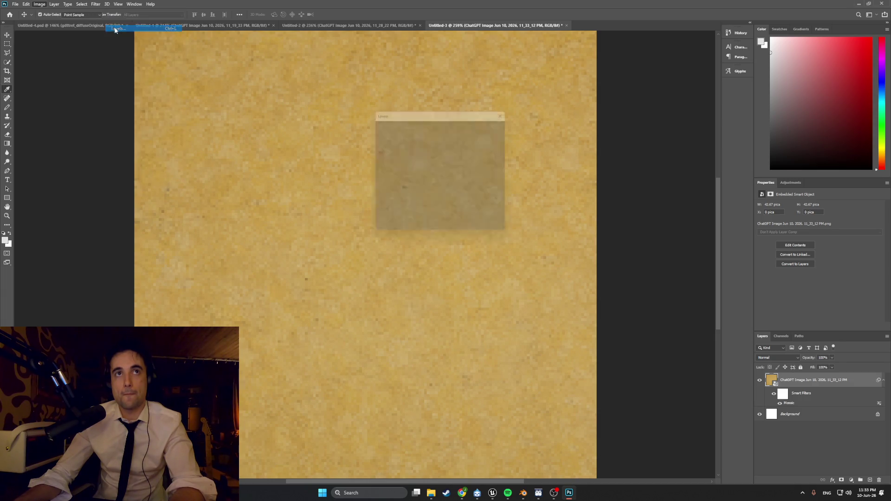
mouse_move(424, 190)
mouse_down()
mouse_move(464, 190)
mouse_move(452, 190)
mouse_move(453, 217)
mouse_up()
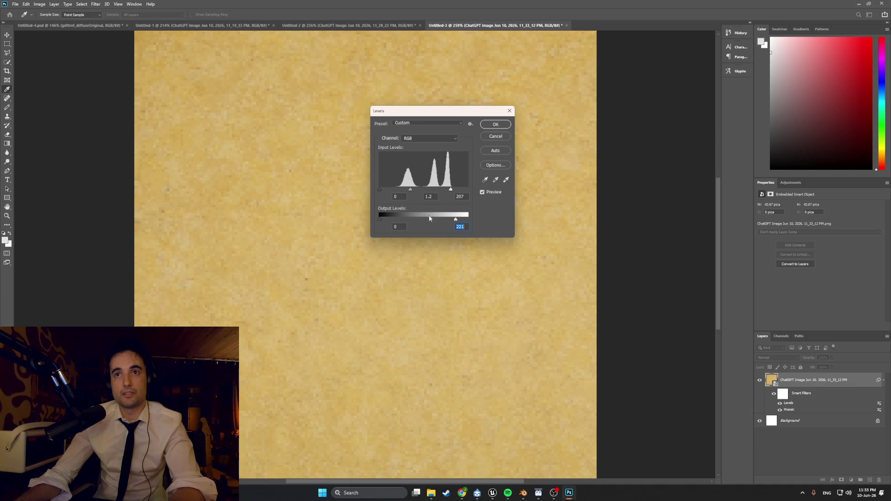
drag(455, 220, 437, 213)
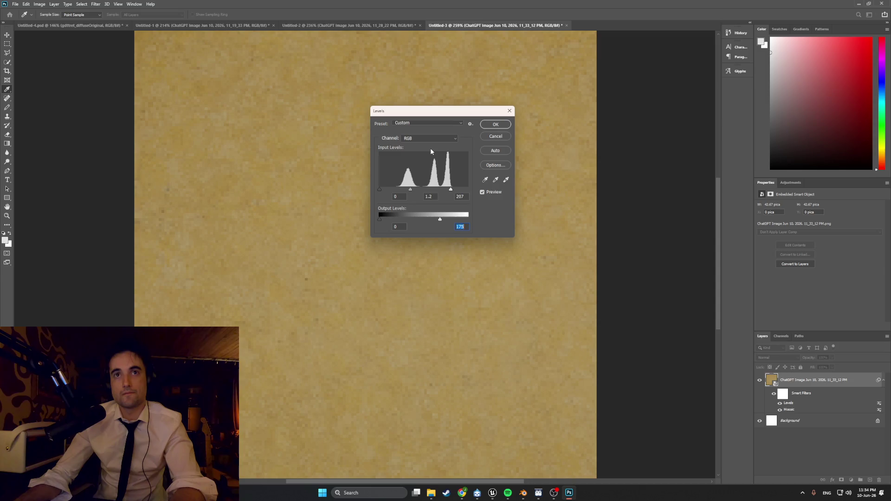
click(486, 125)
Set the texture's Color Balance to -15, 0, +22 for a duller beige.
click(53, 4)
mouse_move(42, 6)
mouse_move(62, 22)
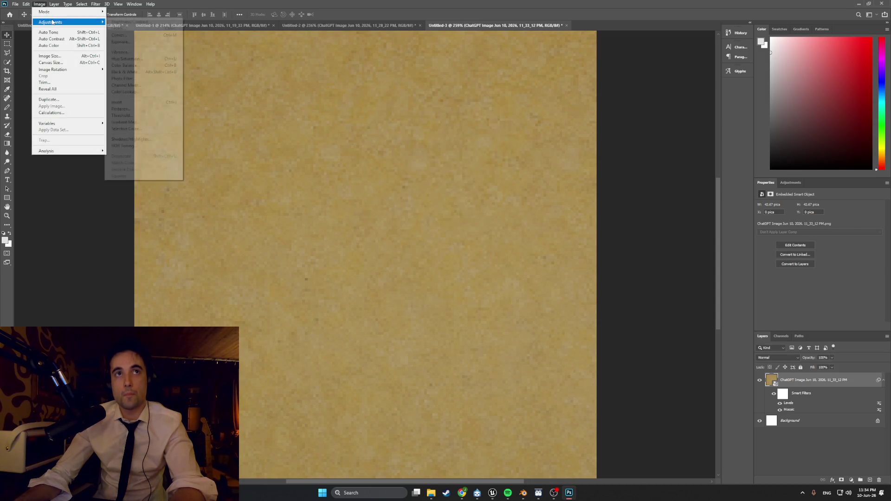
click(150, 66)
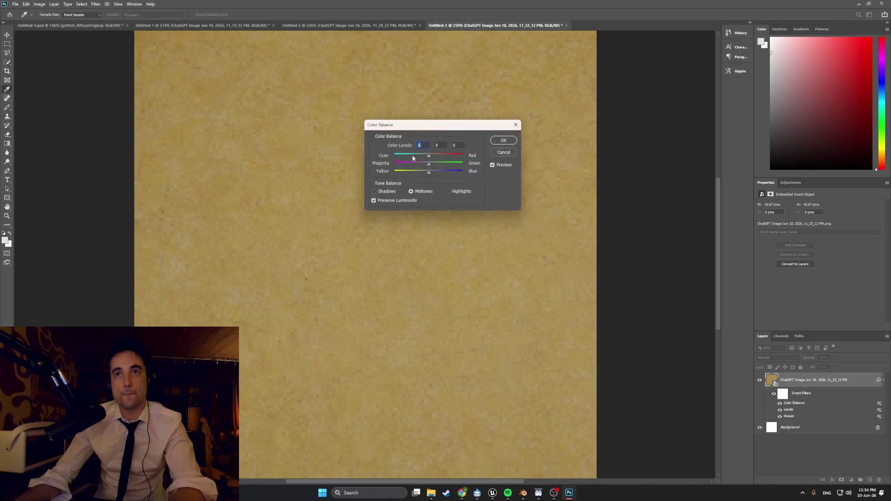
mouse_move(422, 157)
mouse_down()
mouse_move(434, 166)
mouse_move(426, 165)
mouse_up()
text(0)
mouse_move(428, 173)
mouse_down()
mouse_move(420, 173)
mouse_move(435, 171)
mouse_up()
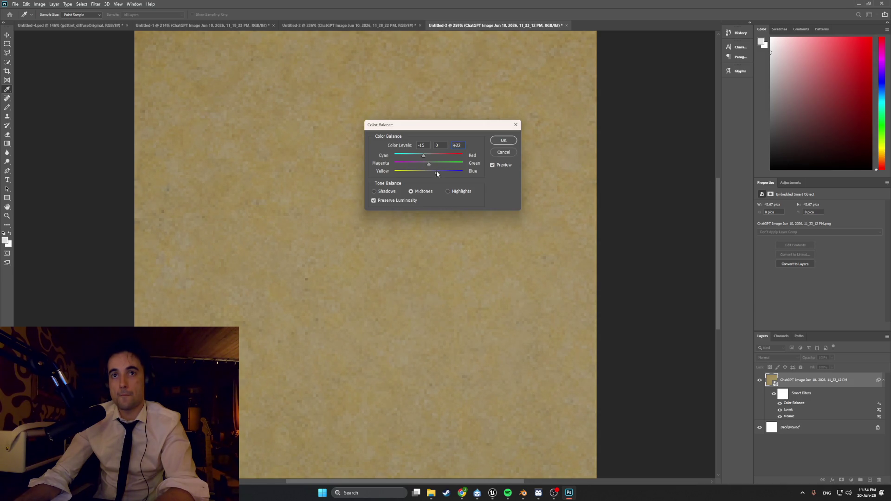
drag(438, 172, 436, 172)
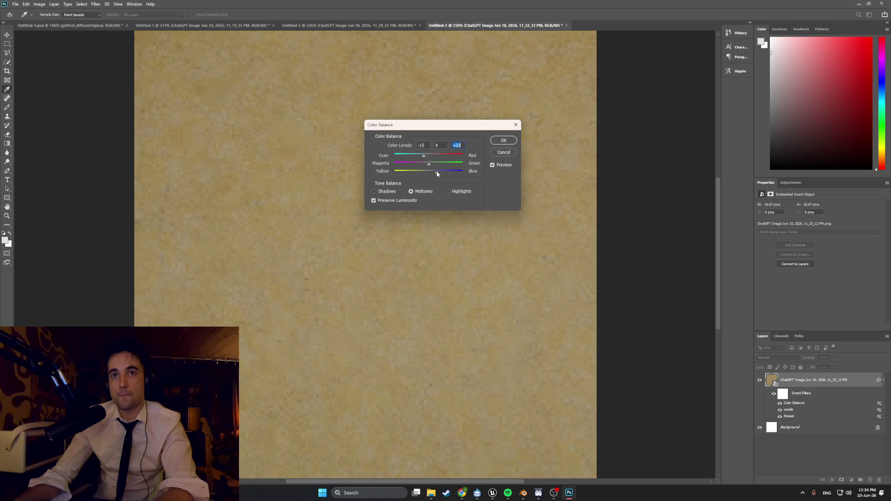
click(494, 142)
alt+scroll(382, 188, down, 1)
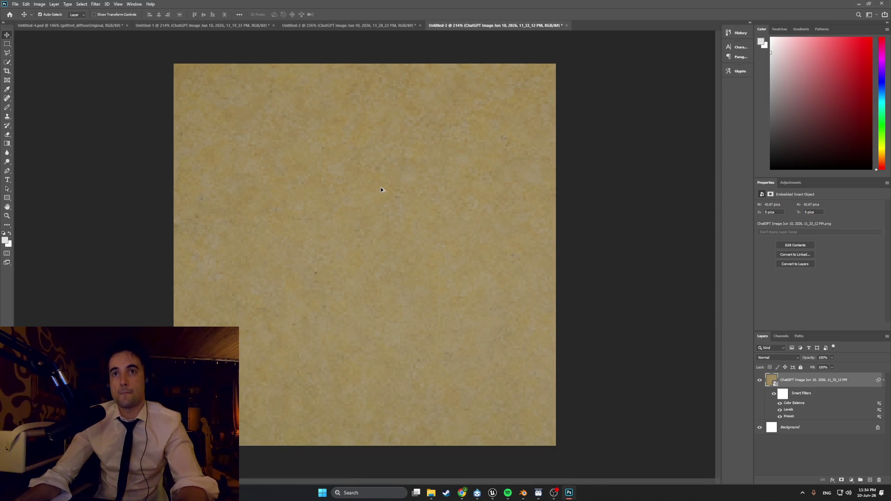
click(15, 4)
Quick-export the texture as PNG Floor_Linoleum_texture into the PhotoshopFiles Textures folder.
mouse_move(73, 106)
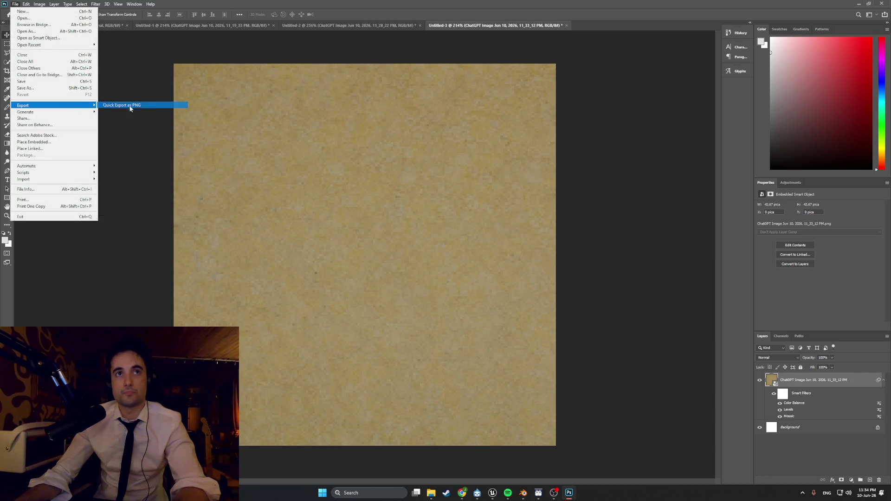
click(130, 105)
click(30, 68)
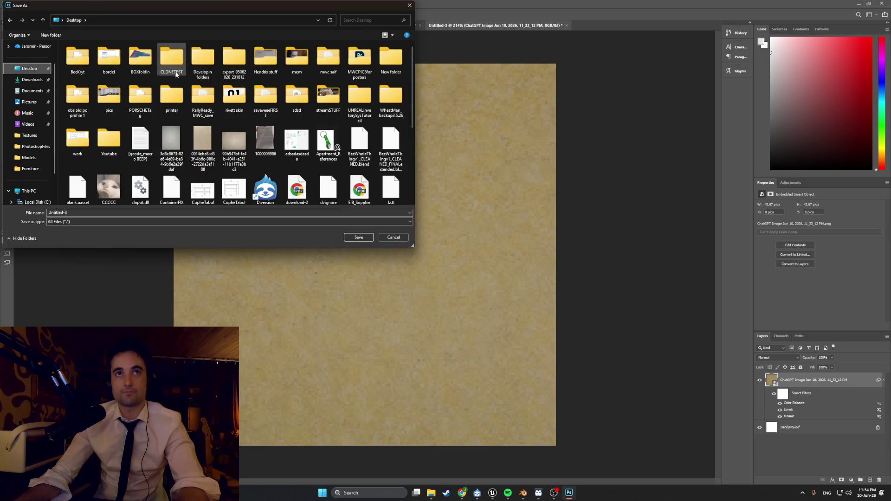
double_click(203, 56)
double_click(119, 163)
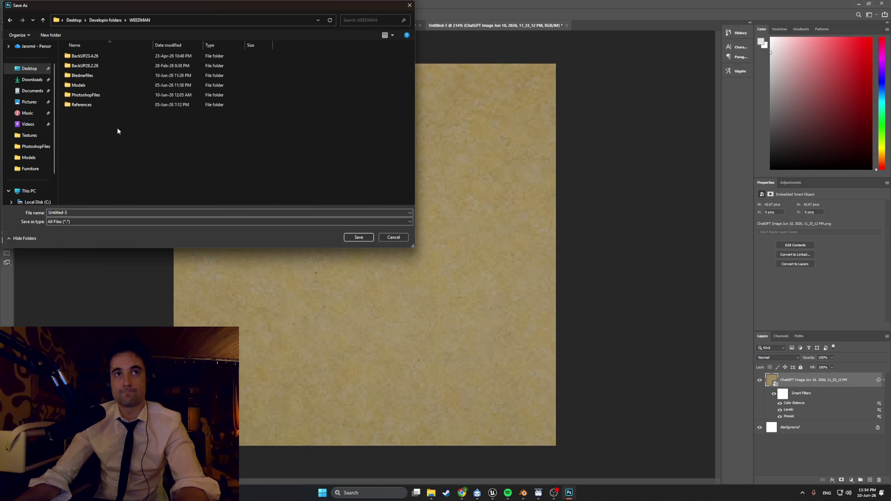
double_click(113, 93)
double_click(113, 66)
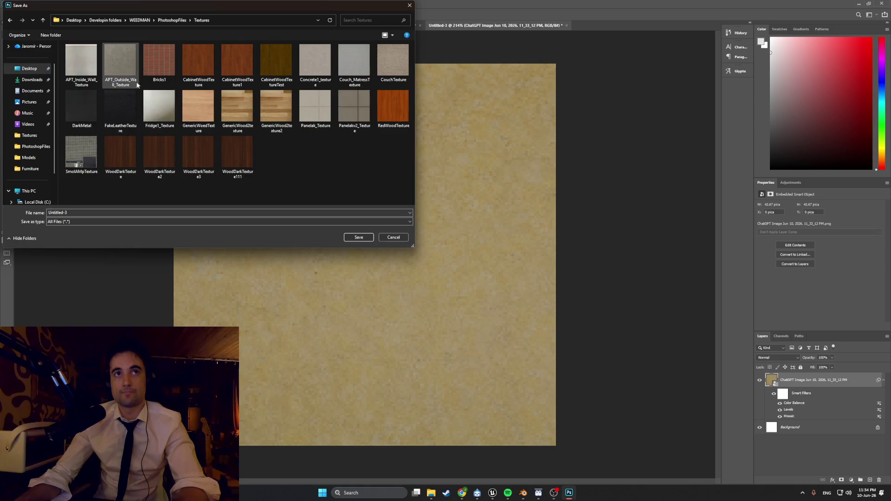
click(110, 211)
text(F)
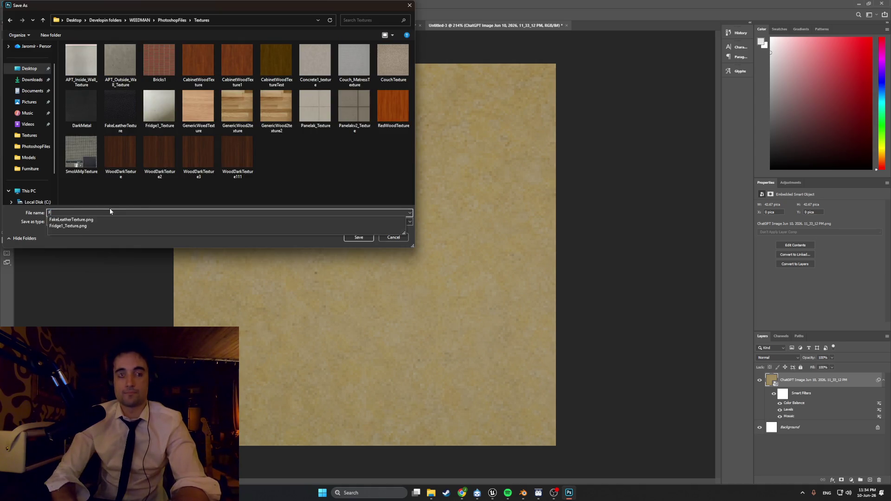
text(loor_Lino)
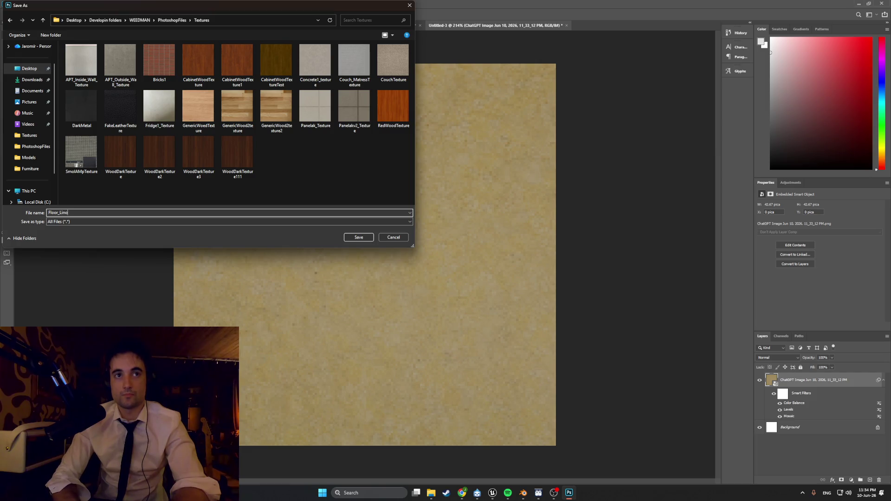
text(leum_texture)
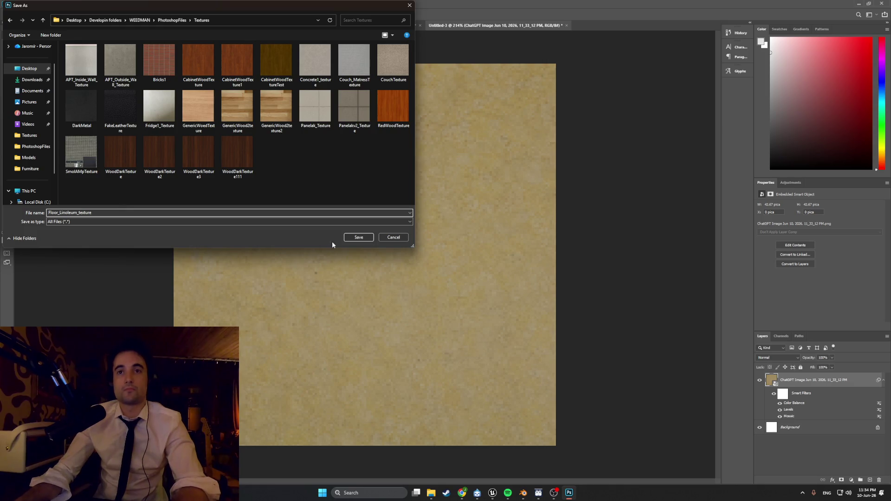
click(359, 238)
key(alt+Tab)
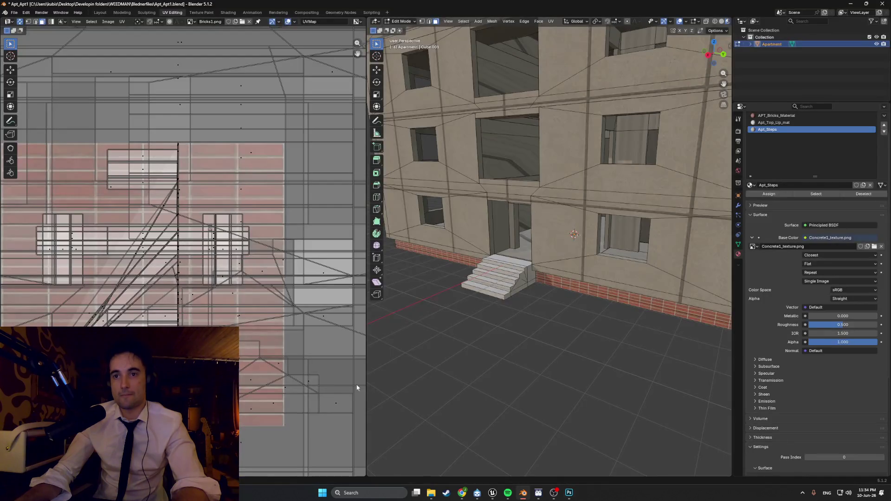
Select the doorway and interior floor faces from the top-down view.
mouse_move(547, 259)
middle_down()
mouse_move(552, 274)
mouse_move(492, 246)
middle_up()
scroll(552, 274, up, 8)
click(550, 274)
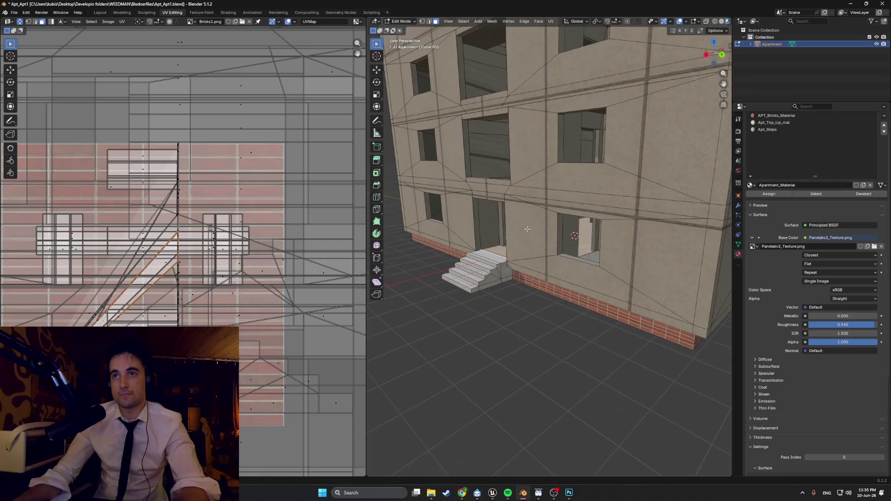
key(KP_7)
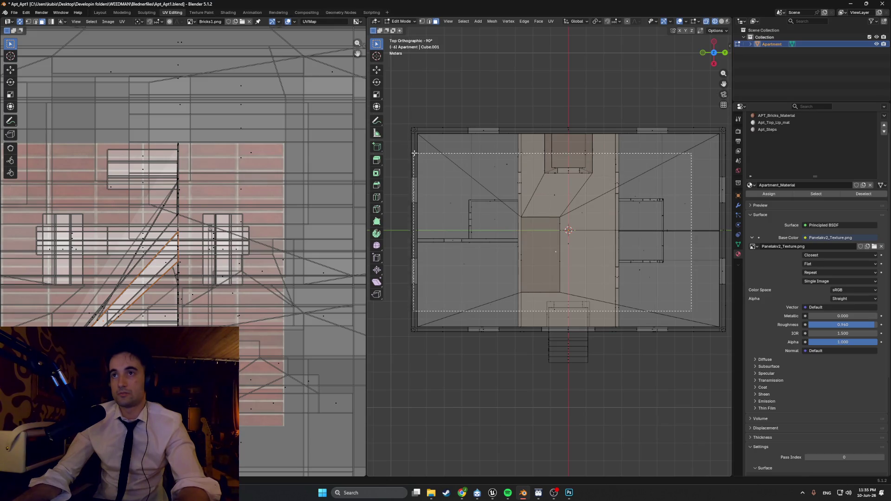
key(l)
shift+middle_drag(618, 208, 579, 211)
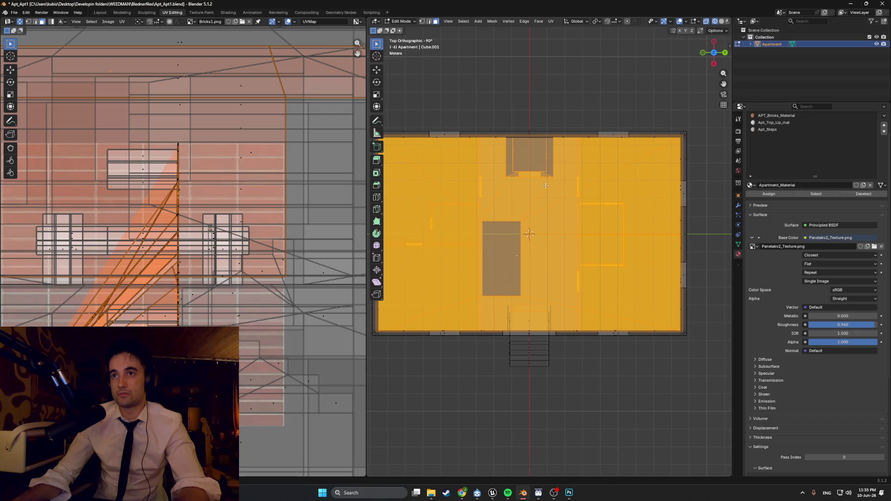
click(501, 195)
mouse_move(501, 195)
middle_down()
mouse_move(574, 237)
mouse_move(497, 244)
mouse_move(518, 202)
mouse_move(500, 228)
middle_up()
key(KP_7)
scroll(536, 245, up, 5)
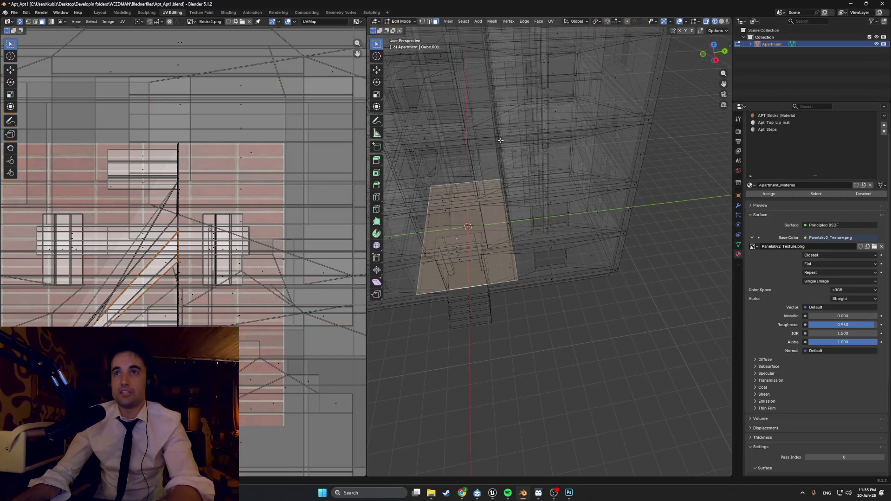
Select and then deselect the entire apartment mesh, framing the whole building.
key(a)
key(alt+a)
scroll(524, 175, up, 5)
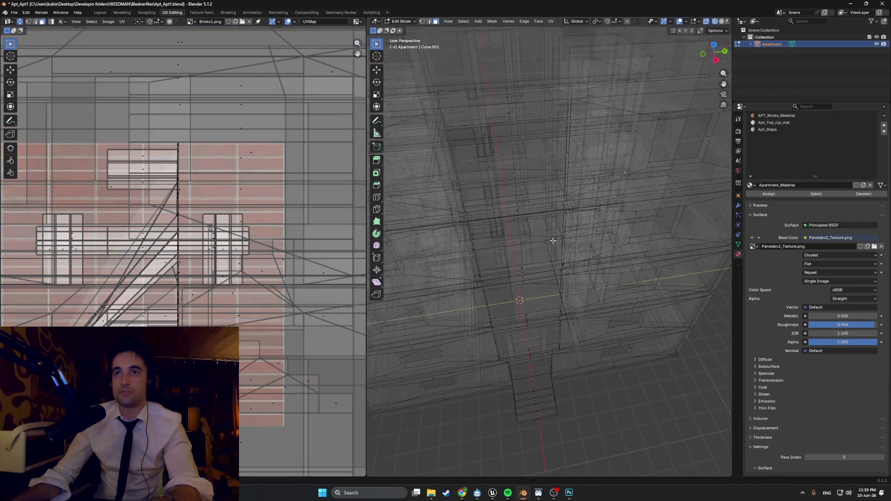
scroll(525, 175, down, 4)
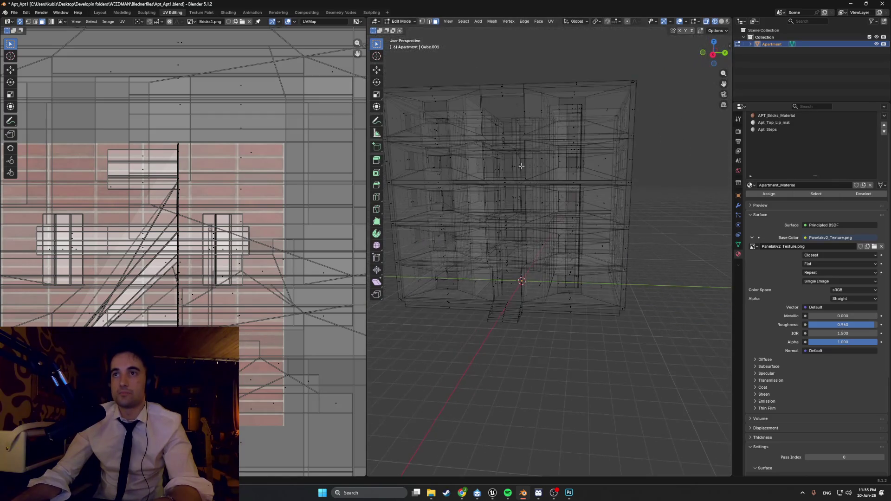
Switch the viewport to Material Preview shading to show the building's textures.
mouse_move(540, 203)
middle_down()
mouse_move(520, 219)
mouse_move(511, 255)
mouse_move(514, 318)
middle_up()
scroll(497, 350, up, 3)
key(z)
click(537, 279)
scroll(554, 277, up, 3)
Orbit around the concrete-panel facade, entrance stairs and window openings.
mouse_move(554, 278)
middle_down()
mouse_move(544, 305)
mouse_move(499, 224)
mouse_move(469, 230)
middle_up()
scroll(544, 305, down, 5)
mouse_move(563, 233)
middle_down()
mouse_move(537, 199)
mouse_move(576, 232)
middle_up()
scroll(547, 218, up, 4)
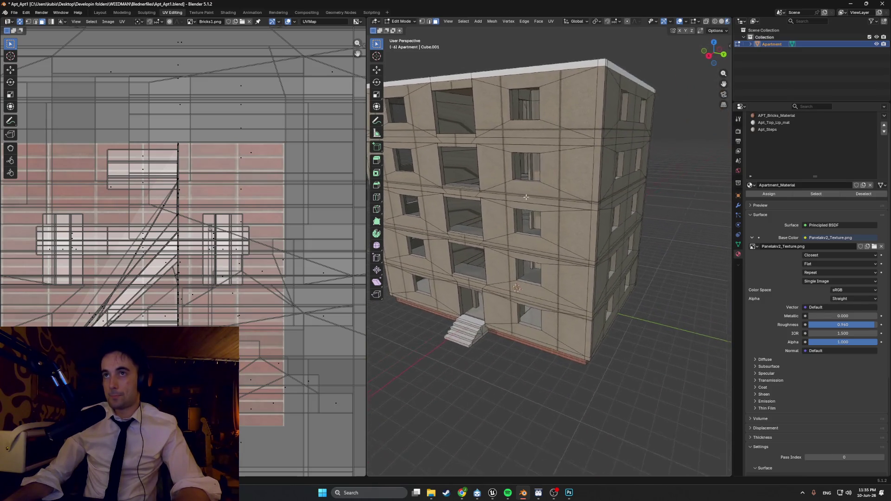
mouse_move(597, 186)
middle_down()
mouse_move(588, 207)
mouse_move(565, 201)
mouse_move(593, 210)
middle_up()
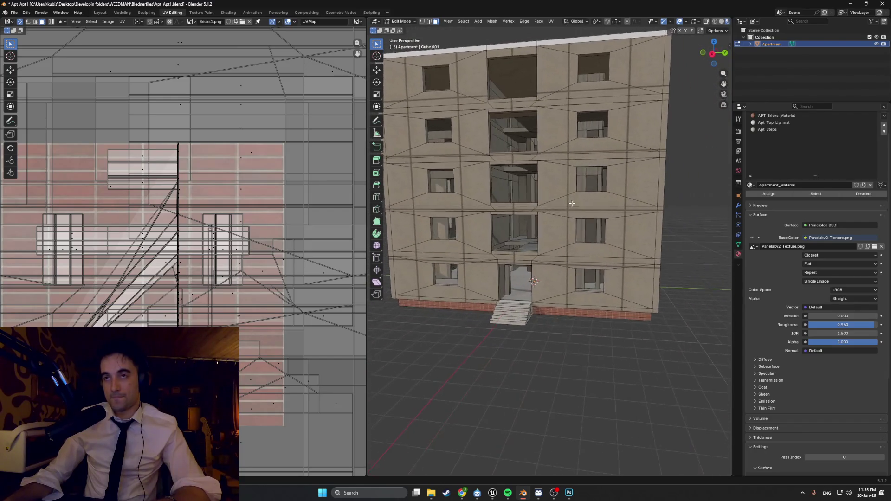
scroll(571, 203, up, 10)
mouse_move(540, 287)
middle_down()
mouse_move(552, 325)
mouse_move(534, 301)
mouse_move(436, 298)
middle_up()
mouse_move(522, 275)
middle_down()
mouse_move(515, 278)
mouse_move(529, 252)
mouse_move(456, 260)
mouse_move(496, 212)
middle_up()
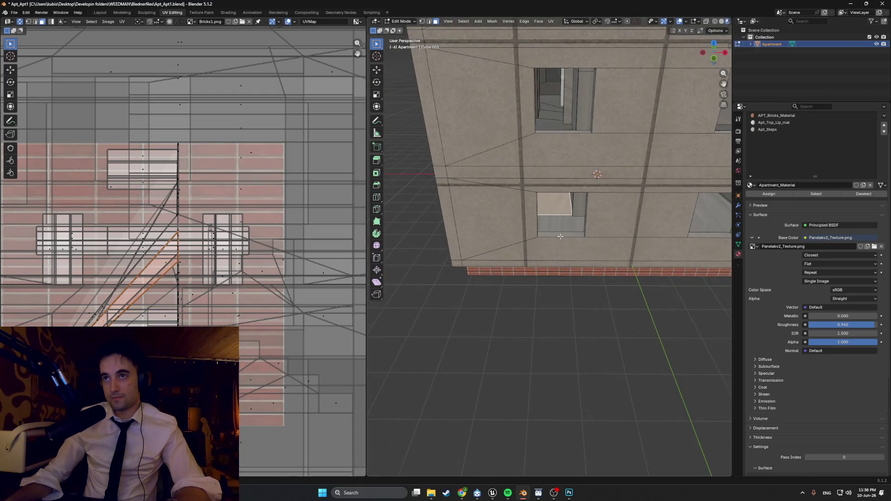
shift+click(577, 225)
shift+click(602, 202)
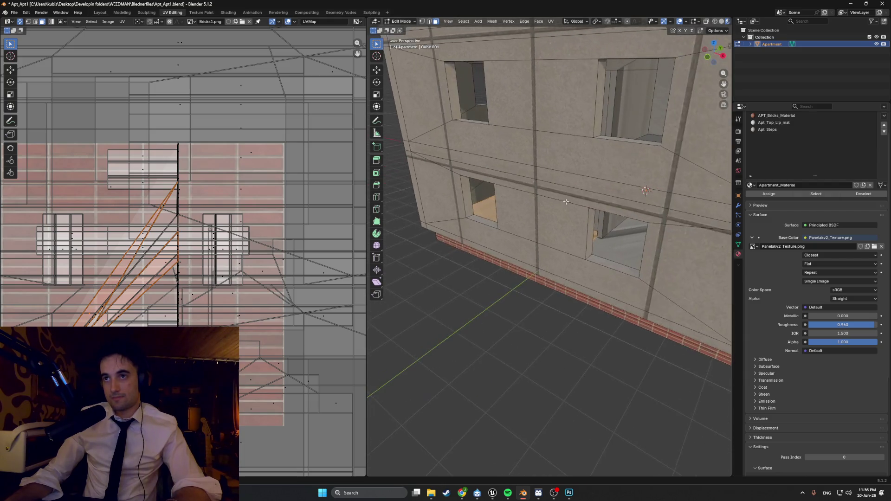
mouse_move(565, 202)
middle_down()
mouse_move(516, 236)
mouse_move(577, 269)
middle_up()
scroll(516, 236, down, 5)
scroll(530, 228, up, 6)
scroll(577, 269, up, 4)
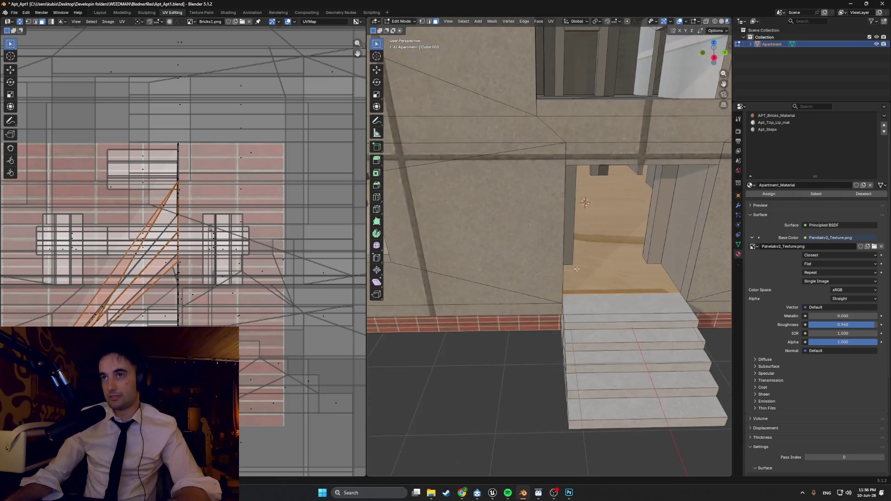
scroll(577, 269, down, 5)
scroll(573, 260, up, 8)
scroll(571, 256, down, 6)
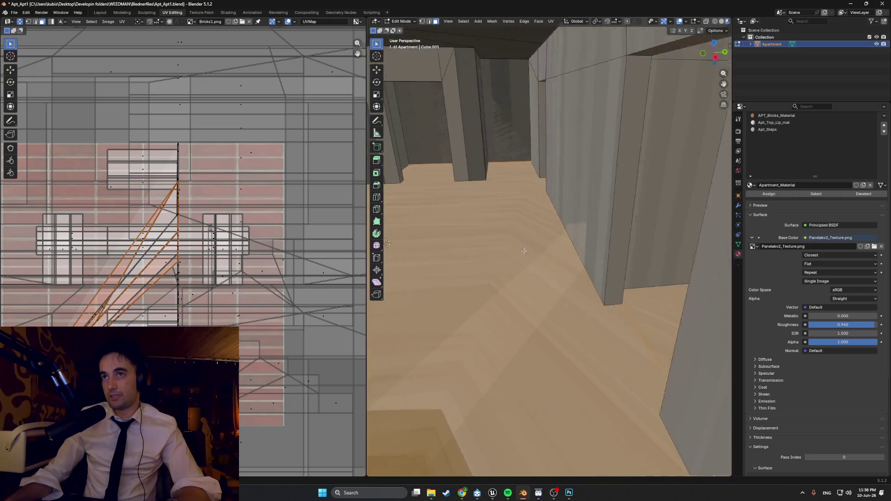
scroll(524, 251, up, 5)
scroll(487, 232, down, 6)
scroll(575, 255, up, 6)
mouse_move(592, 262)
middle_down()
mouse_move(613, 269)
mouse_move(523, 243)
mouse_move(565, 246)
middle_up()
scroll(565, 246, down, 4)
scroll(604, 262, up, 4)
scroll(588, 275, down, 4)
mouse_move(588, 274)
middle_down()
mouse_move(533, 255)
mouse_move(526, 273)
middle_up()
scroll(526, 273, up, 4)
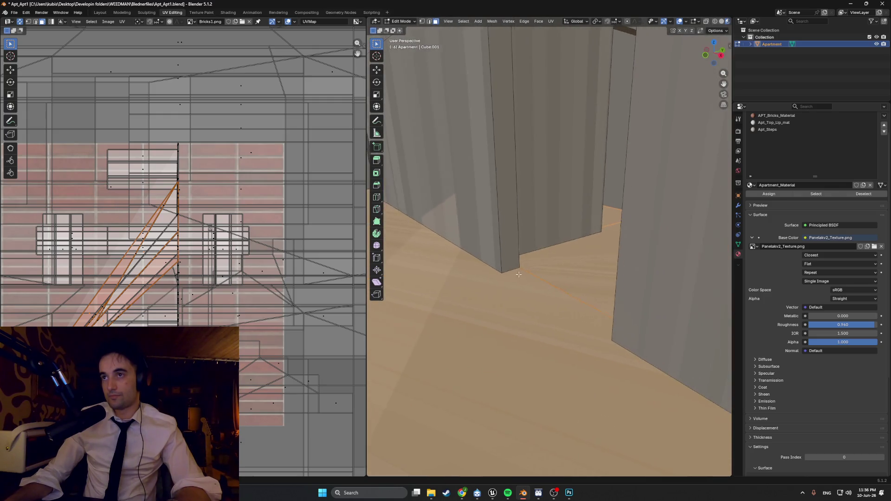
scroll(545, 257, down, 4)
middle_drag(603, 241, 594, 243)
scroll(594, 244, down, 4)
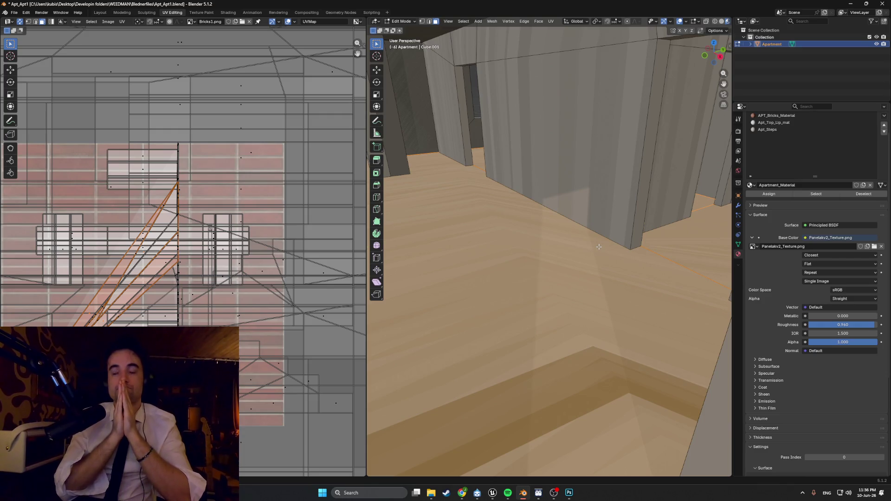
mouse_move(598, 247)
middle_down()
mouse_move(586, 268)
mouse_move(586, 252)
mouse_move(618, 254)
middle_up()
scroll(618, 254, down, 10)
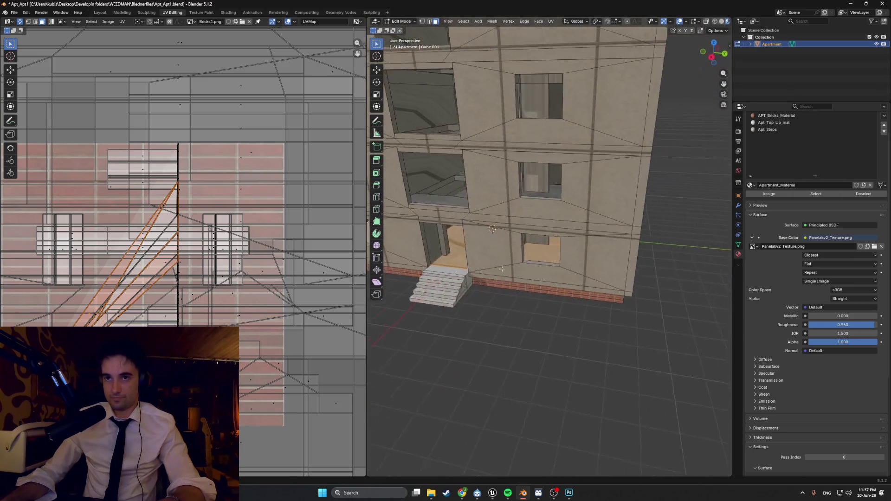
middle_drag(501, 268, 699, 325)
mouse_move(526, 304)
middle_down()
mouse_move(517, 302)
mouse_move(532, 310)
mouse_move(611, 246)
mouse_move(596, 246)
middle_up()
key(alt+z)
key(KP_Decimal)
Unwrap the selected ground-floor faces with Smart UV Project.
key(u)
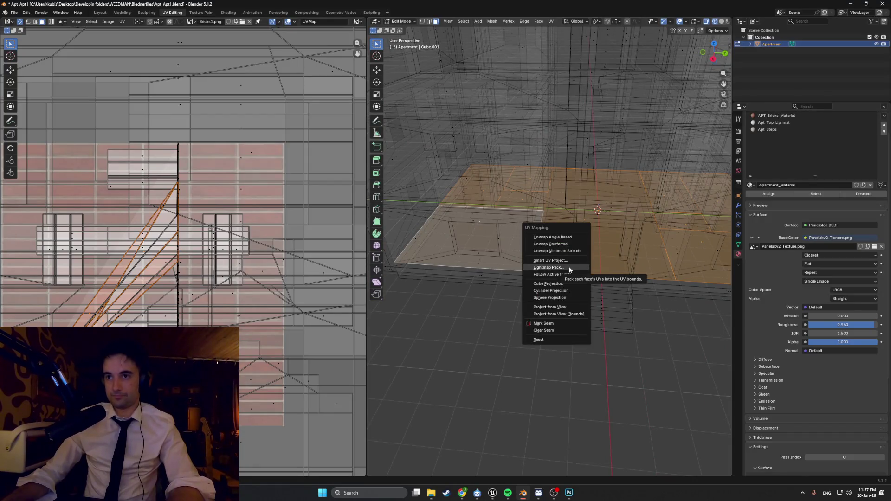
click(566, 261)
click(541, 327)
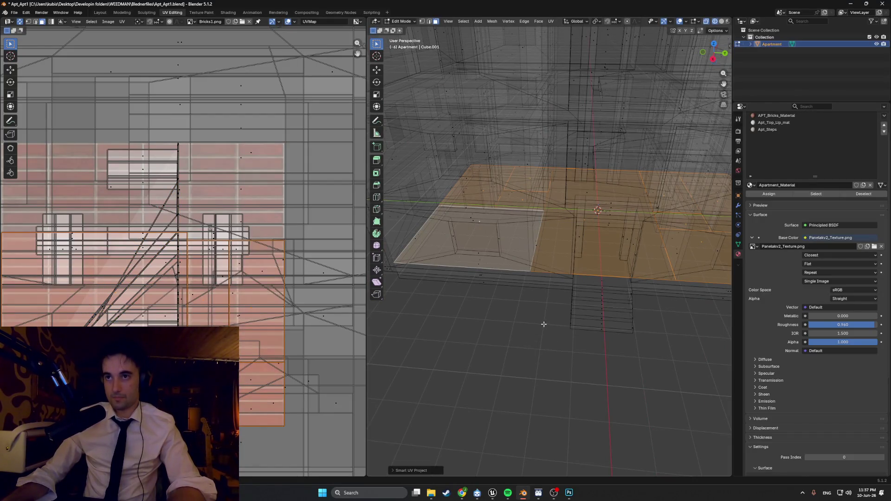
click(773, 195)
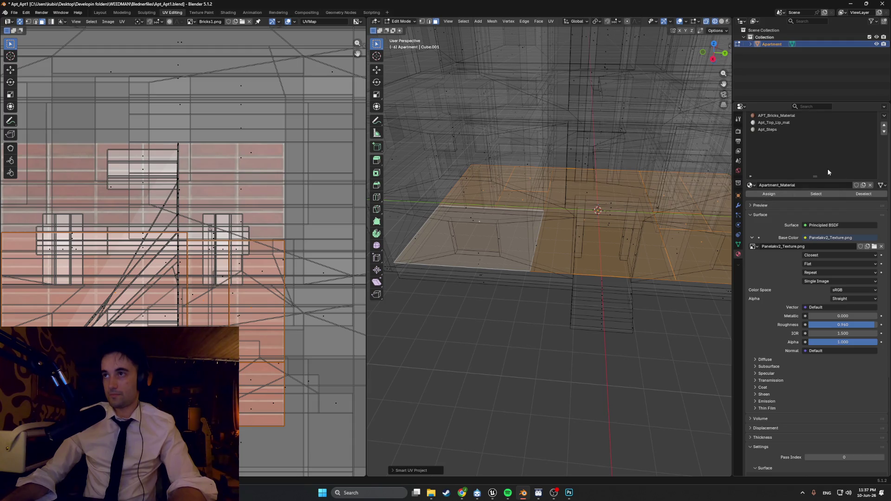
click(122, 13)
scroll(799, 155, down, 3)
Add a new material named Apt_Floor1_mat and assign it to the floor faces.
scroll(796, 167, up, 3)
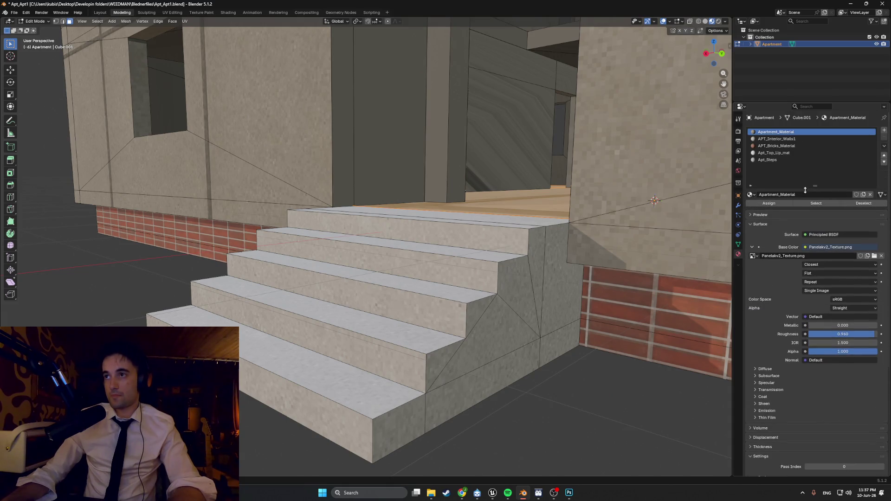
drag(813, 165, 813, 193)
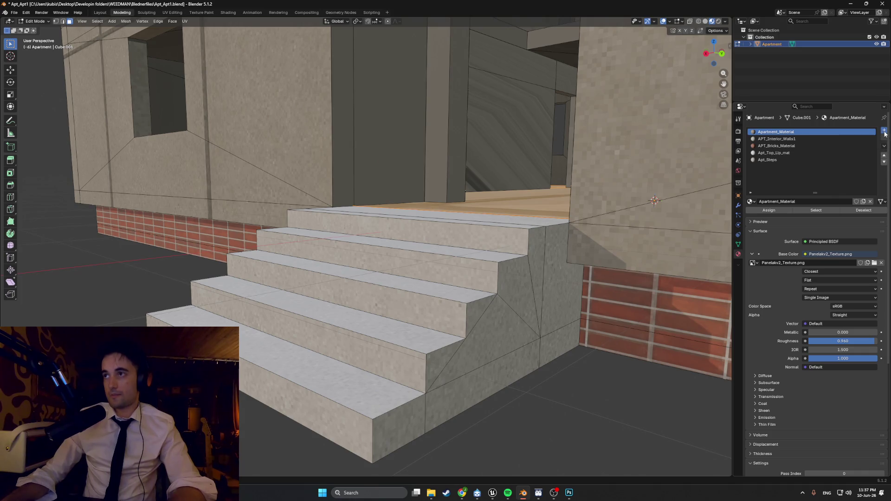
click(884, 132)
click(790, 201)
key(BackSpace)
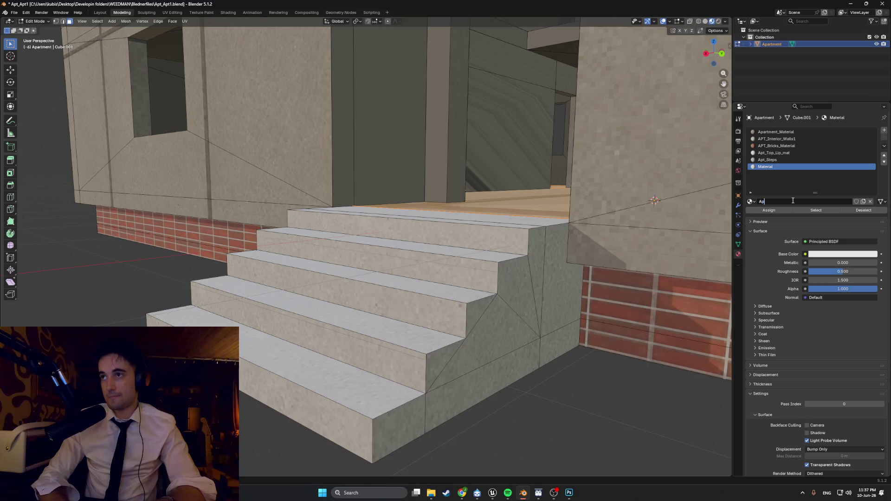
text(t_Floor1_mat)
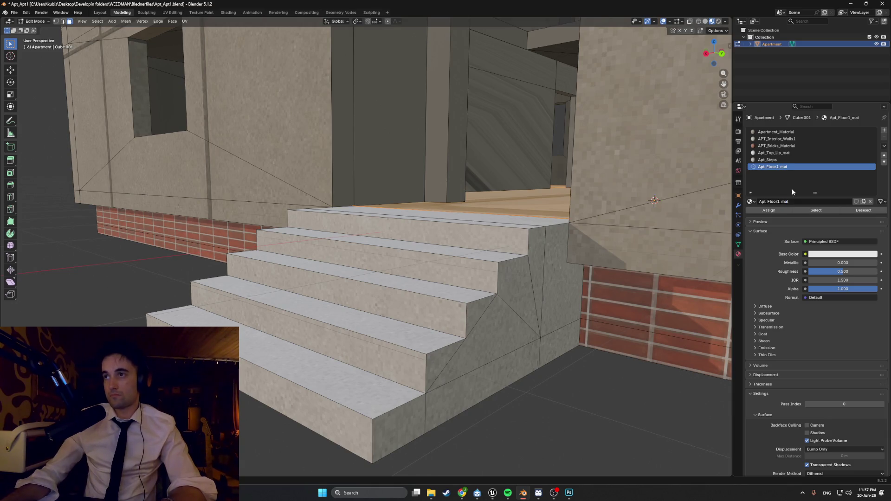
key(Return)
click(768, 211)
scroll(484, 206, up, 4)
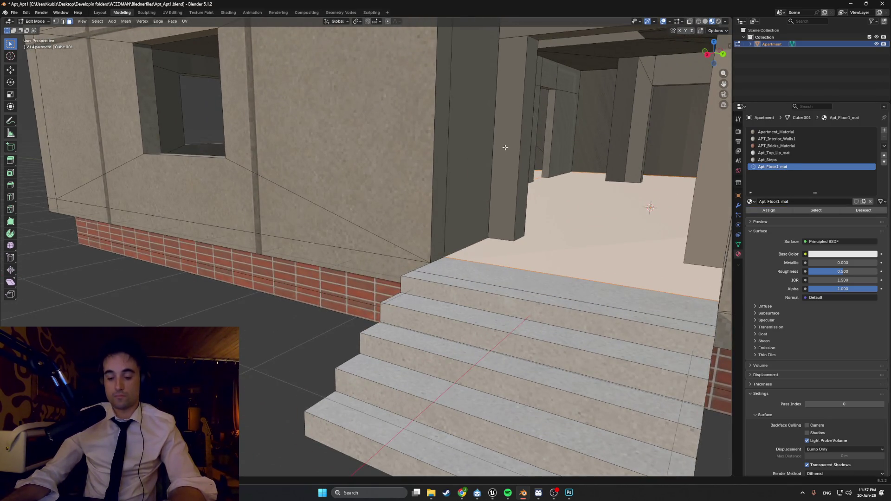
Load Floor_Linoleum_texture.png into the UV Editing workspace's image editor.
click(172, 13)
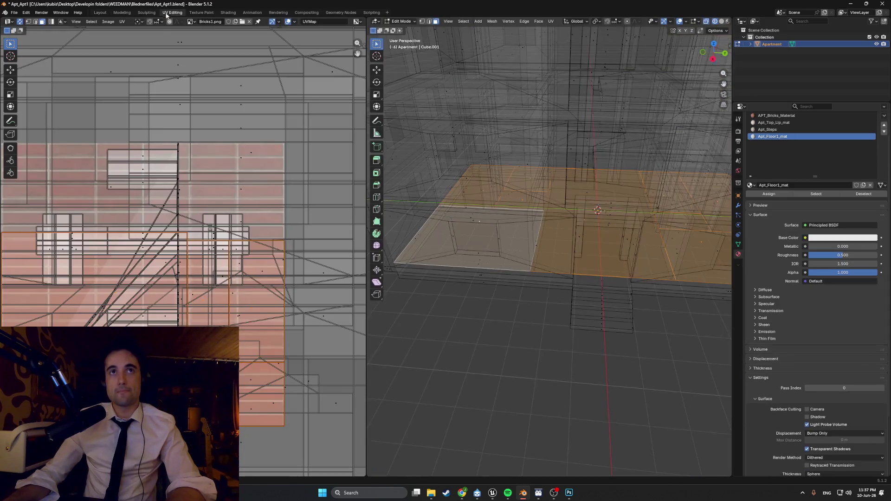
click(242, 22)
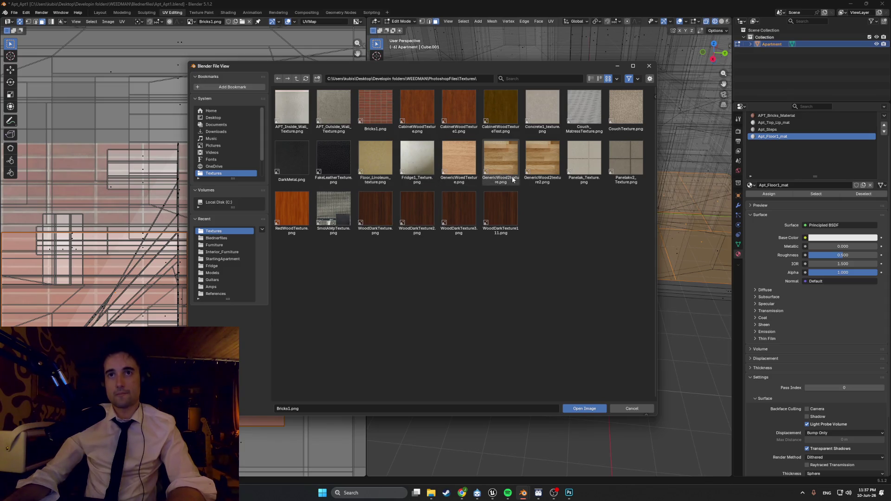
click(370, 159)
double_click(370, 159)
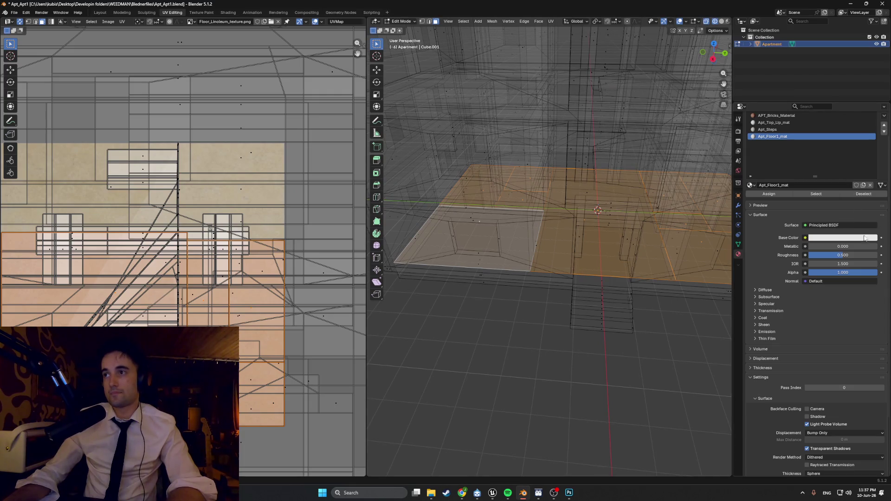
Set Apt_Floor1_mat's base colour to an Image Texture of Floor_Linoleum_texture.png with Closest interpolation.
click(805, 238)
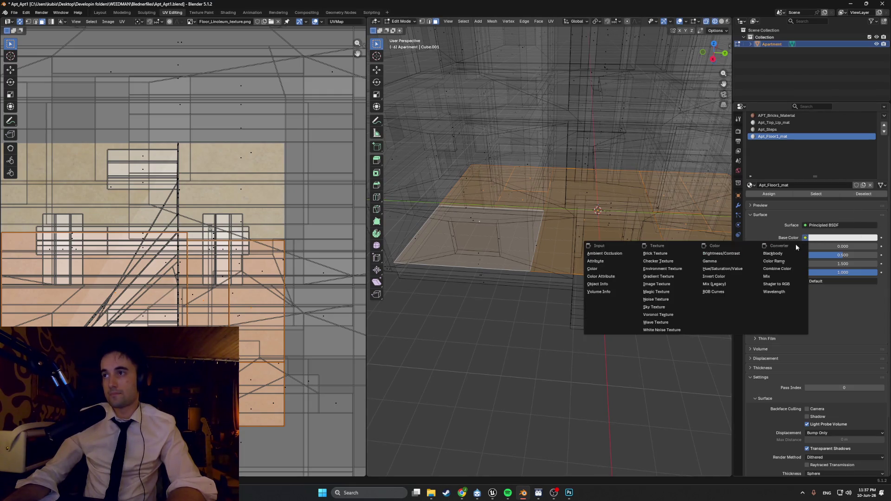
click(662, 285)
click(812, 280)
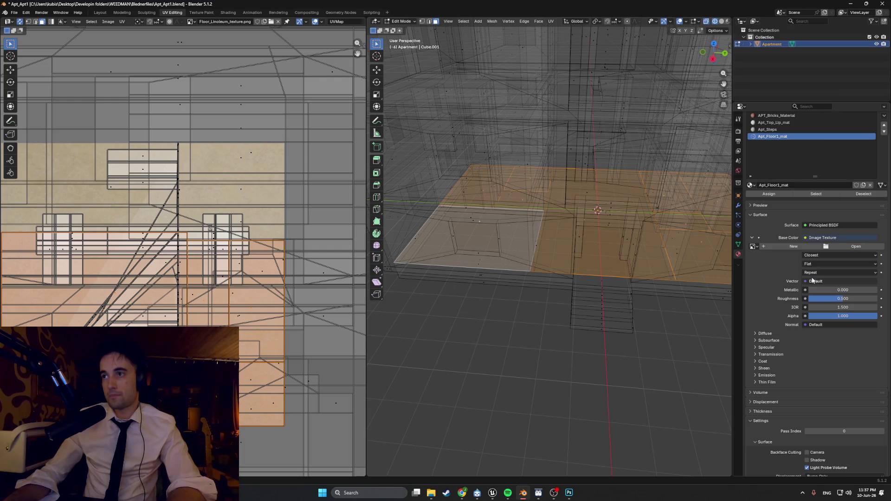
click(862, 247)
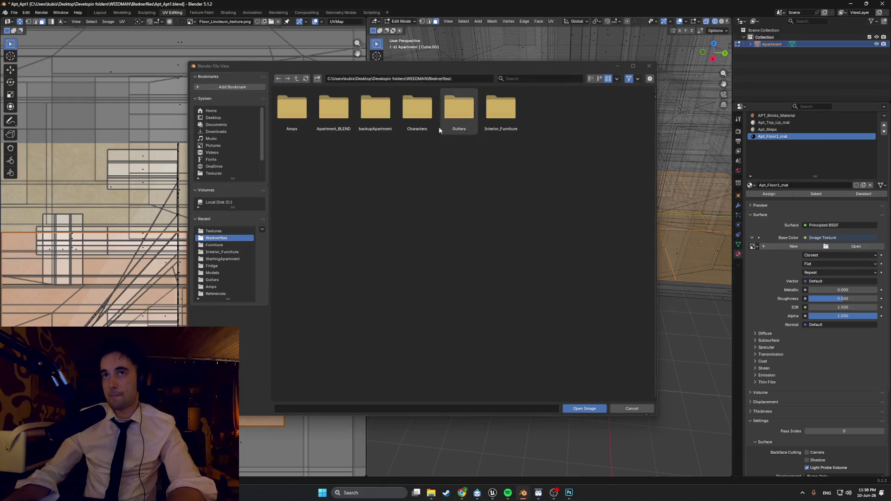
click(214, 230)
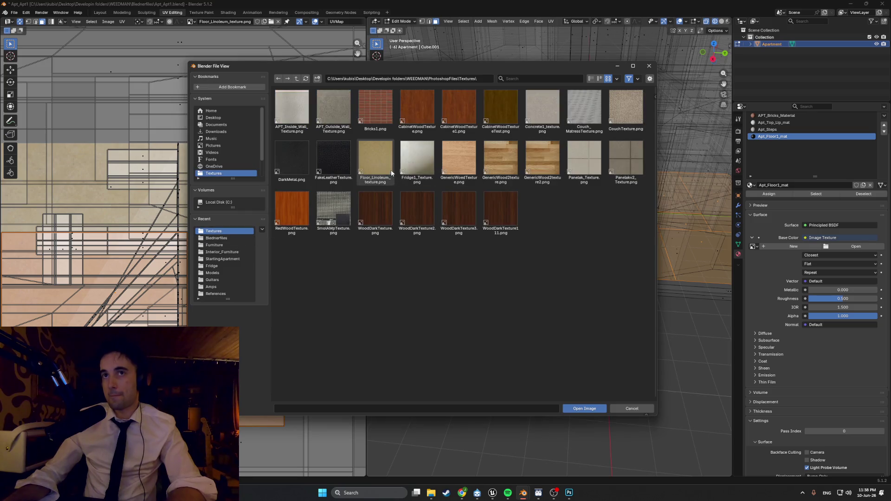
double_click(390, 169)
Preview the linoleum floor in Material Preview and start scaling up the floor UV islands.
key(z)
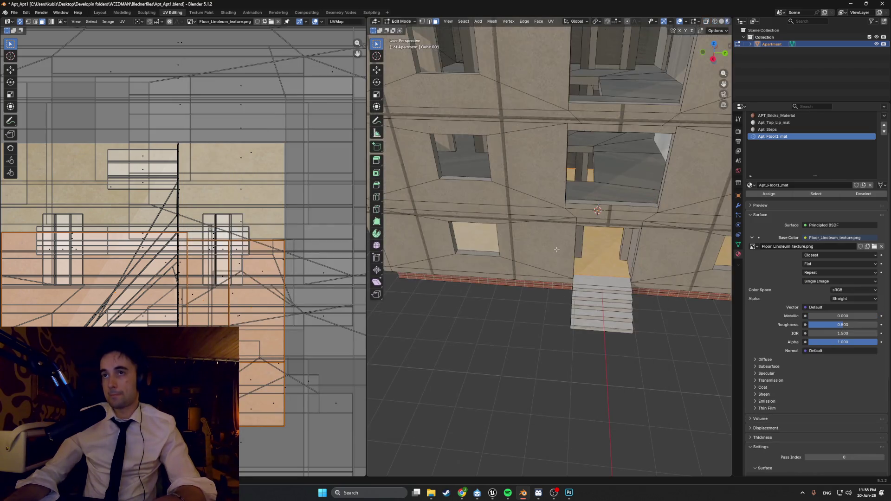
scroll(542, 218, up, 5)
scroll(543, 218, down, 3)
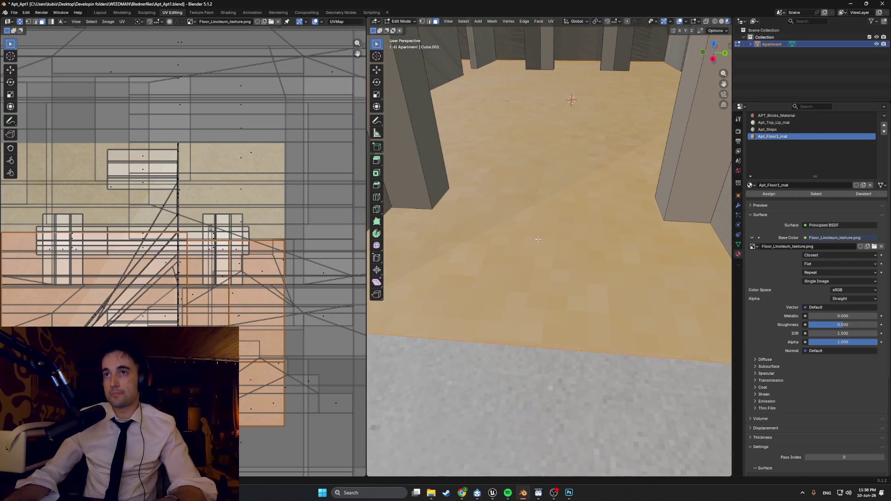
key(s)
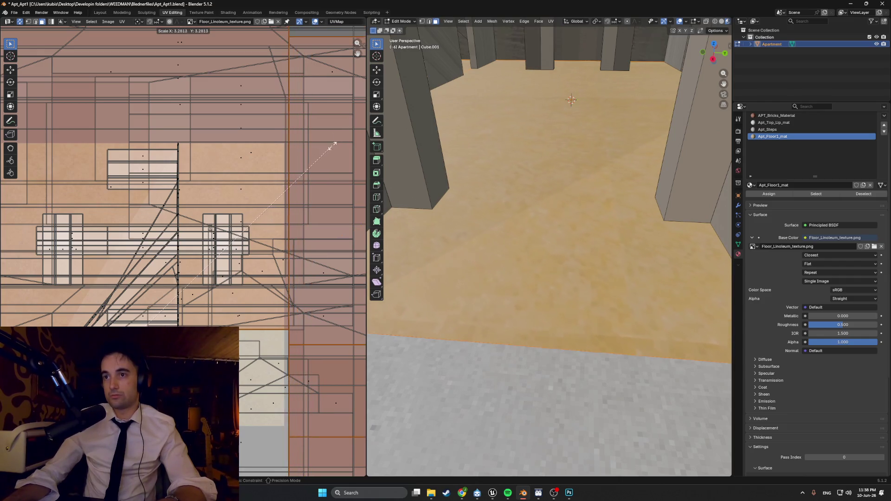
Confirm the finer floor UV scale and inspect the linoleum floor in object mode.
click(327, 149)
mouse_move(557, 149)
middle_down()
mouse_move(583, 159)
mouse_move(541, 71)
middle_up()
key(Tab)
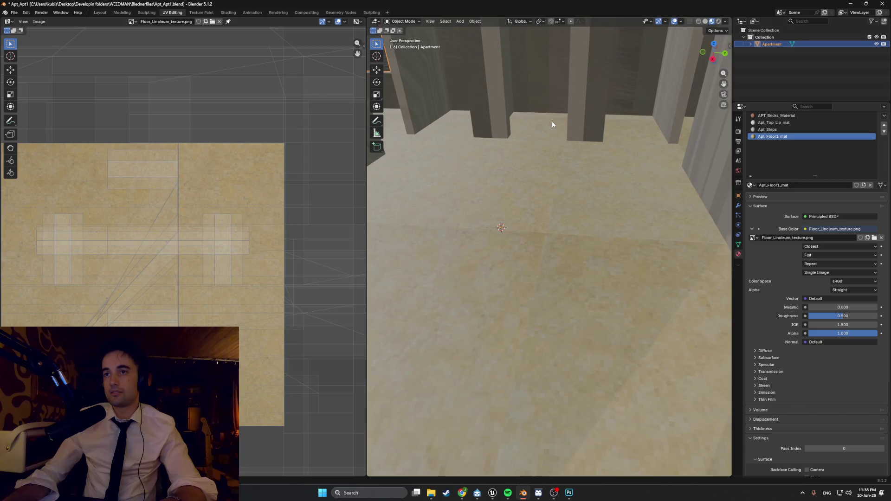
middle_drag(557, 138, 576, 143)
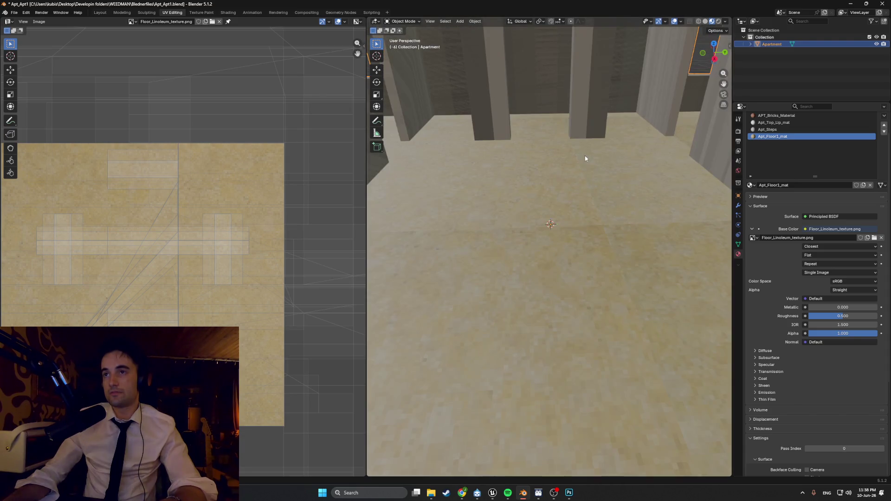
key(alt+Tab)
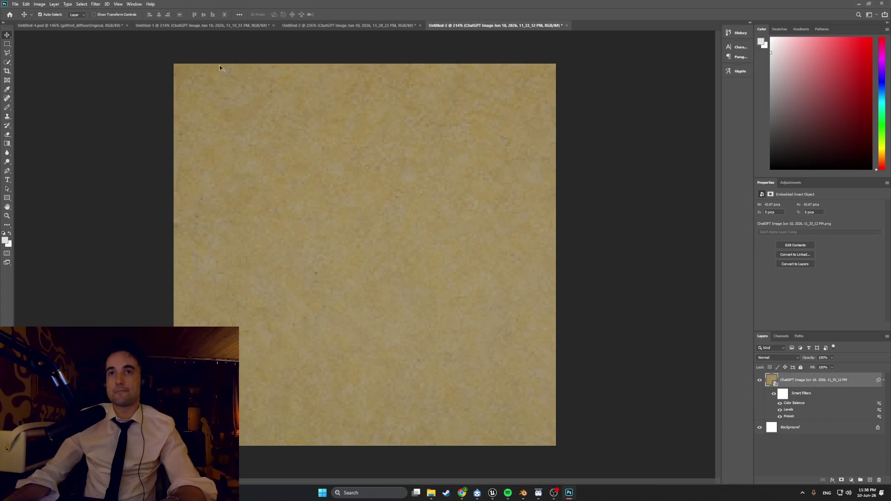
Try a vertical Offset filter on the linoleum texture, then cancel it.
click(94, 4)
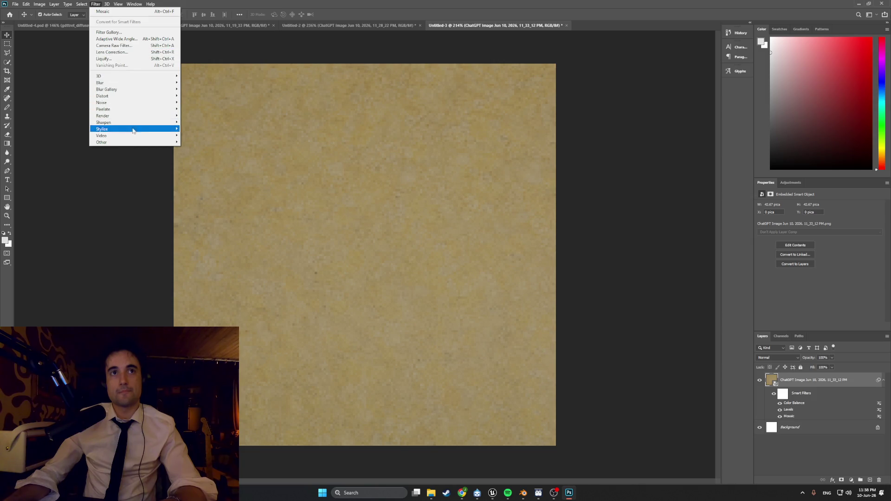
mouse_move(133, 144)
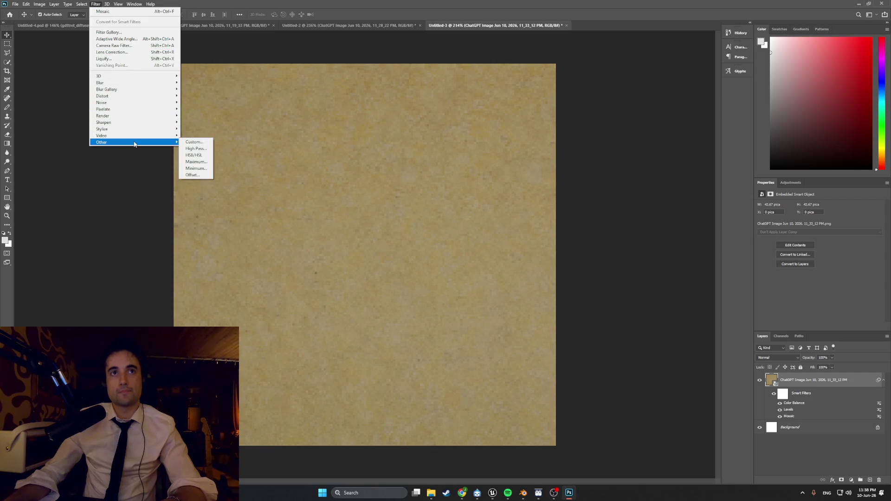
mouse_move(138, 110)
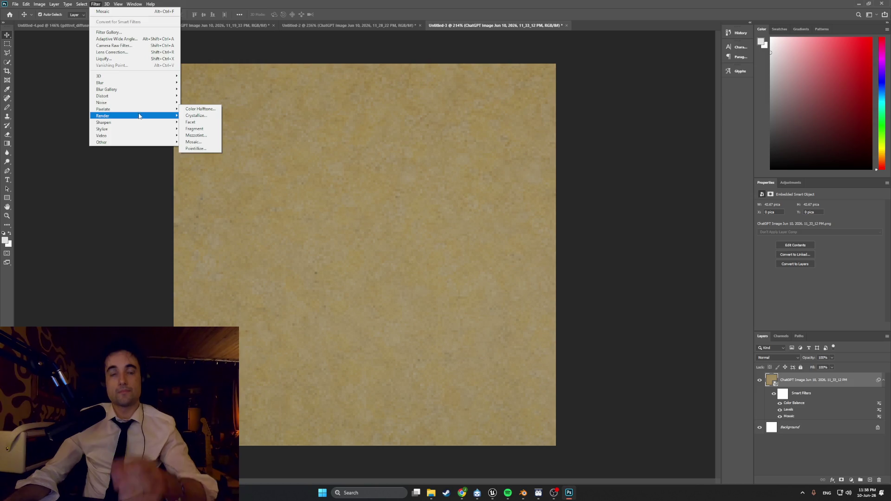
mouse_move(58, 5)
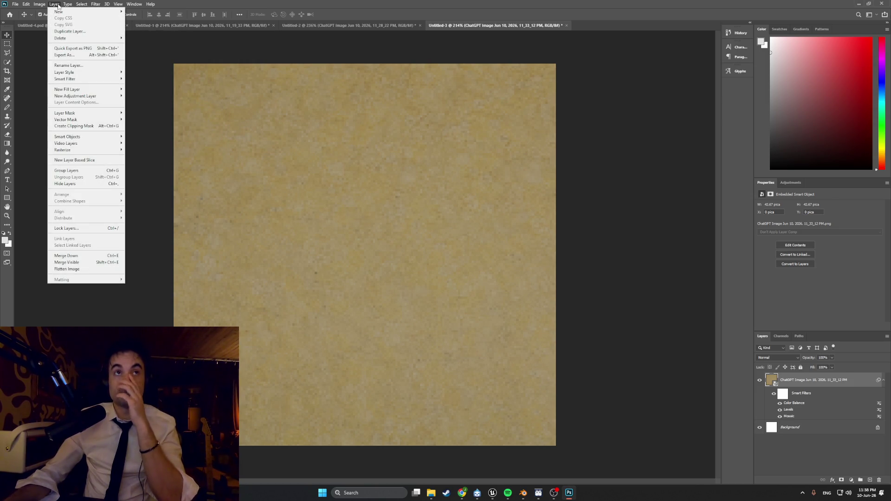
mouse_move(95, 4)
mouse_move(163, 143)
click(199, 174)
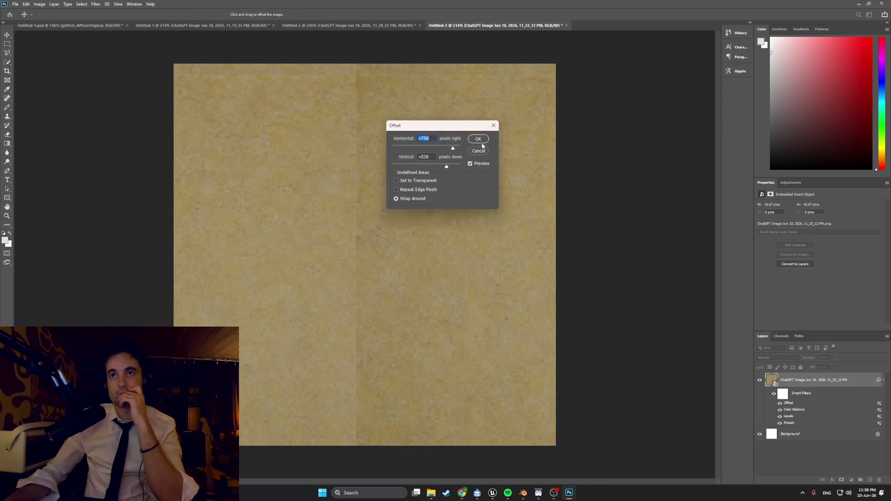
mouse_move(444, 168)
mouse_down()
mouse_move(435, 169)
mouse_move(449, 148)
mouse_up()
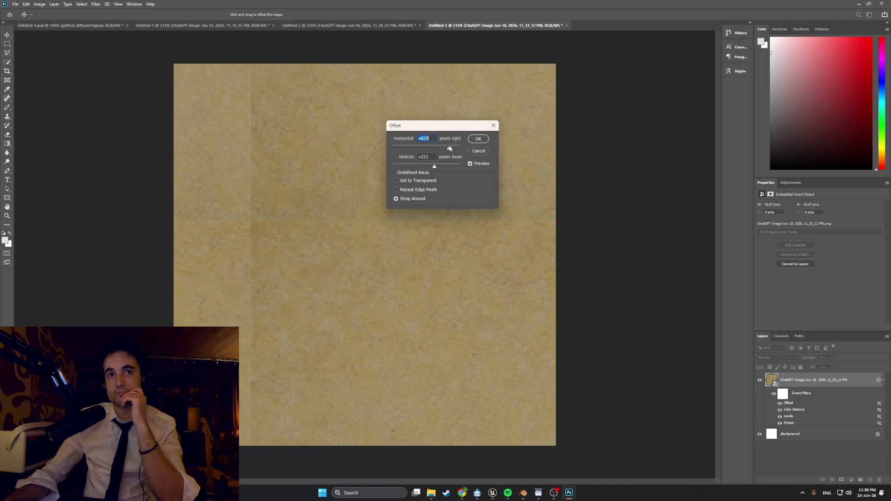
click(492, 127)
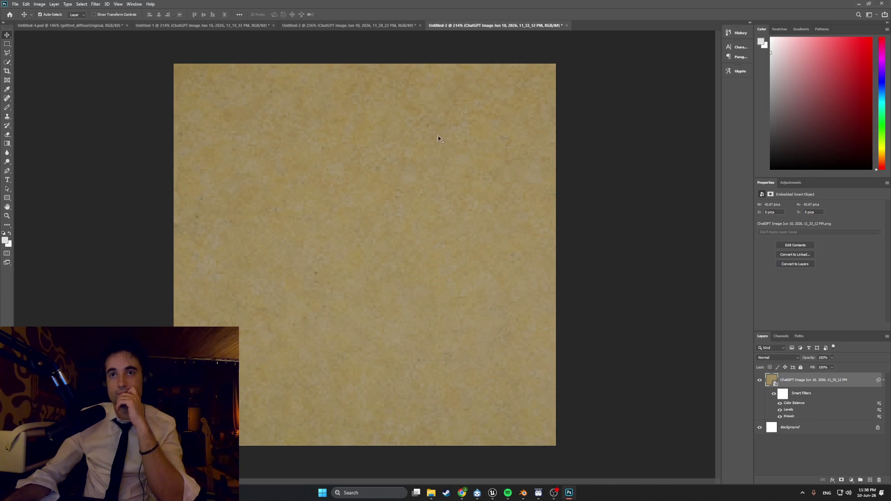
Apply Offset with Wrap Around, moving the horizontal seam higher in the texture.
click(95, 4)
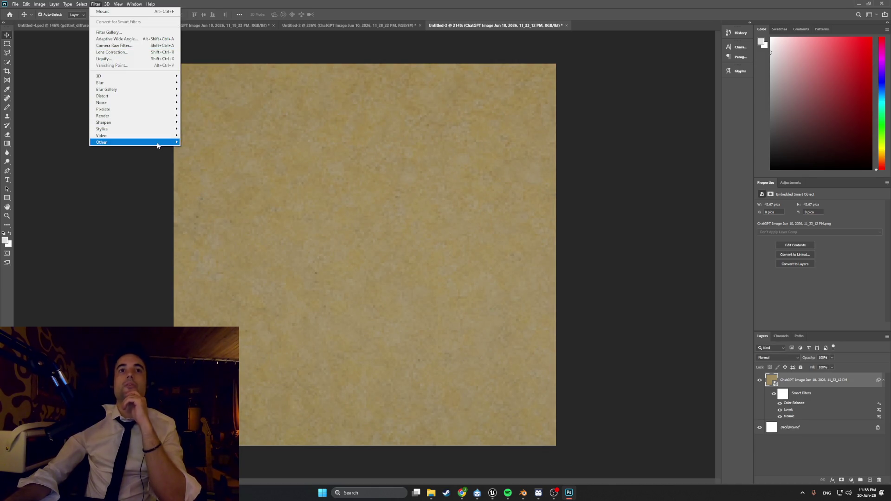
mouse_move(153, 142)
click(193, 175)
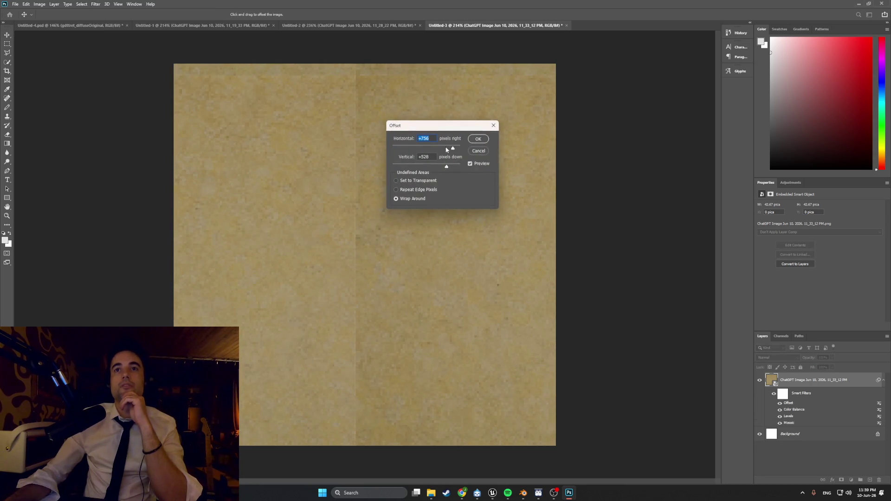
drag(447, 166, 443, 150)
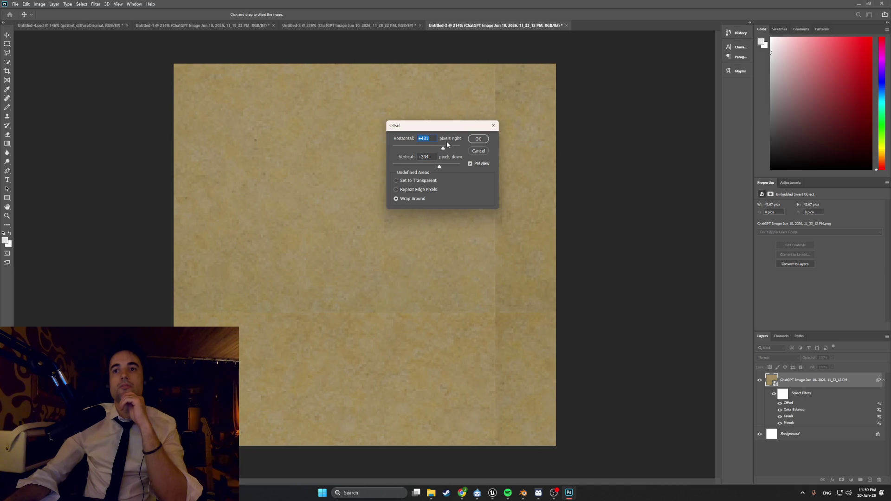
click(477, 139)
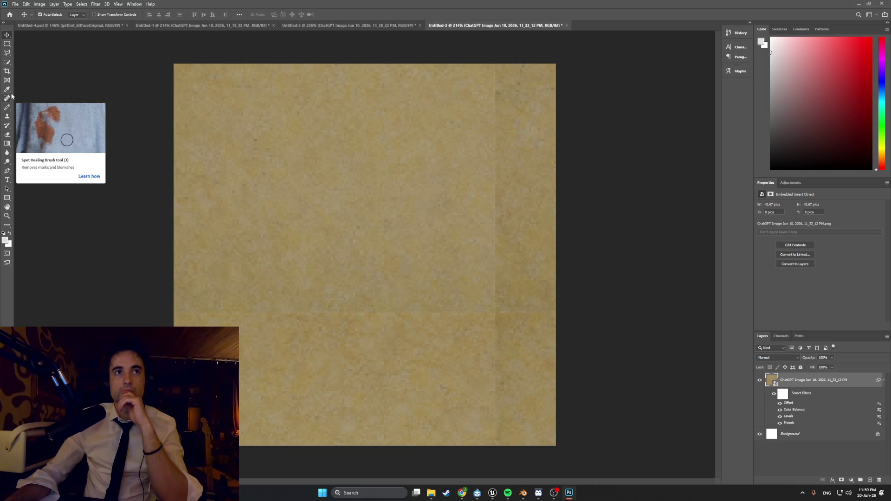
Rasterize the linoleum smart object for Spot Healing, then bring ChatGPT's browser window forward.
click(7, 99)
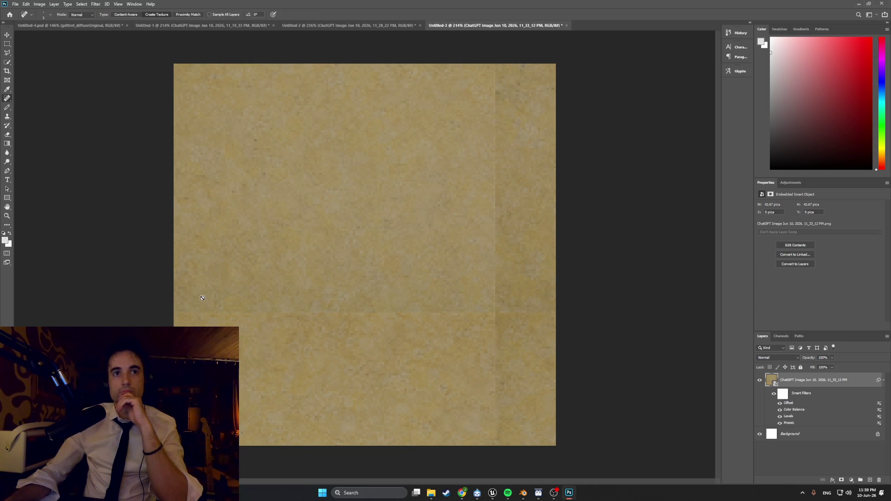
click(781, 456)
click(793, 380)
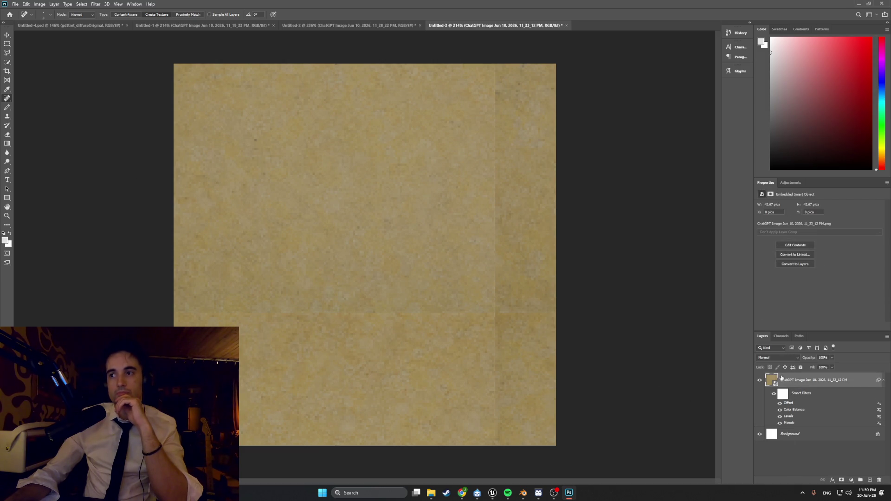
click(295, 152)
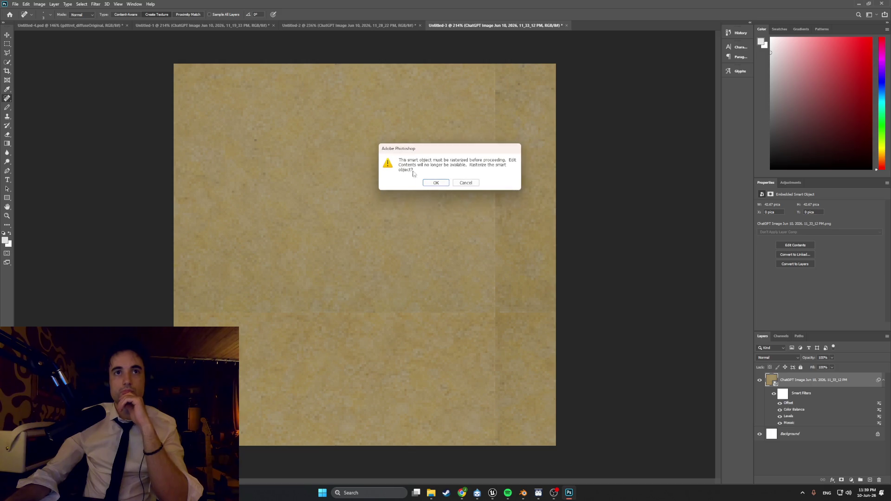
click(441, 183)
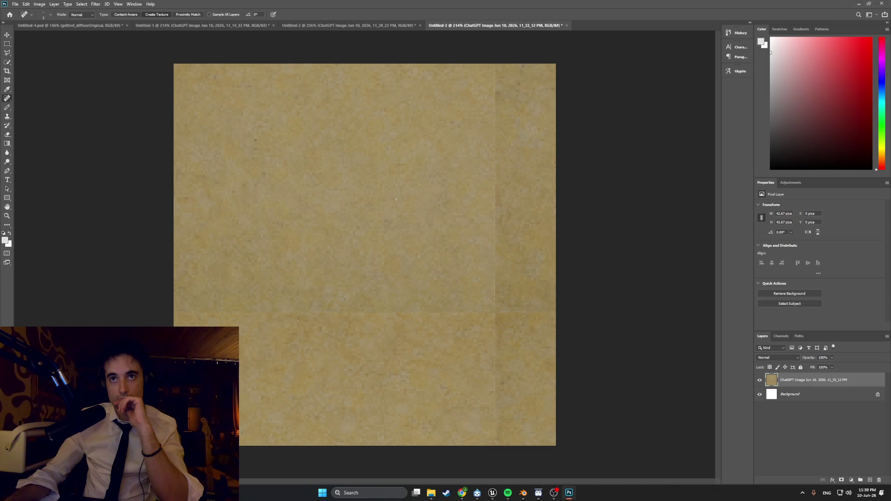
click(462, 493)
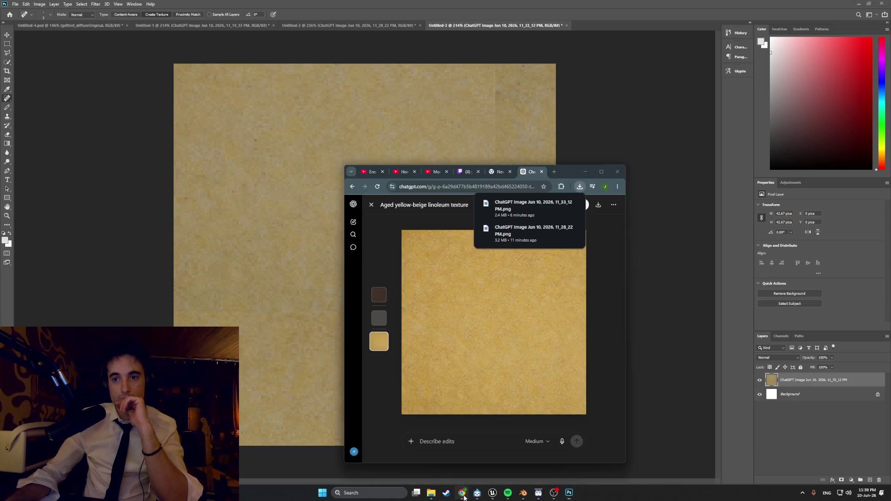
Ask ChatGPT to fix the texture's poor tiling and darker upper half.
click(510, 297)
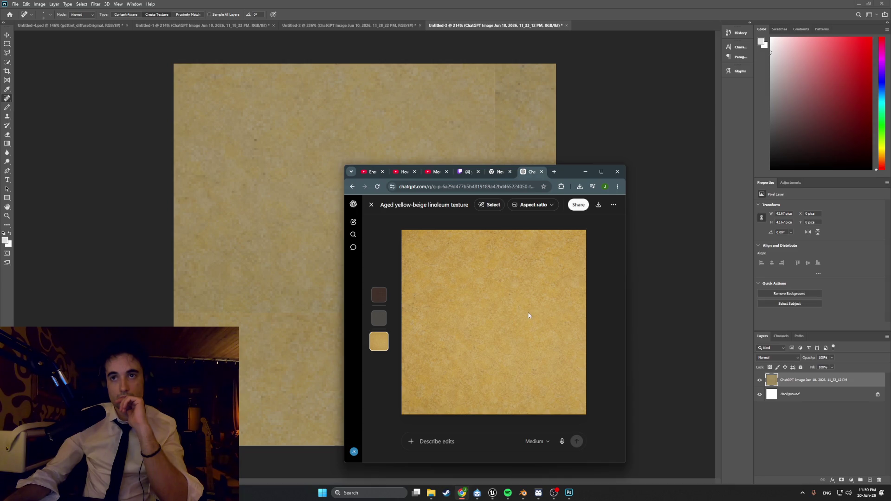
click(371, 207)
scroll(439, 422, down, 1)
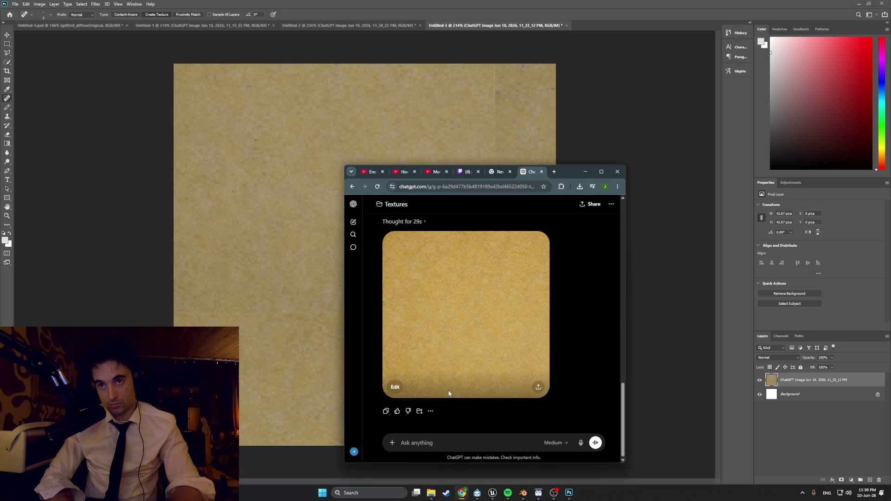
text(it doew)
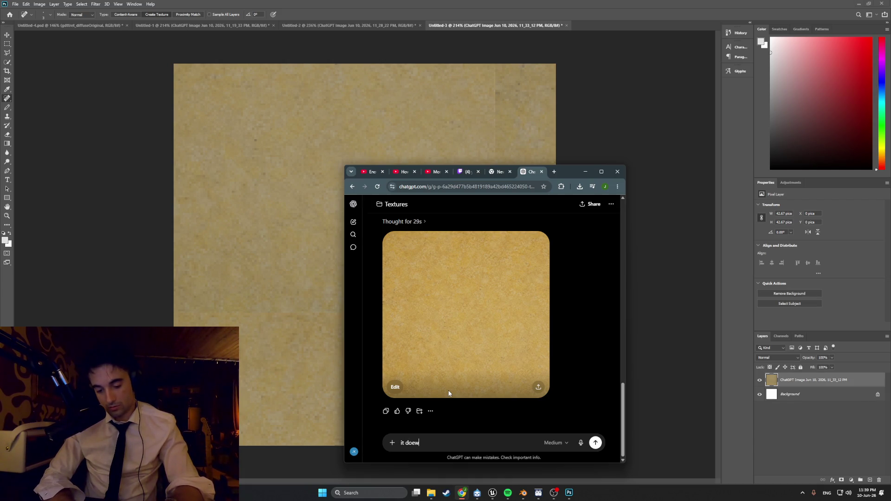
key(BackSpace)
text(s not tile )
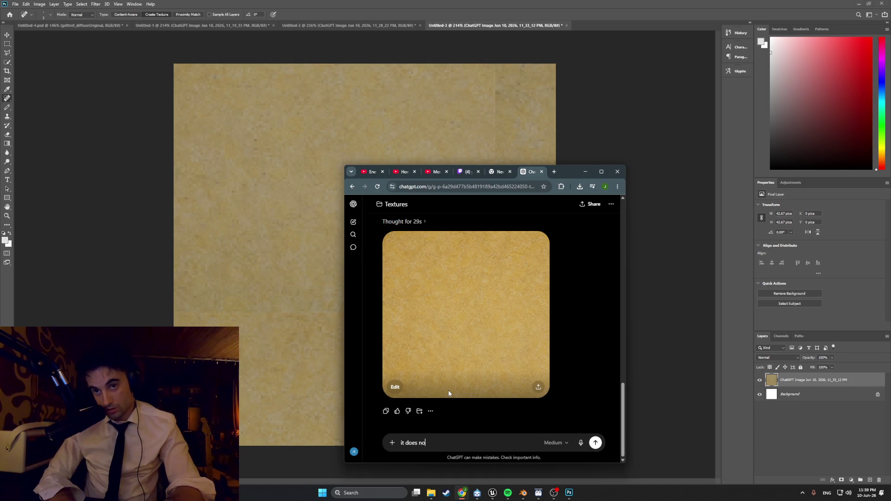
text(well)
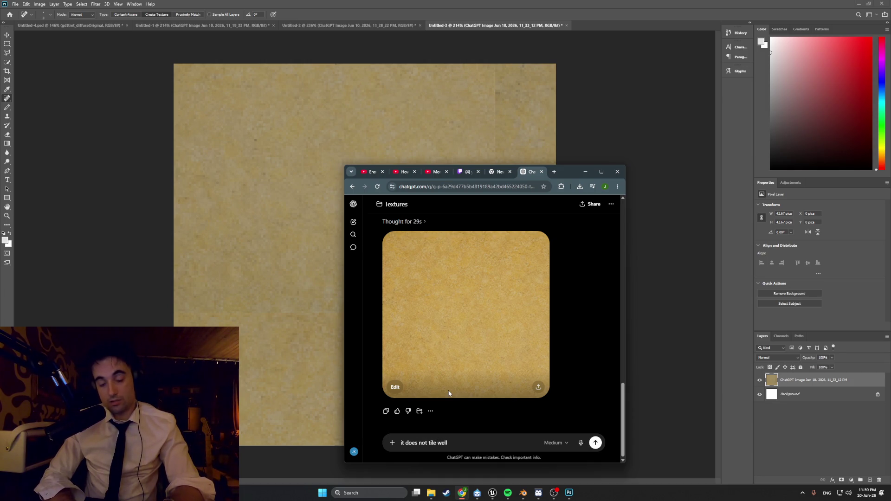
text( upper part is darker th)
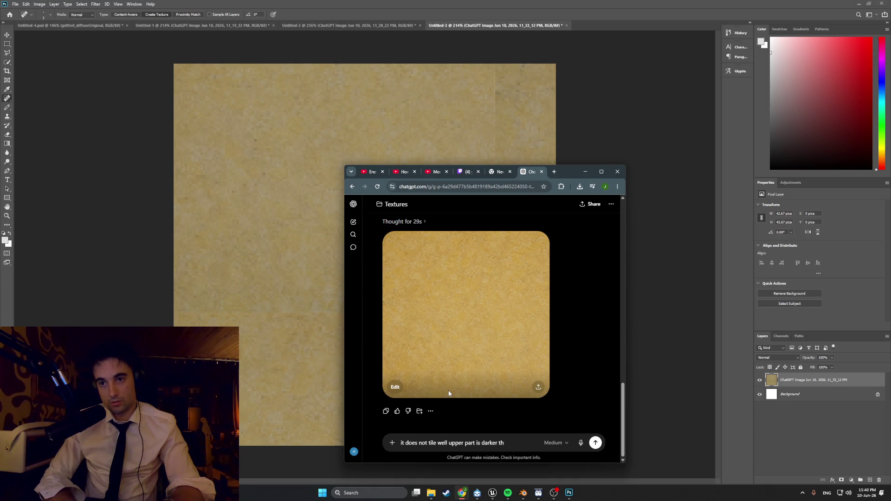
text(an lower)
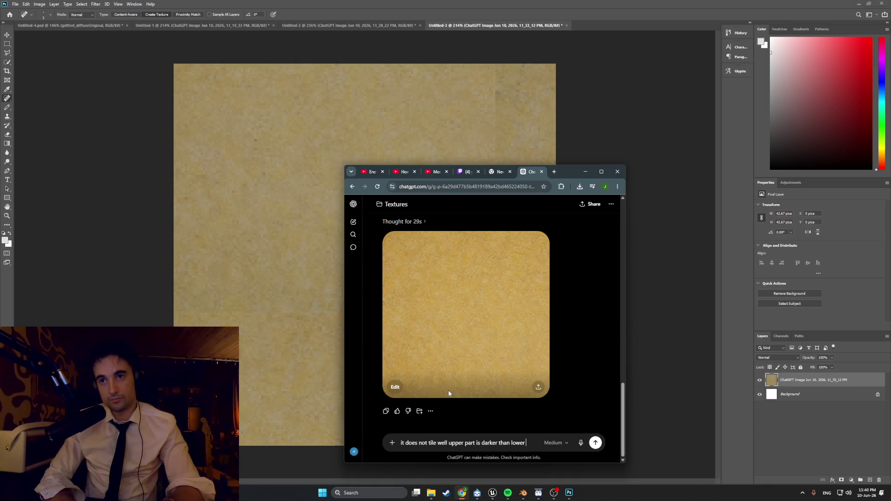
text( also make it little bit less colorful)
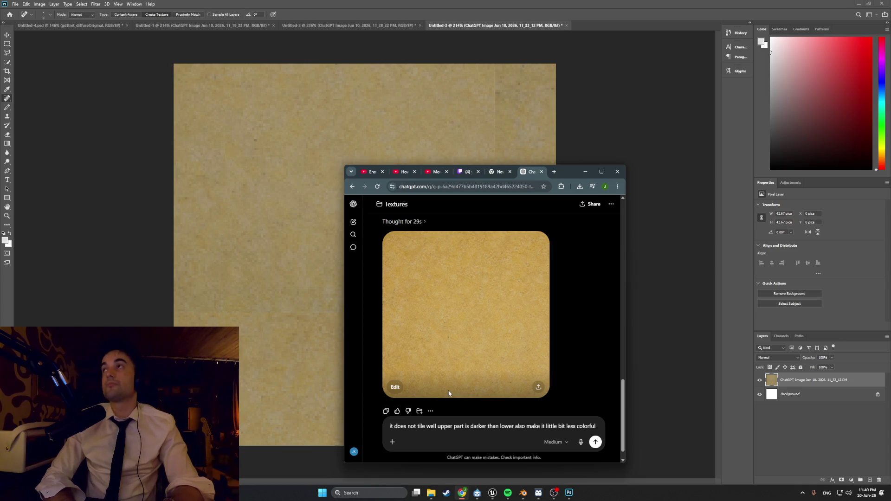
key(BackSpace)
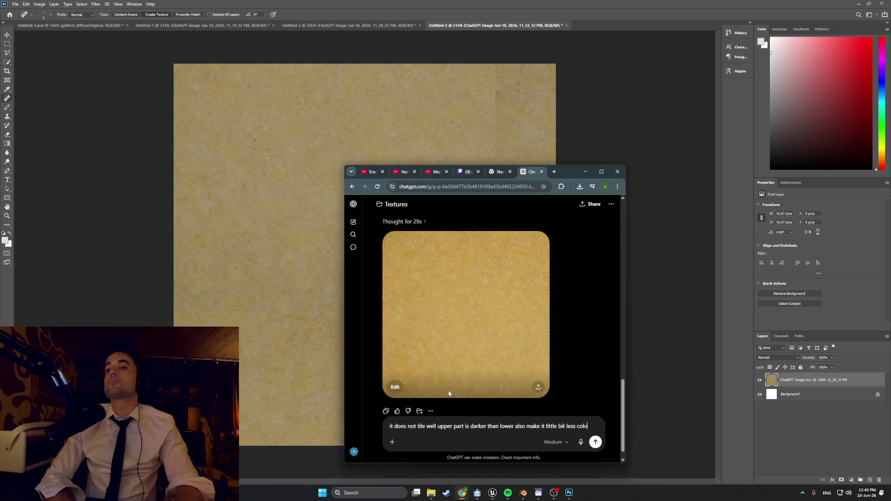
text(r saturated)
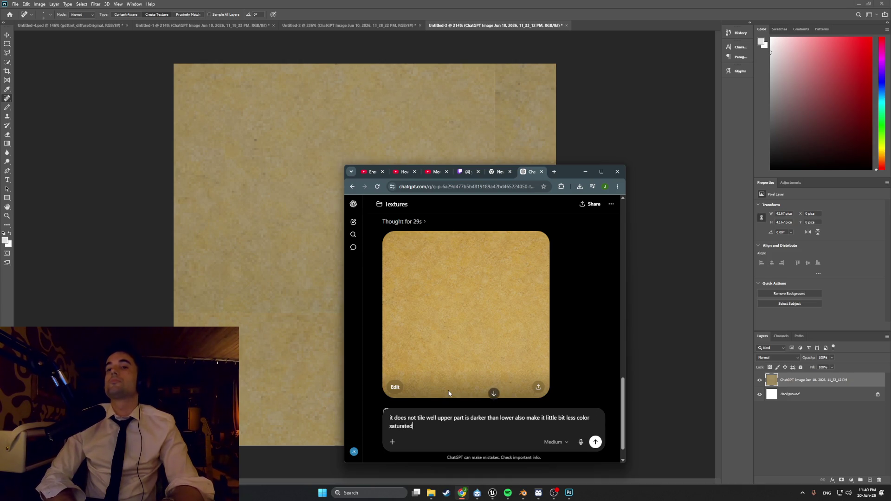
key(Return)
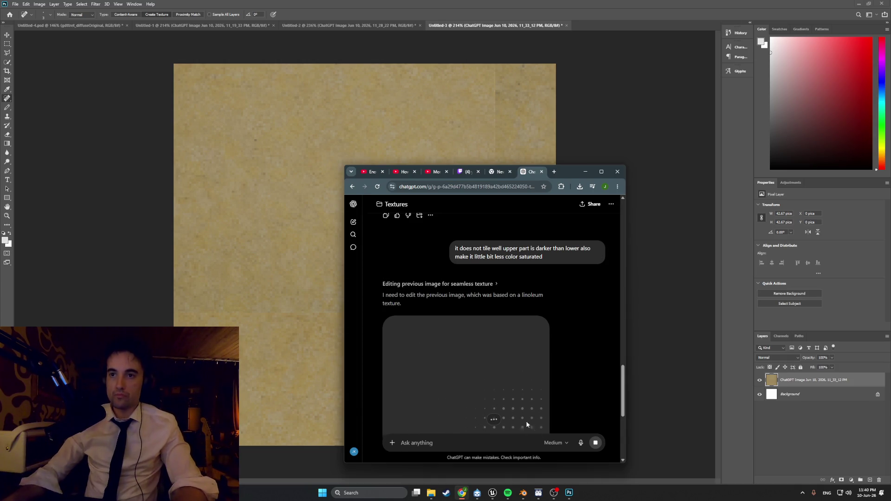
View the revised, less saturated texture full size and check recent downloads.
click(508, 493)
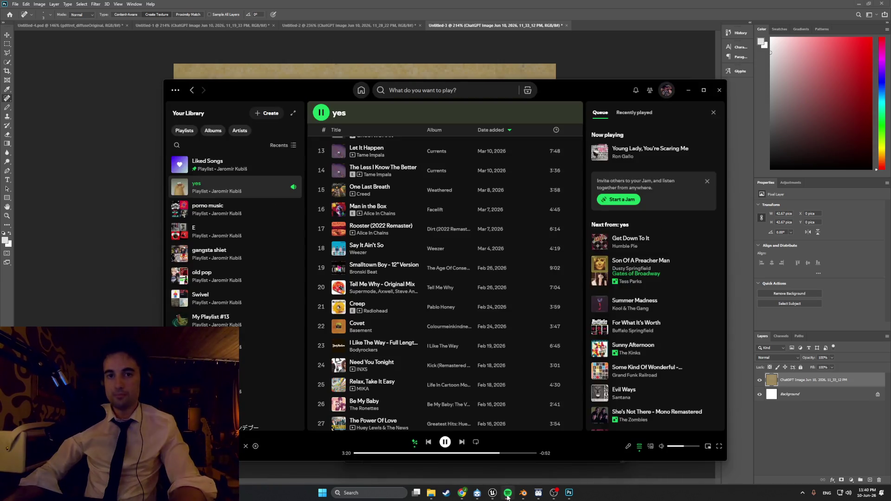
right_click(507, 493)
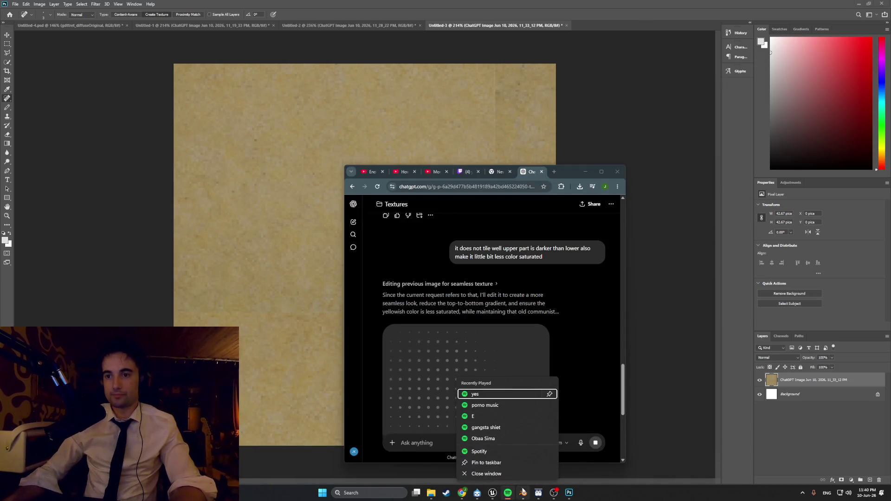
click(508, 494)
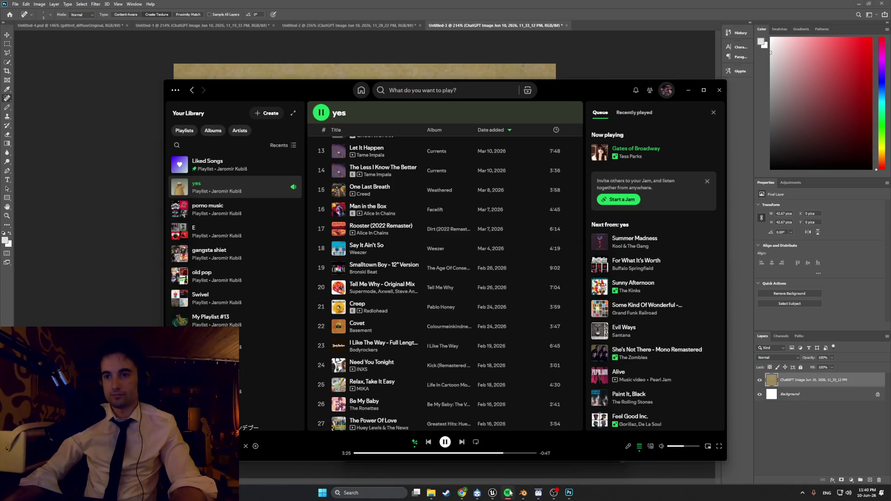
click(509, 493)
mouse_move(477, 497)
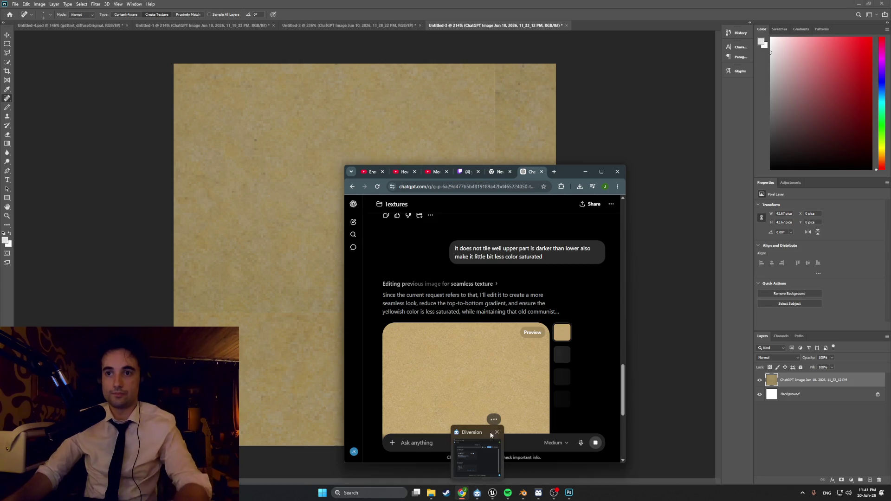
click(462, 343)
click(579, 186)
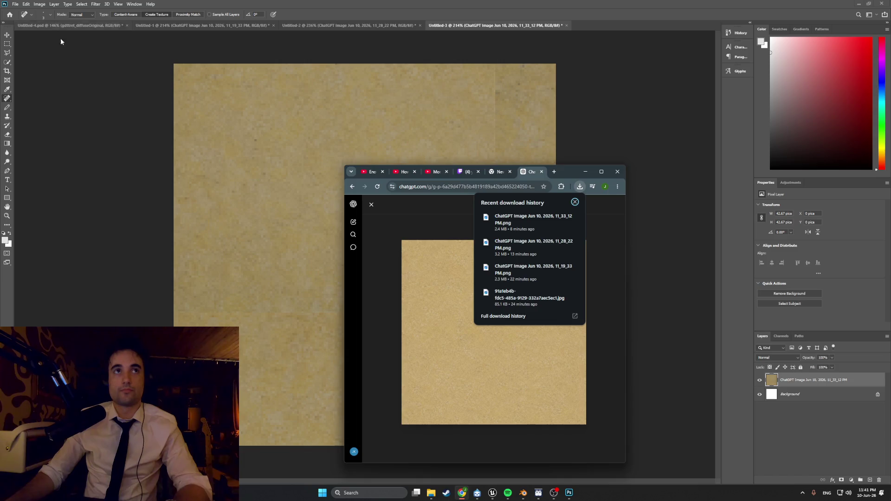
click(60, 38)
Delete the old texture layer and download ChatGPT's revised texture image.
key(Delete)
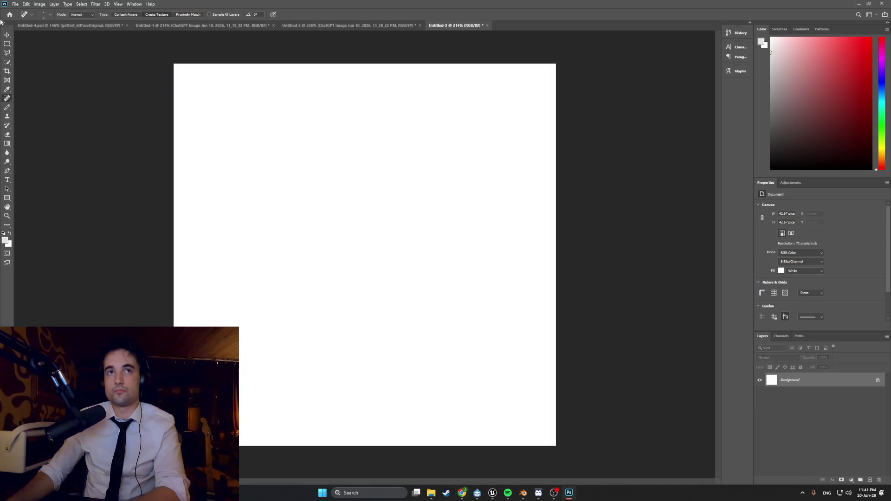
click(431, 493)
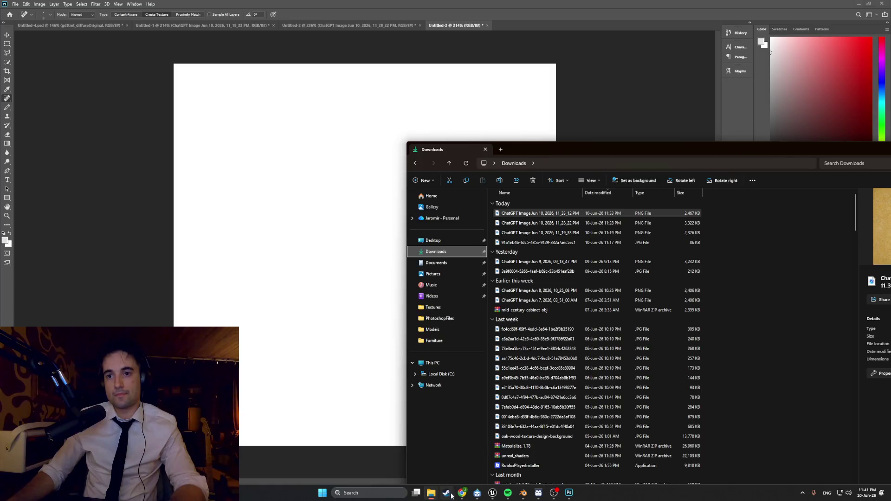
click(461, 492)
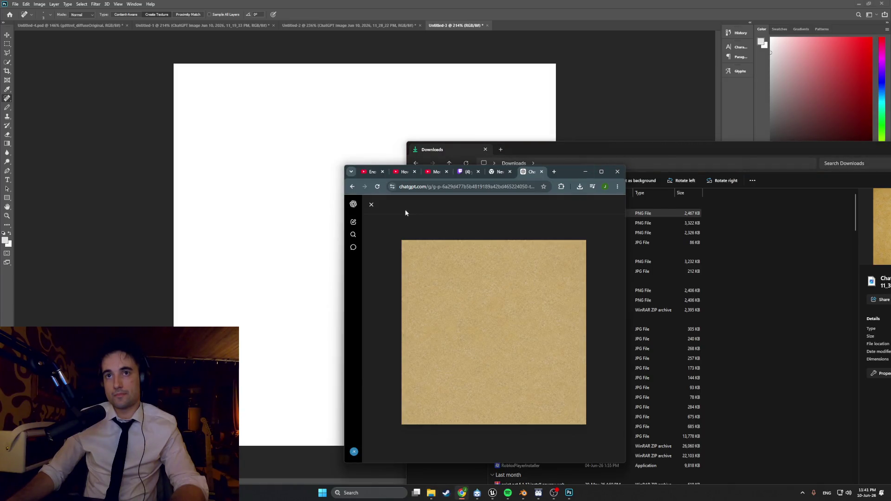
click(547, 219)
click(599, 209)
Place the downloaded texture PNG onto the canvas, redoing a misplaced first attempt.
click(628, 158)
drag(504, 211, 285, 233)
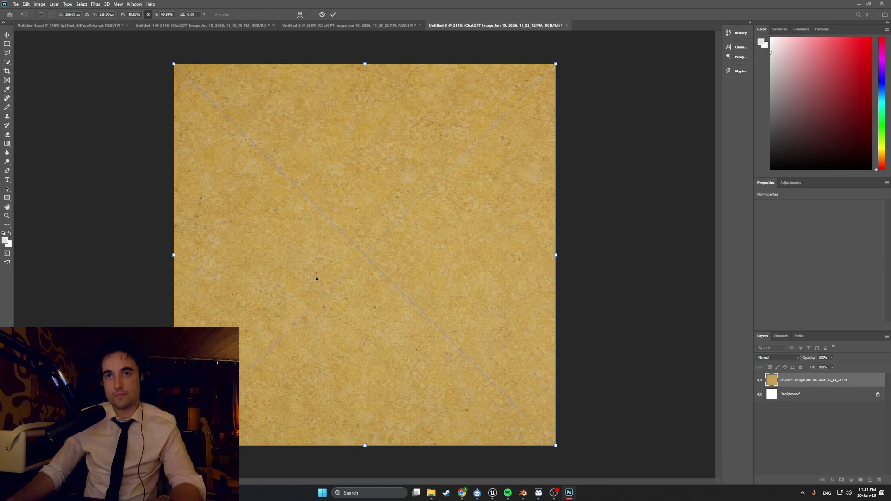
key(Return)
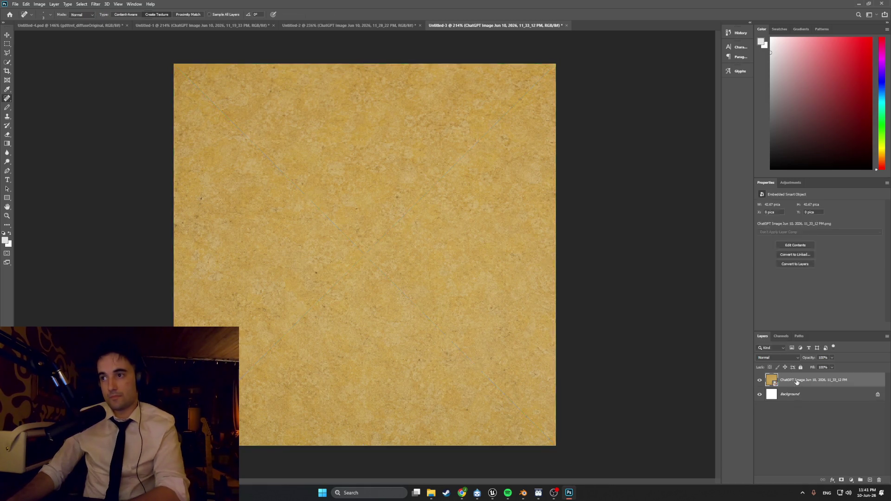
key(Delete)
click(437, 494)
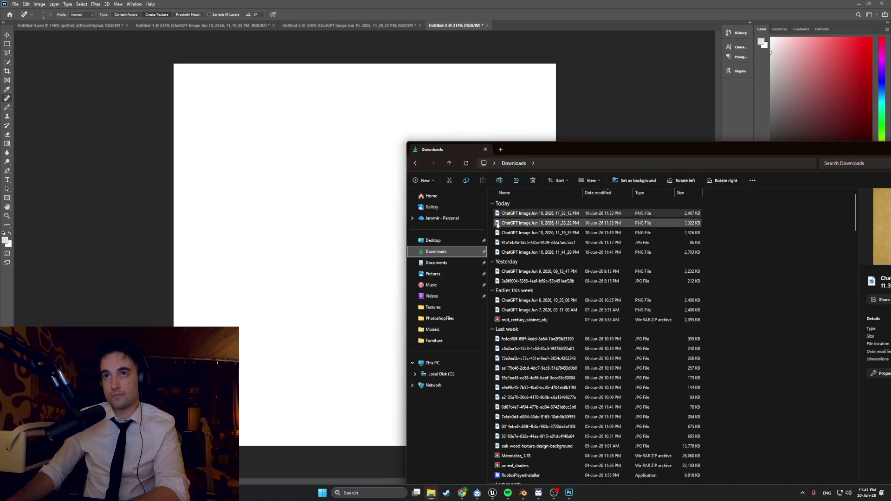
mouse_move(515, 213)
mouse_down()
mouse_move(503, 204)
mouse_move(332, 240)
mouse_up()
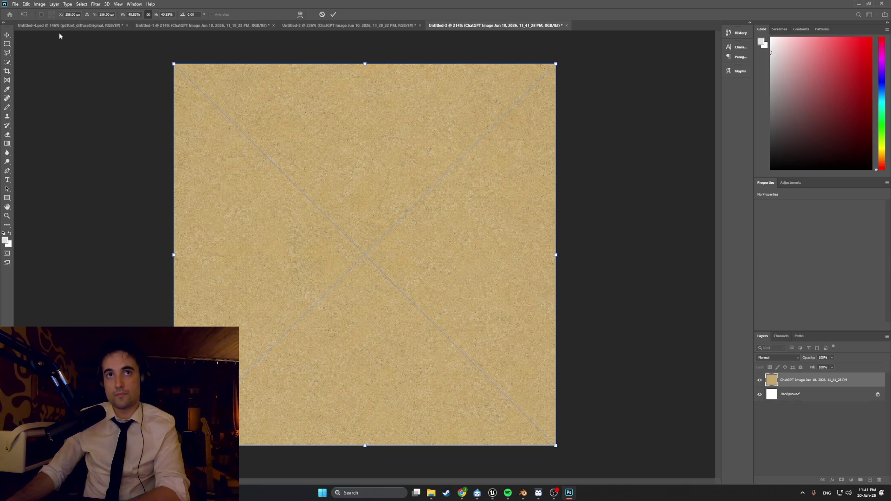
click(95, 3)
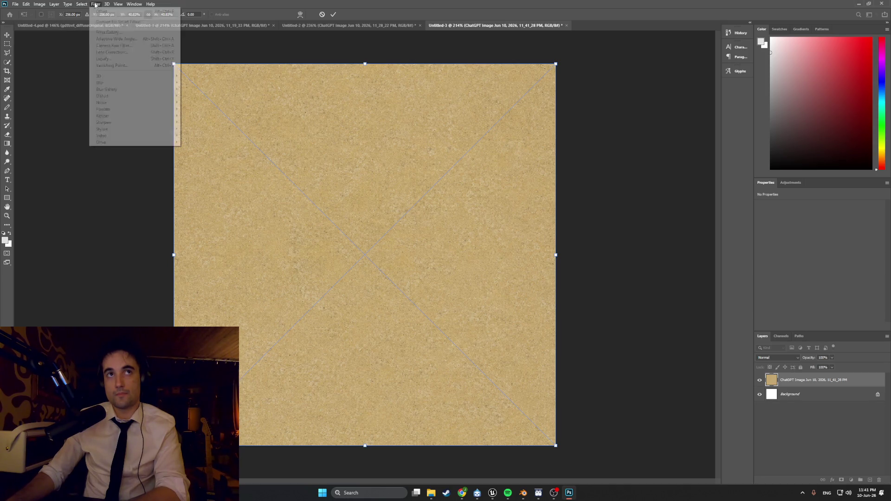
Commit the placed texture and apply a wrap-around Offset with Vertical +264.
click(67, 120)
key(j)
click(11, 43)
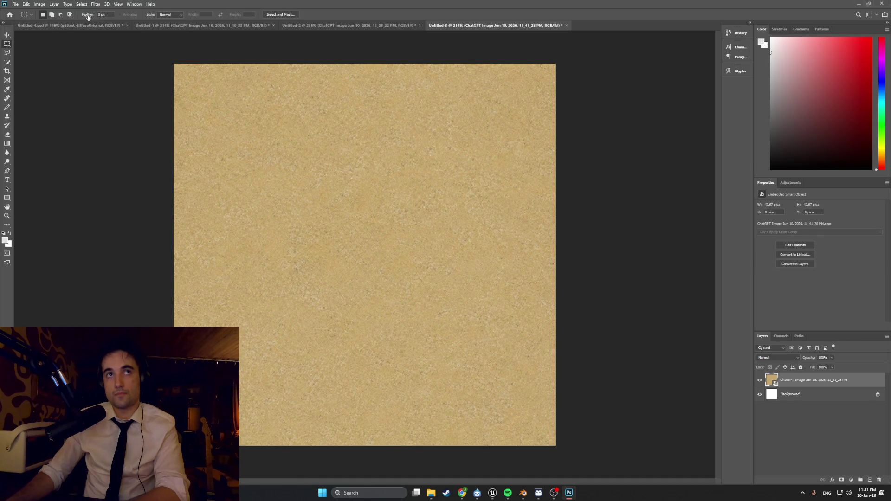
click(95, 3)
mouse_move(130, 142)
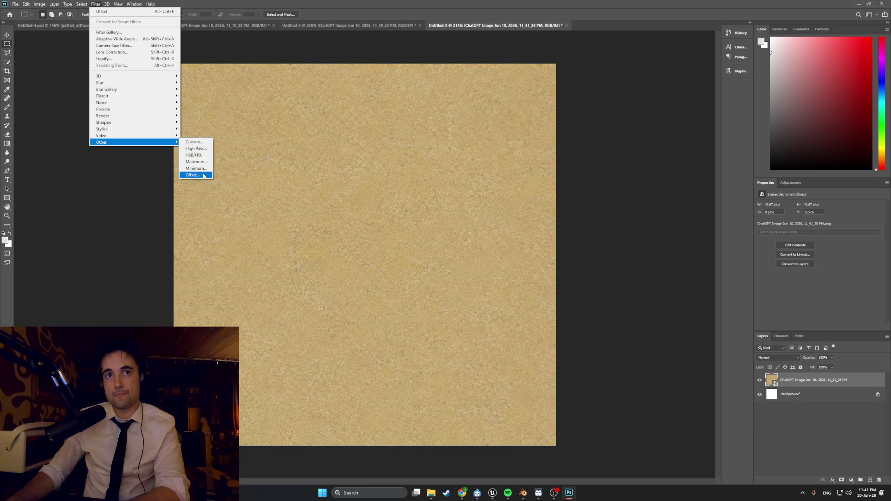
click(192, 175)
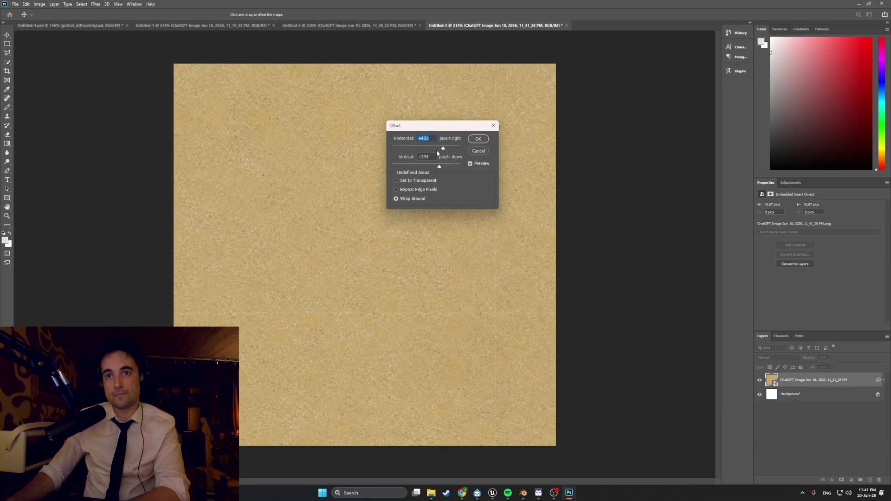
drag(440, 168, 439, 148)
click(479, 139)
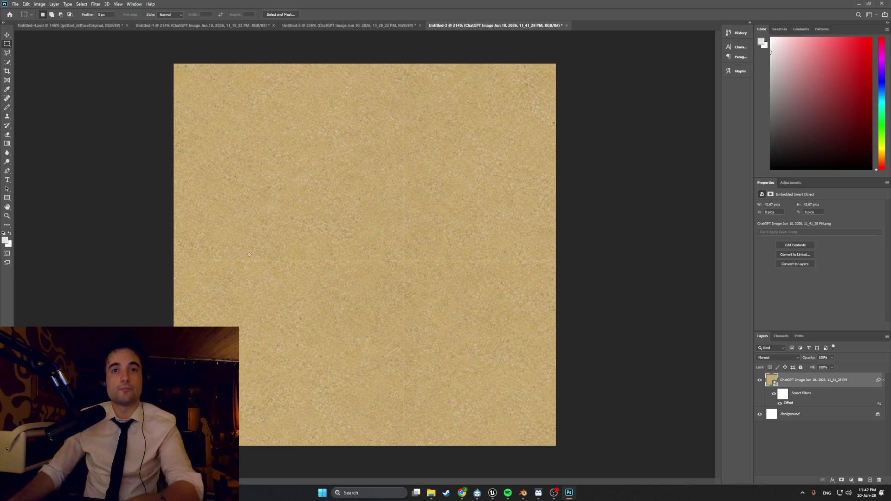
alt+scroll(275, 264, up, 2)
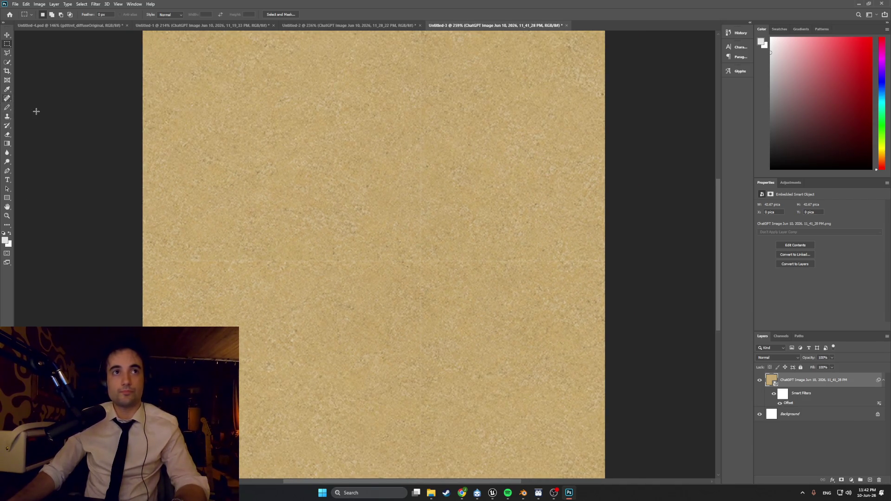
Choose the Spot Healing Brush and rasterize the revised texture layer.
click(9, 99)
click(50, 15)
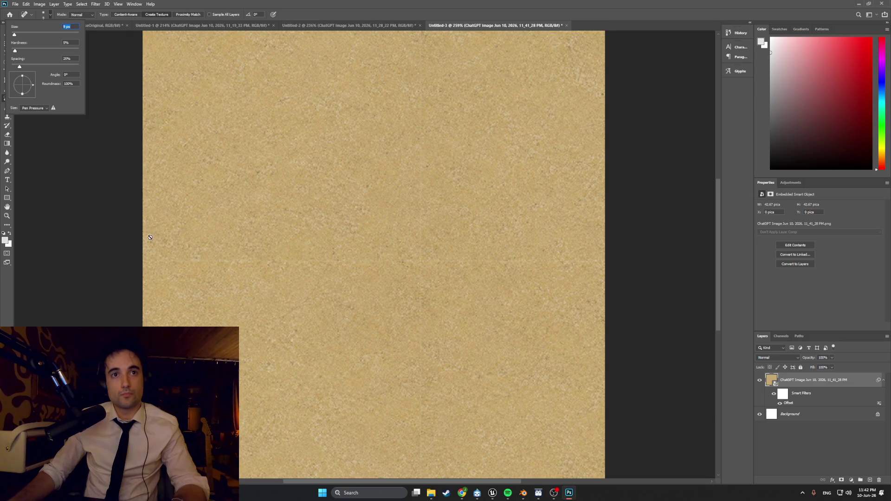
click(150, 238)
key(Return)
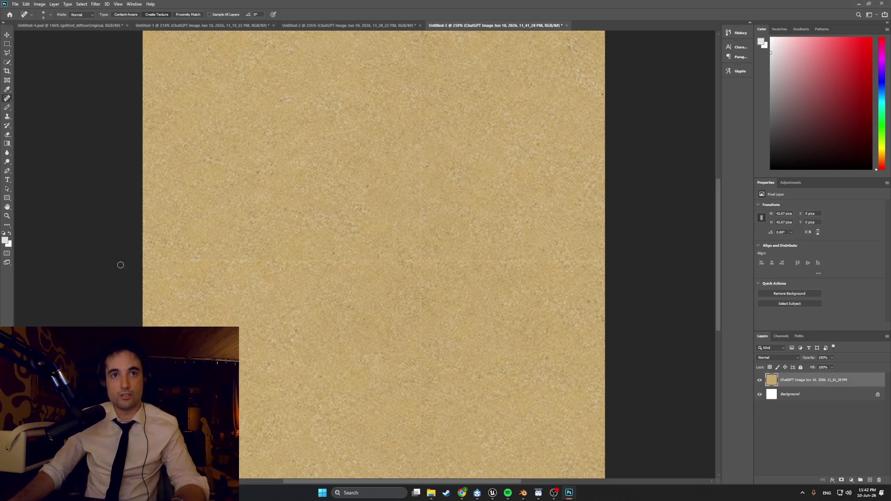
Heal the horizontal seam across the texture from left edge to right edge.
drag(156, 261, 178, 260)
click(193, 261)
click(228, 262)
click(264, 262)
click(285, 261)
click(308, 261)
click(337, 261)
click(357, 263)
click(378, 263)
click(400, 260)
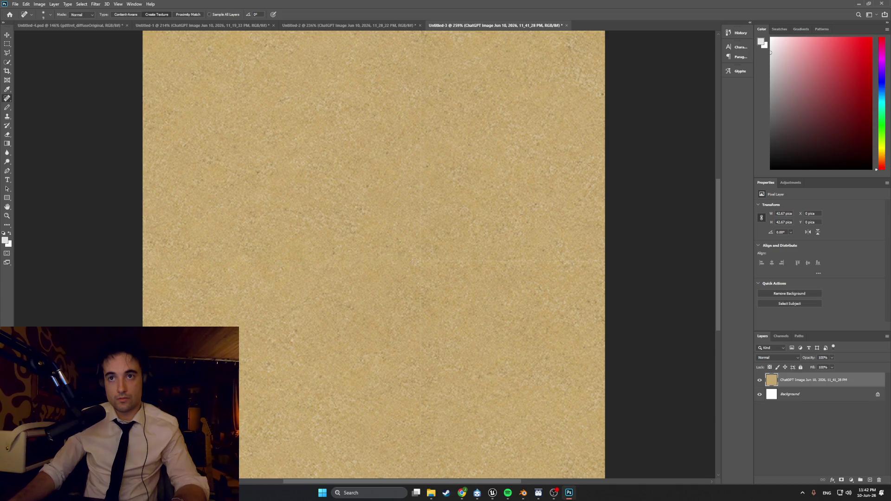
click(430, 262)
click(499, 261)
click(524, 261)
click(572, 262)
click(596, 261)
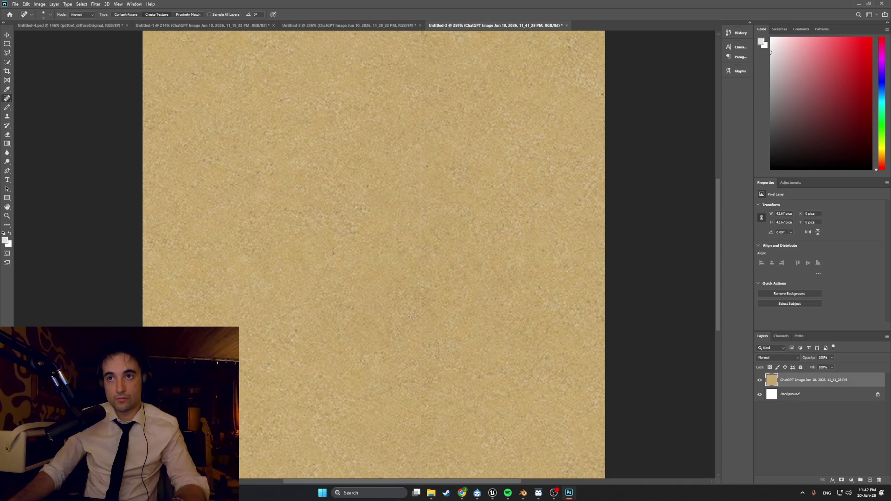
Heal the vertical seam from the bottom edge up to the top.
scroll(426, 442, down, 1)
drag(423, 457, 423, 284)
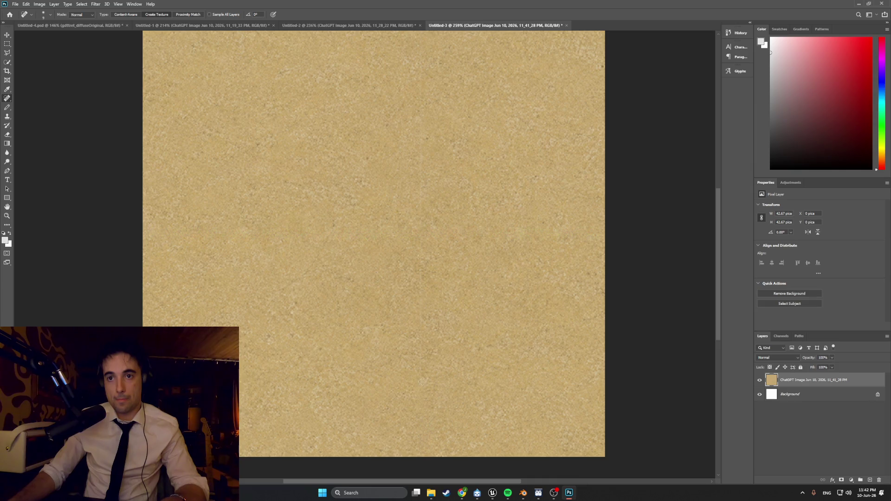
drag(420, 342, 421, 296)
drag(421, 299, 421, 277)
click(418, 193)
click(417, 175)
click(421, 164)
click(421, 149)
alt+scroll(447, 150, up, 1)
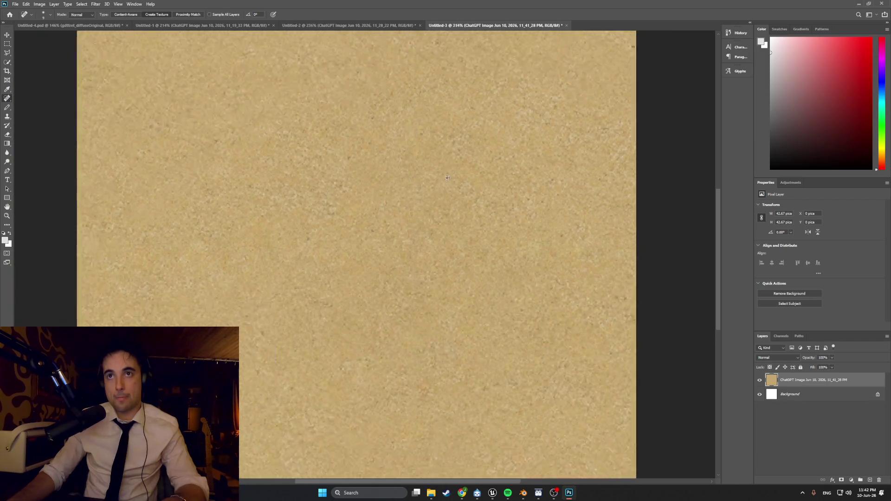
alt+scroll(435, 168, down, 2)
click(404, 134)
click(407, 121)
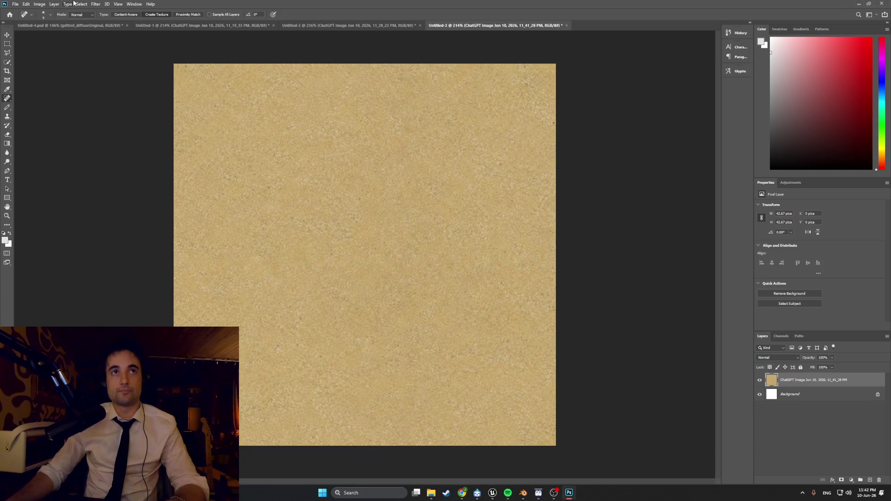
Apply the Mosaic filter with cell size 3 to the texture.
click(96, 4)
mouse_move(132, 138)
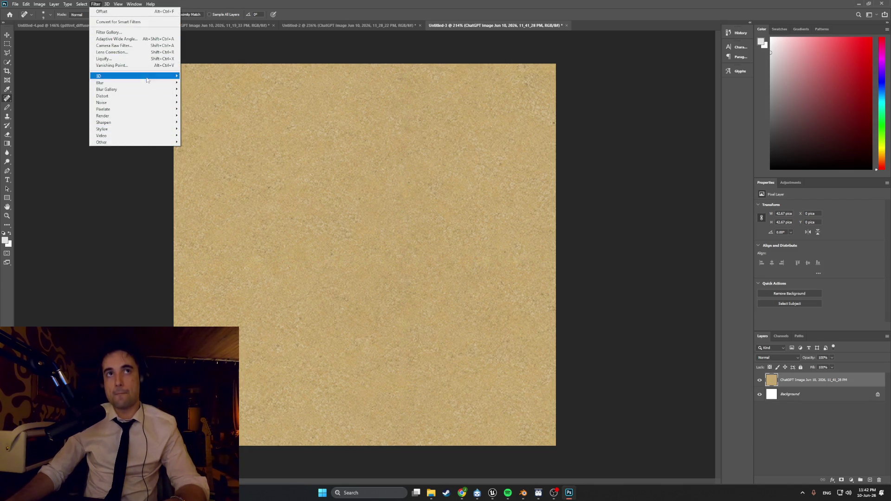
mouse_move(157, 110)
click(209, 142)
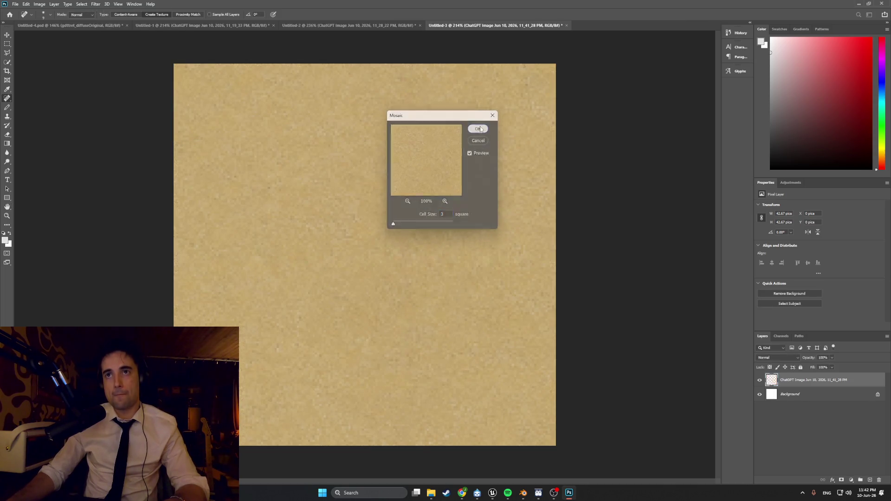
click(476, 141)
key(j)
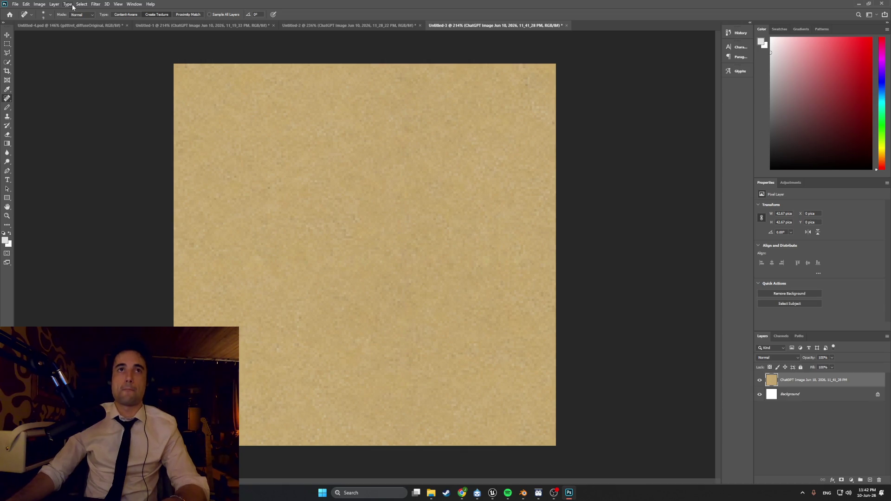
Apply Levels with input 0, 0.98, 254 and output 0–221 to darken slightly.
click(96, 4)
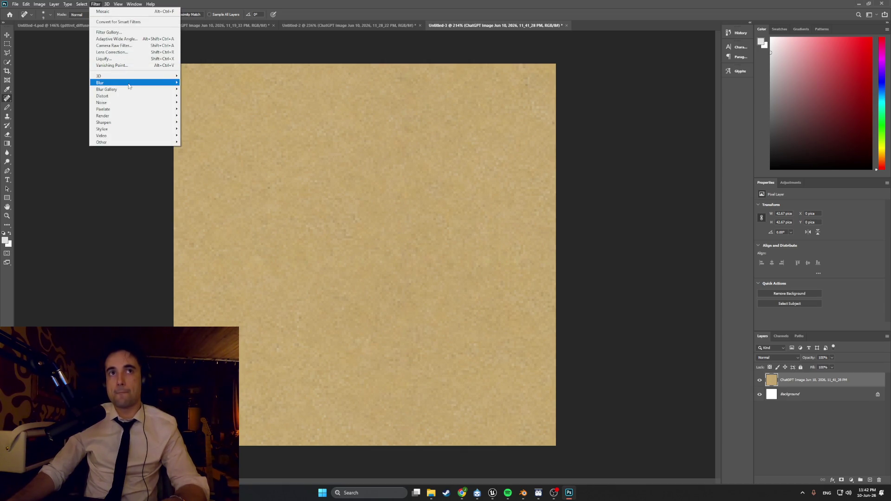
mouse_move(62, 2)
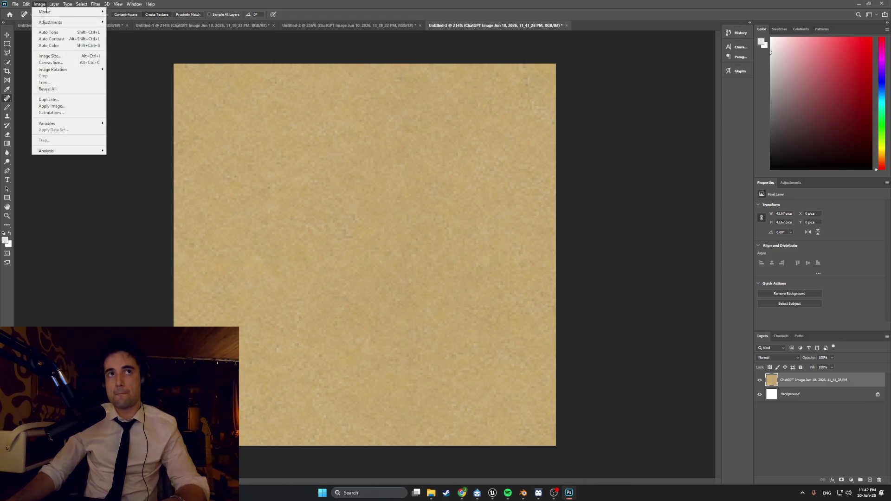
mouse_move(57, 22)
click(128, 32)
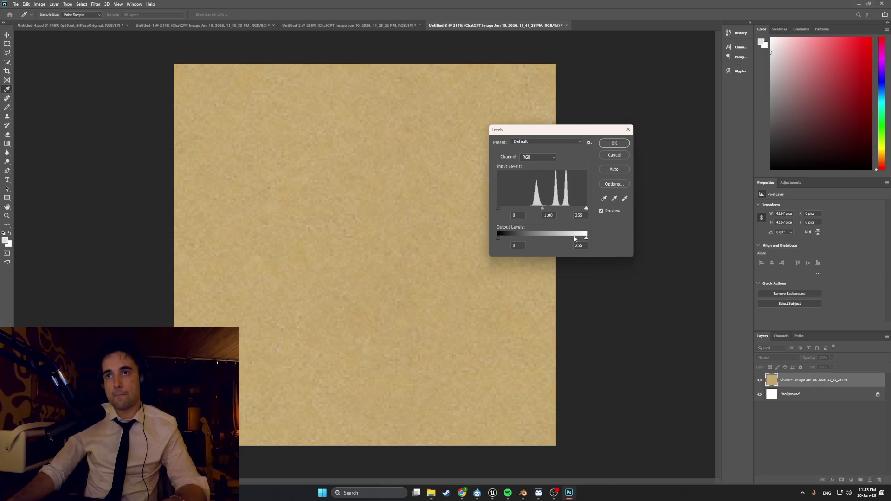
drag(585, 238, 577, 239)
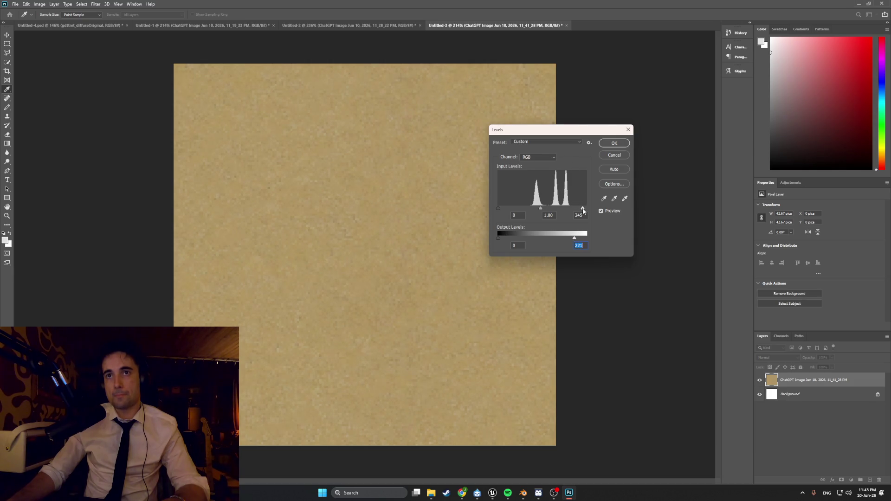
drag(584, 209, 586, 209)
drag(543, 208, 544, 208)
click(542, 209)
click(614, 143)
key(j)
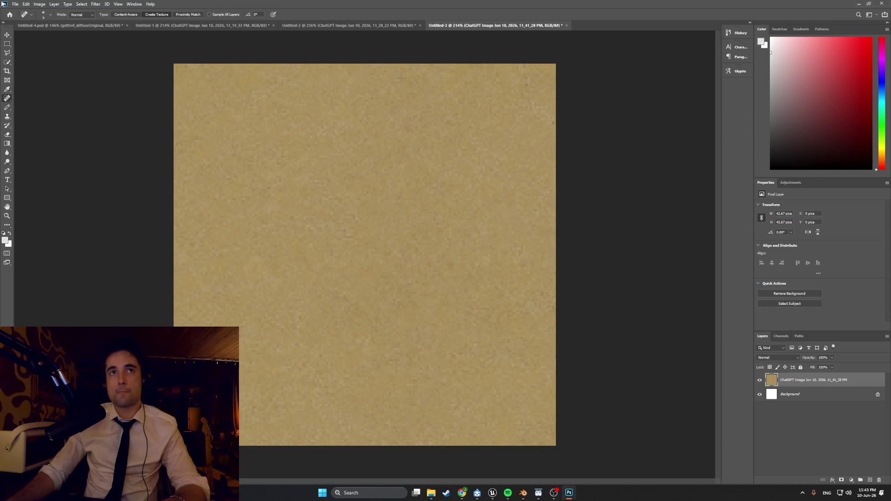
click(96, 4)
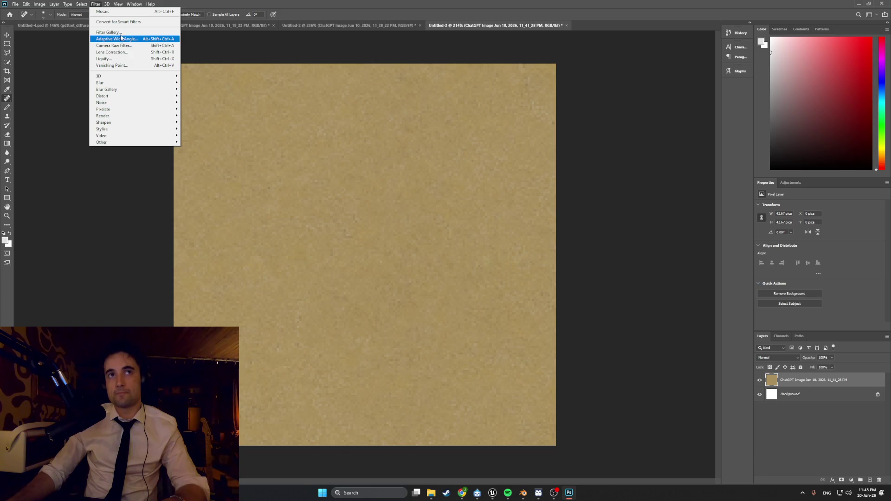
Apply Color Balance to the texture's midtones at −2, +2, +11.
mouse_move(40, 5)
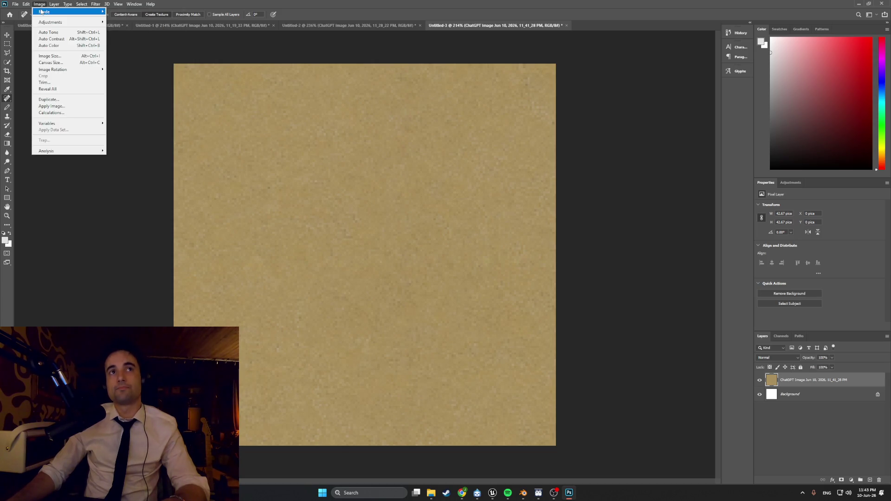
mouse_move(63, 23)
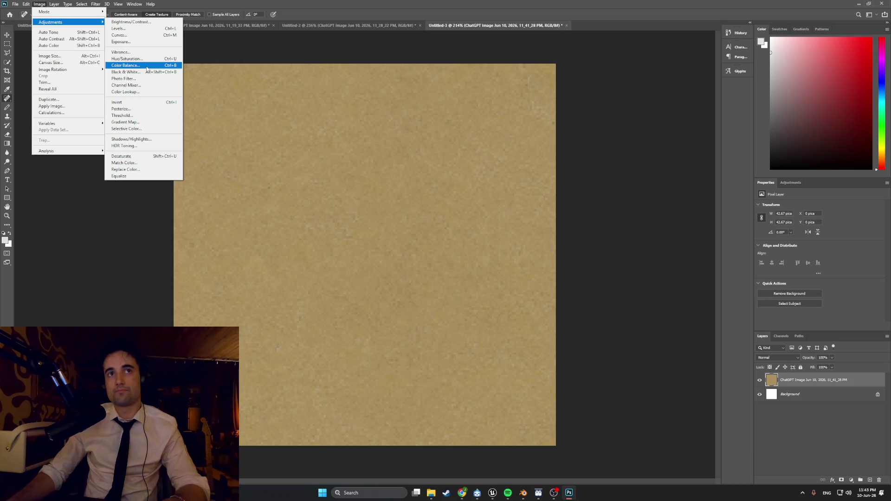
click(148, 67)
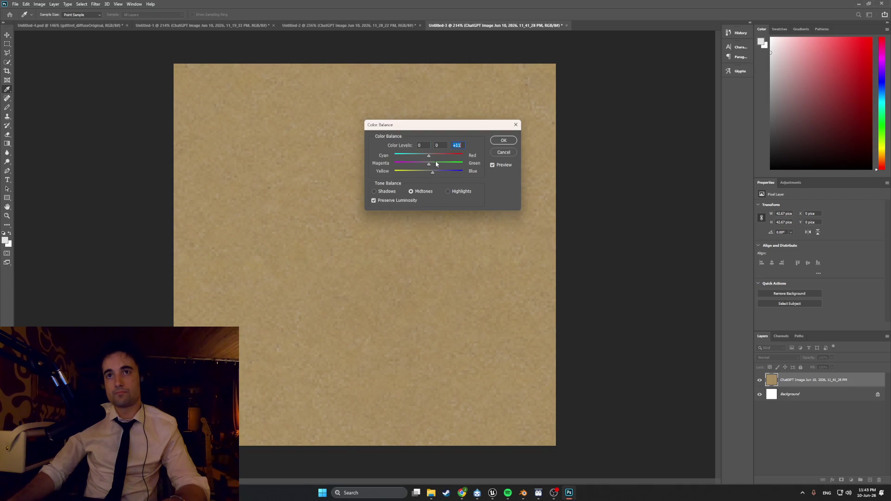
drag(429, 156, 431, 157)
drag(428, 164, 432, 166)
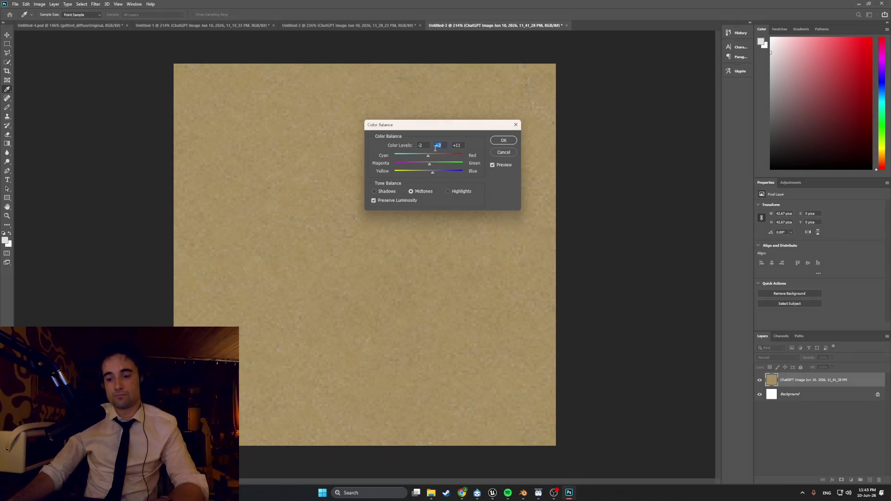
key(Return)
key(j)
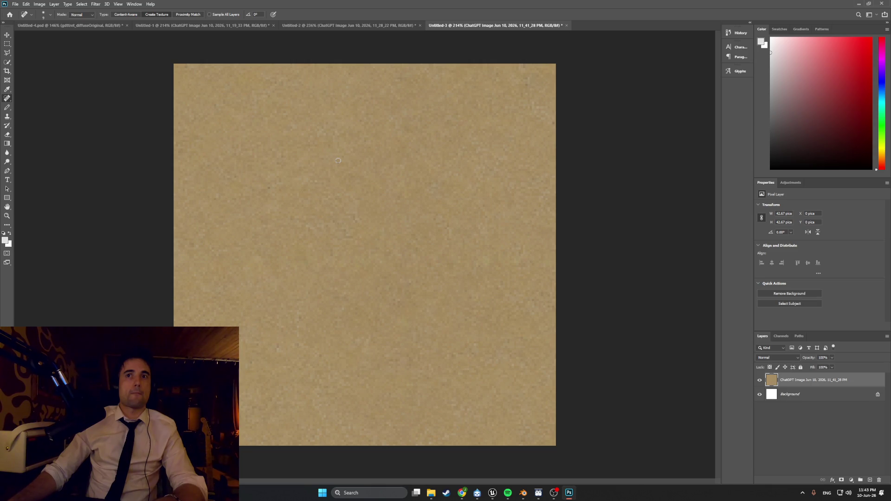
click(16, 4)
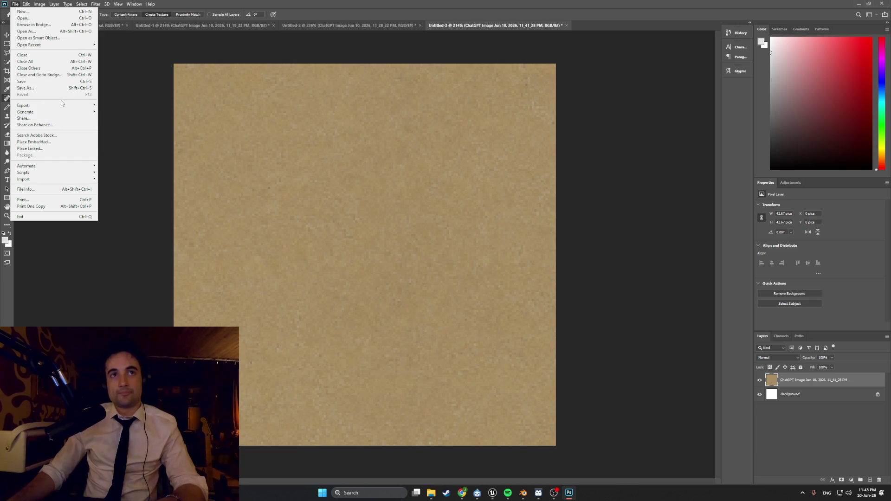
Quick-export the texture as PNG, replacing Floor_Linoleum_texture, and return to Blender.
mouse_move(65, 105)
click(125, 105)
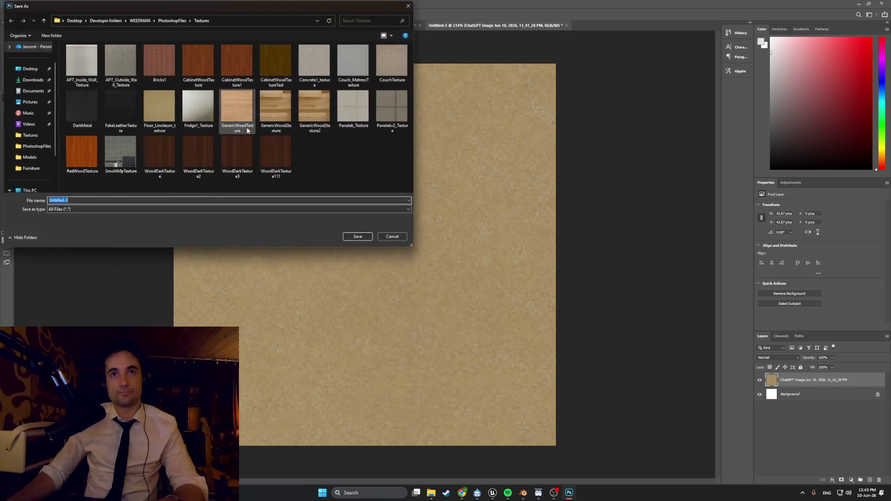
click(159, 108)
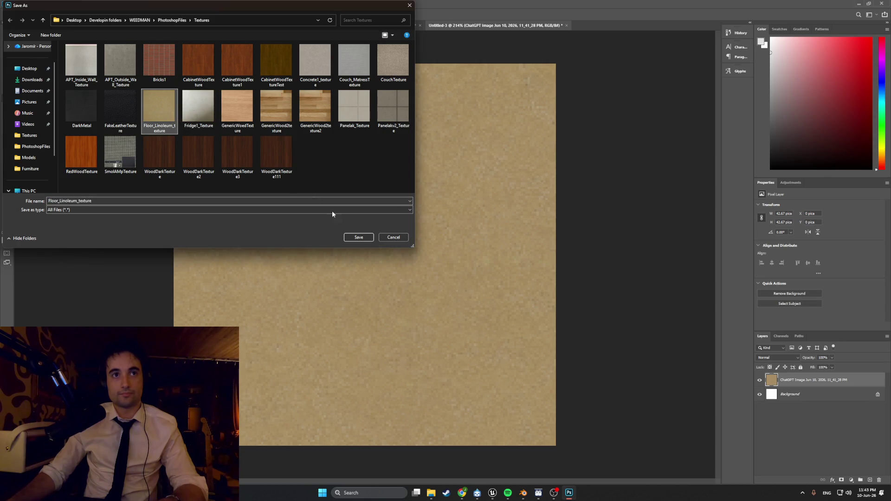
click(361, 237)
click(459, 247)
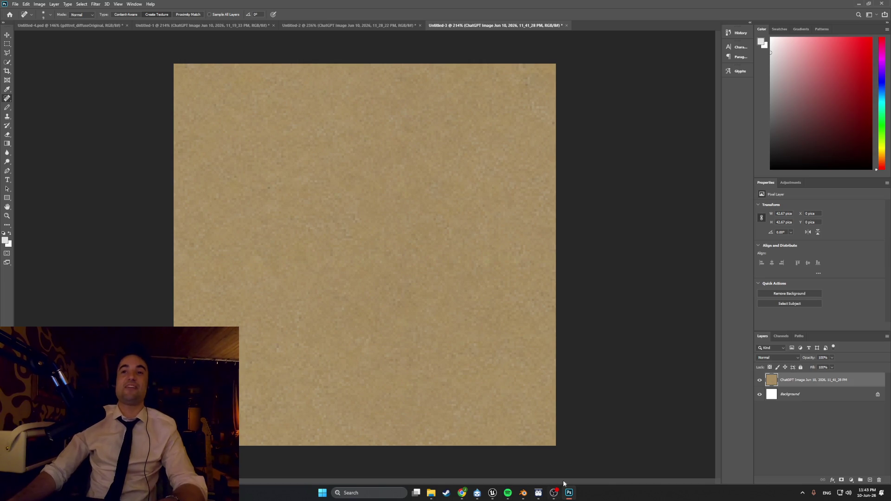
mouse_move(538, 493)
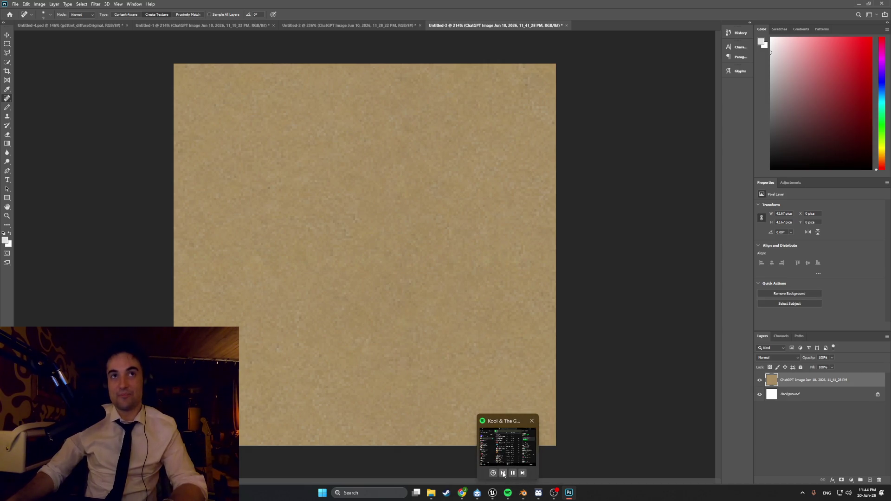
mouse_move(534, 470)
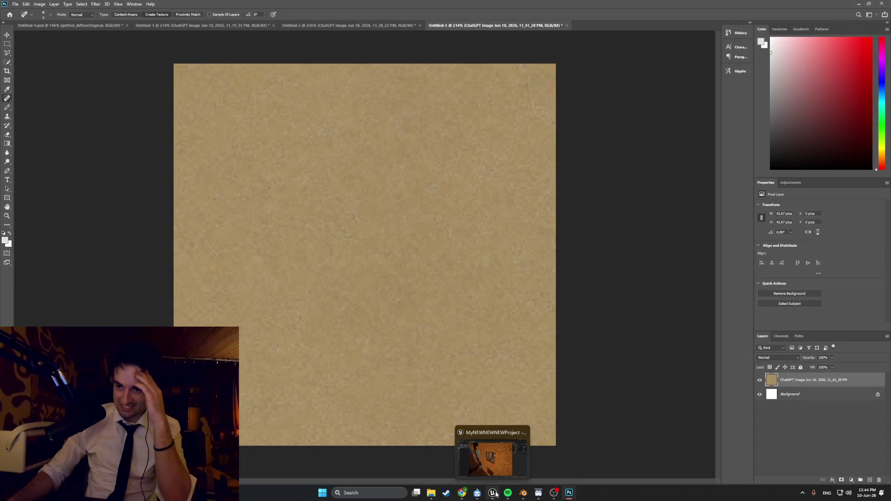
click(523, 493)
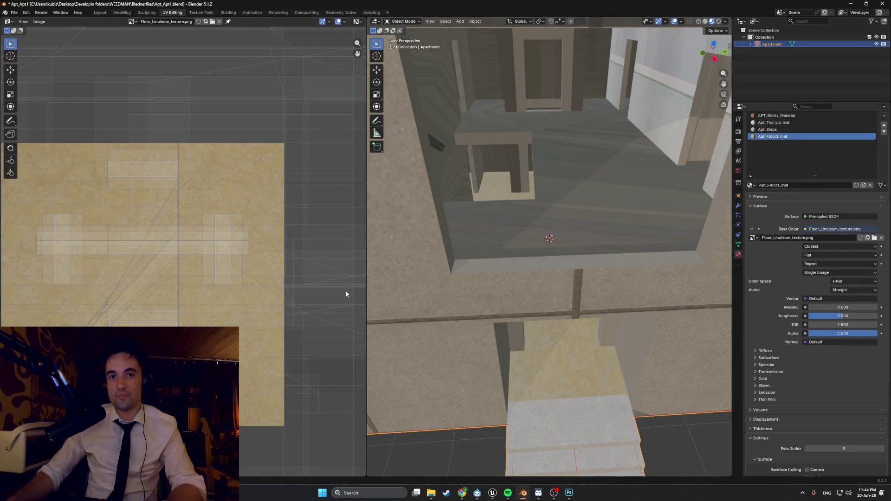
Reload Floor_Linoleum_texture.png as Base Color, check the paler speckled floor, then enter Edit Mode.
click(874, 237)
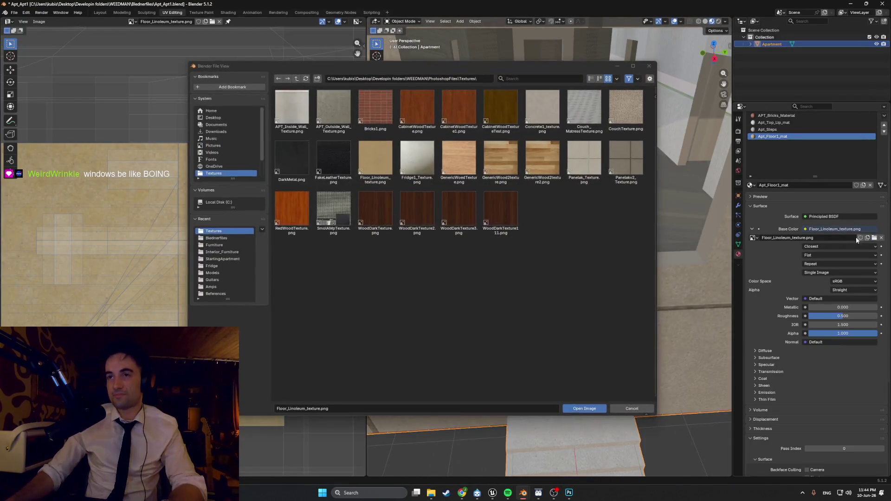
double_click(389, 166)
scroll(623, 286, up, 10)
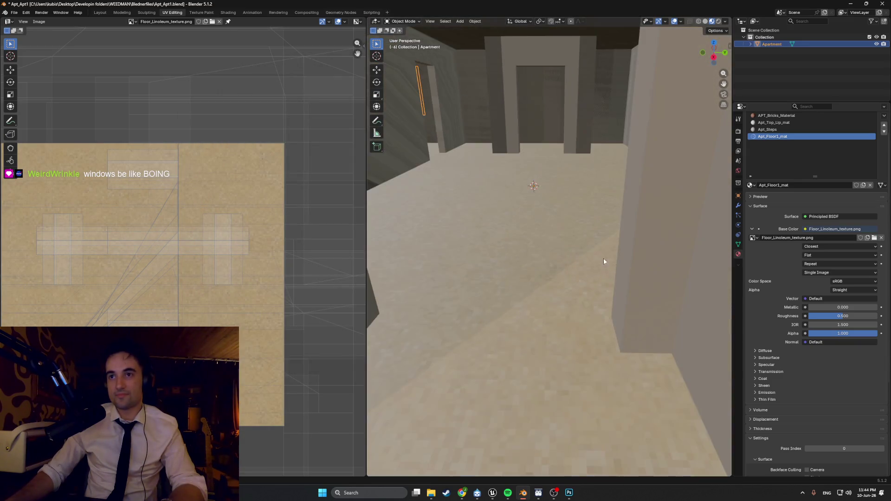
scroll(602, 282, down, 8)
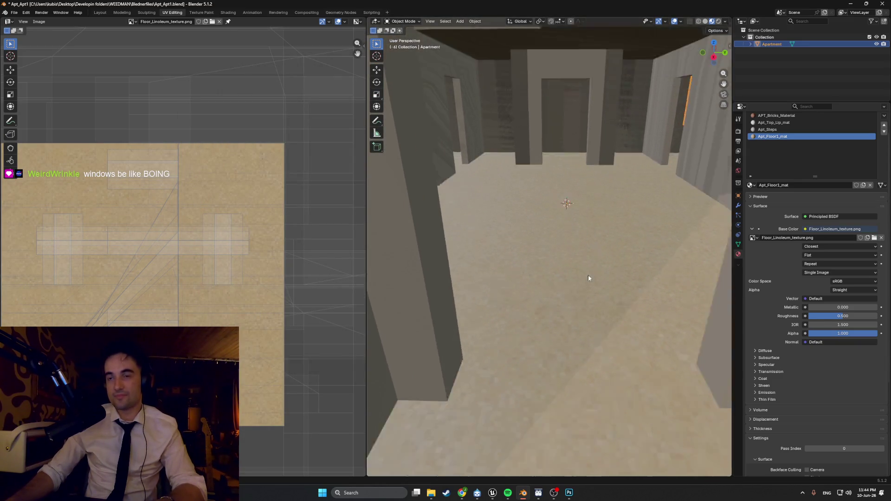
scroll(584, 256, up, 5)
scroll(580, 261, down, 5)
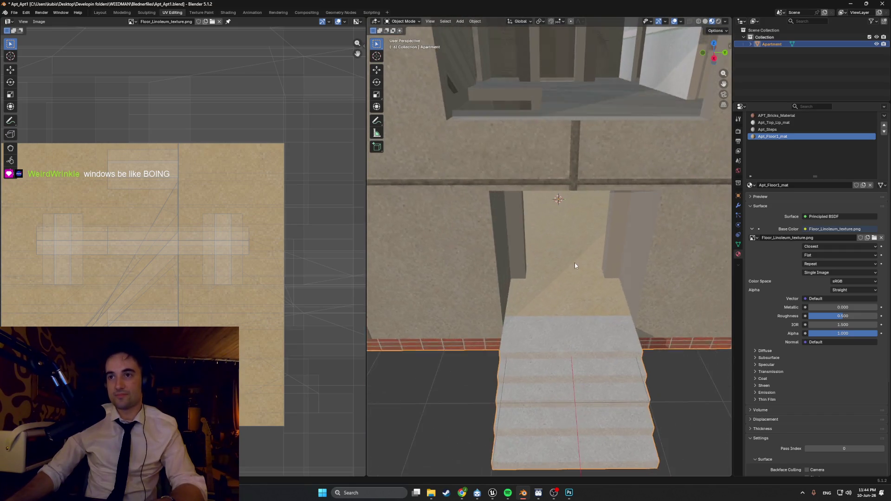
scroll(566, 279, up, 8)
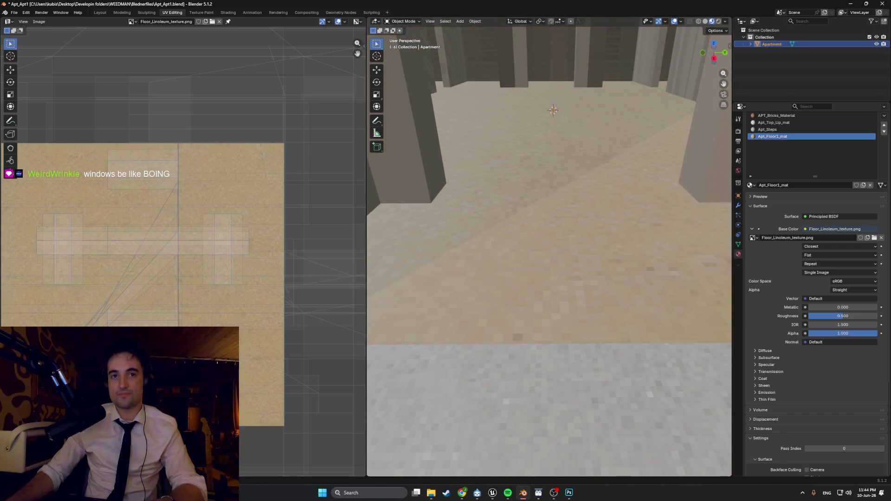
scroll(183, 251, down, 1)
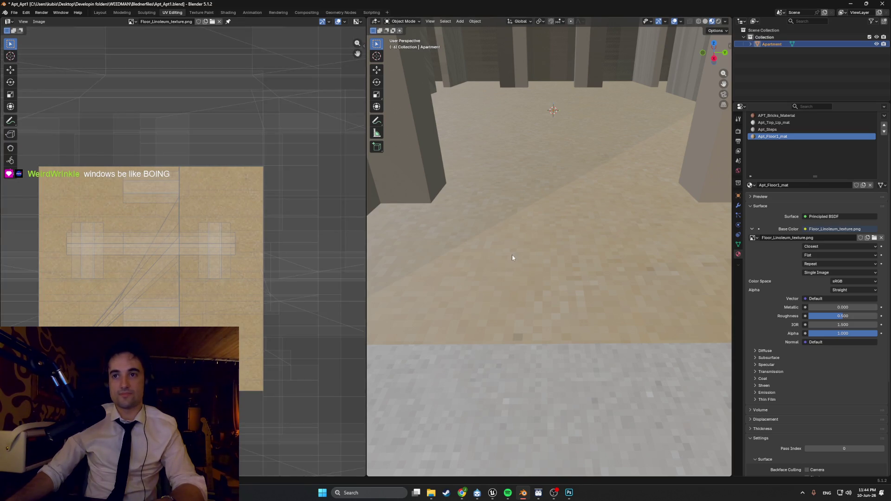
key(Tab)
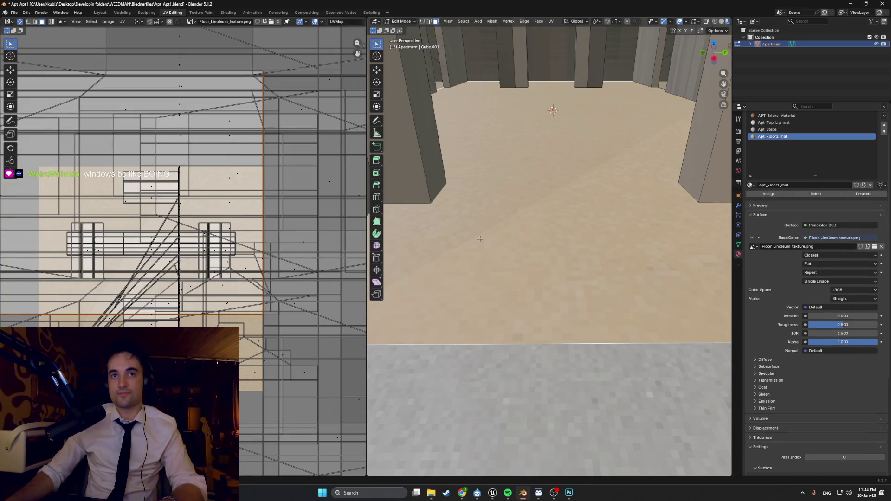
In X-ray view, select the linoleum floor face and its neighbouring floor face.
scroll(480, 239, down, 5)
middle_drag(565, 169, 528, 184)
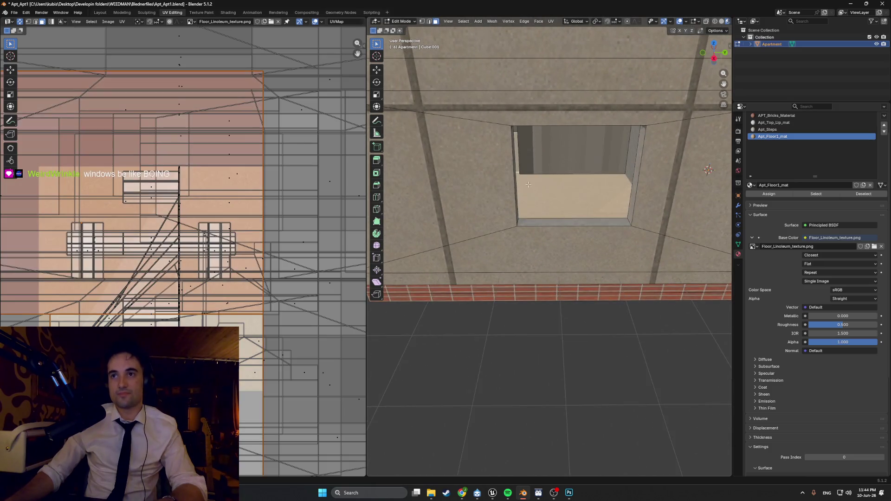
scroll(528, 184, up, 2)
click(528, 184)
scroll(506, 157, up, 3)
key(alt+z)
mouse_move(584, 187)
middle_down()
mouse_move(494, 183)
mouse_move(467, 214)
middle_up()
scroll(537, 230, up, 2)
middle_drag(537, 230, 457, 218)
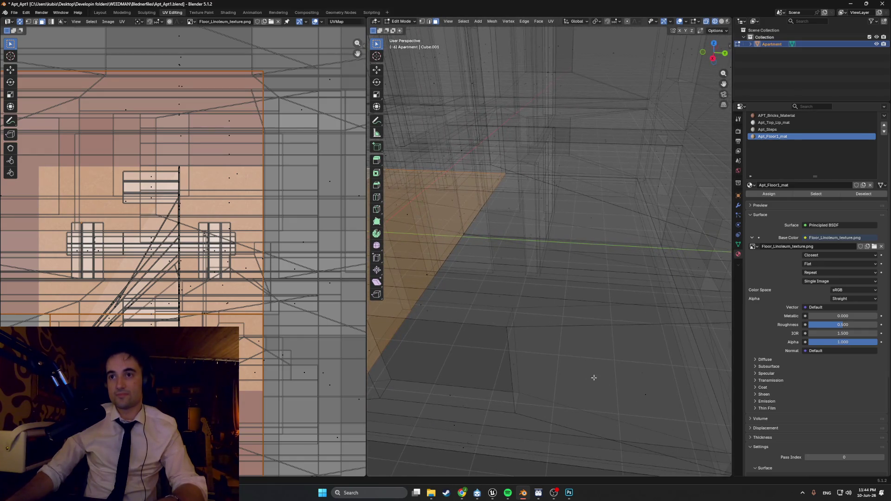
middle_drag(502, 299, 522, 297)
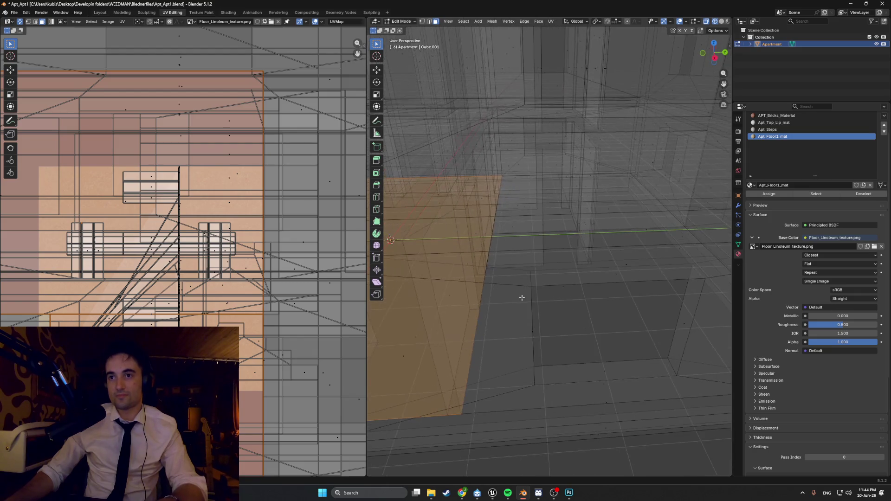
shift+click(561, 287)
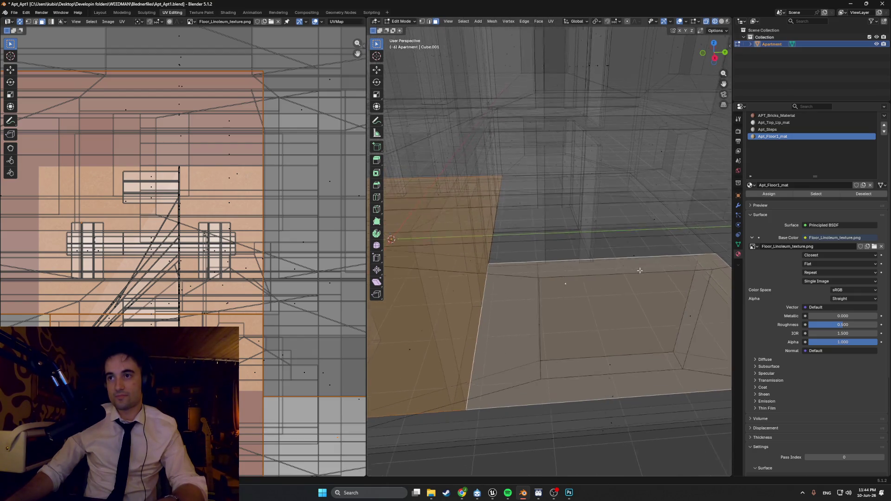
scroll(637, 267, down, 2)
Inspect the floor opening and building exterior in solid, then wireframe shading.
key(z)
click(577, 268)
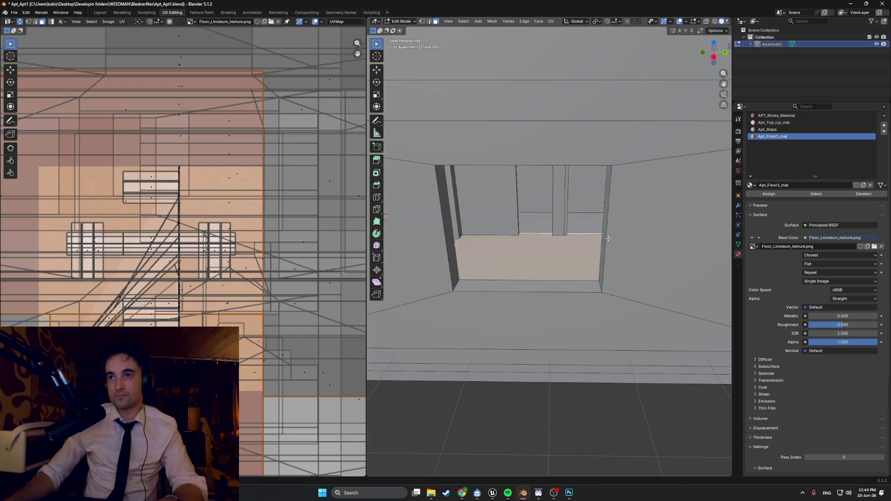
middle_drag(577, 267, 552, 238)
scroll(583, 234, down, 8)
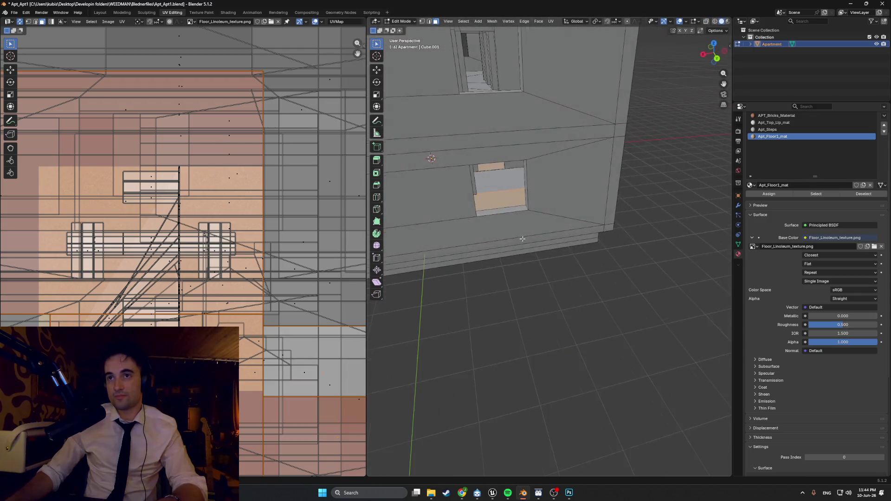
middle_drag(582, 233, 533, 135)
scroll(643, 150, up, 5)
middle_drag(643, 151, 473, 194)
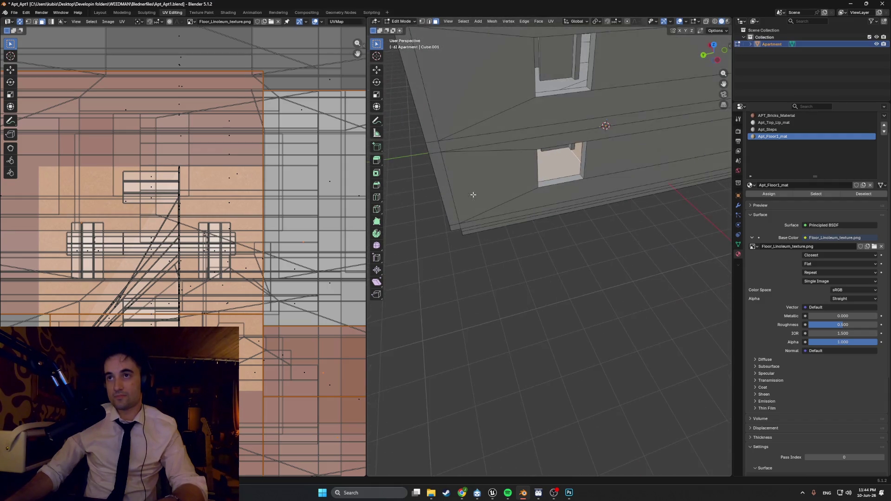
middle_drag(607, 174, 541, 179)
scroll(541, 179, up, 3)
key(z)
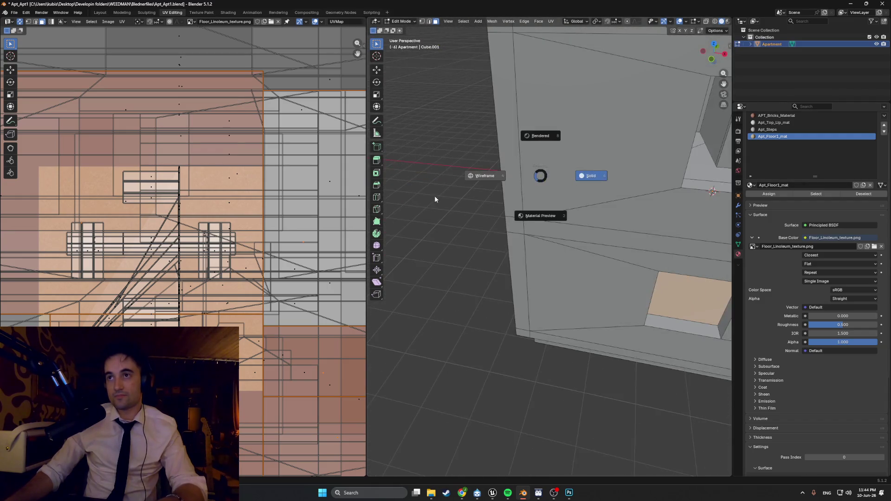
click(437, 199)
scroll(677, 200, down, 3)
middle_drag(677, 200, 502, 221)
scroll(502, 220, up, 2)
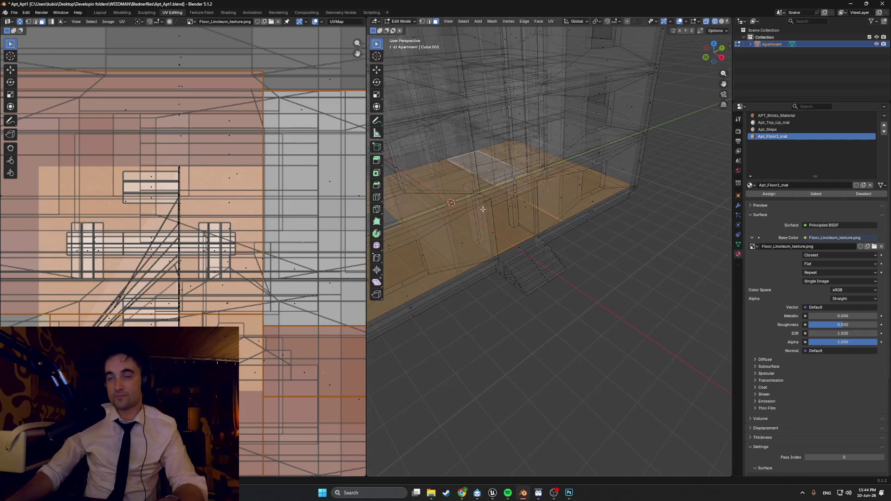
Return to Material Preview and scale the selected floor UVs by 1.5436.
key(z)
click(517, 260)
middle_drag(516, 261, 522, 266)
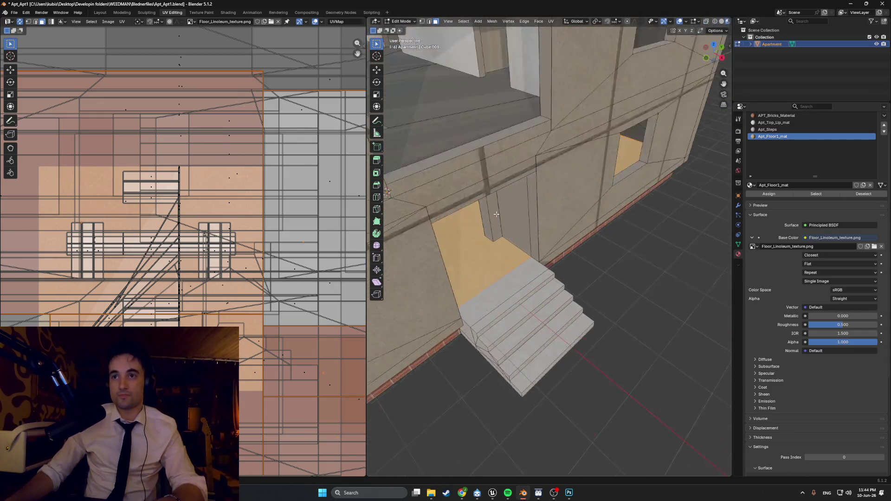
scroll(522, 265, up, 4)
scroll(521, 266, up, 4)
scroll(510, 281, down, 2)
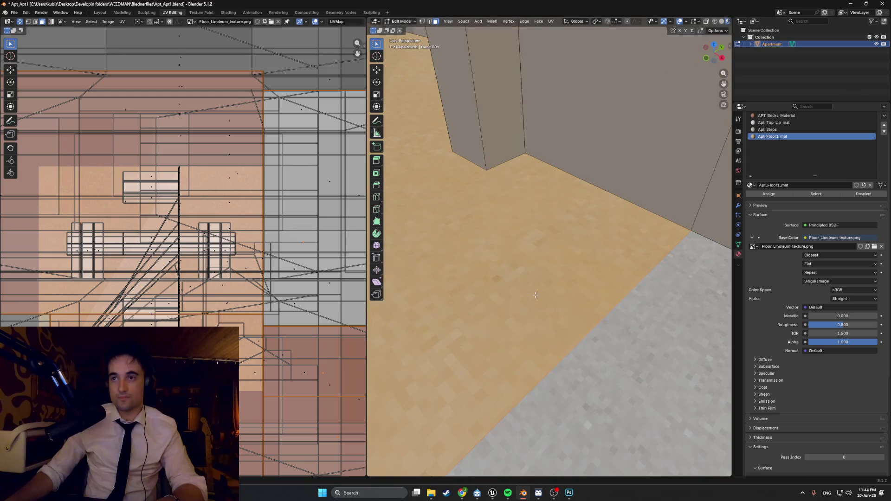
key(s)
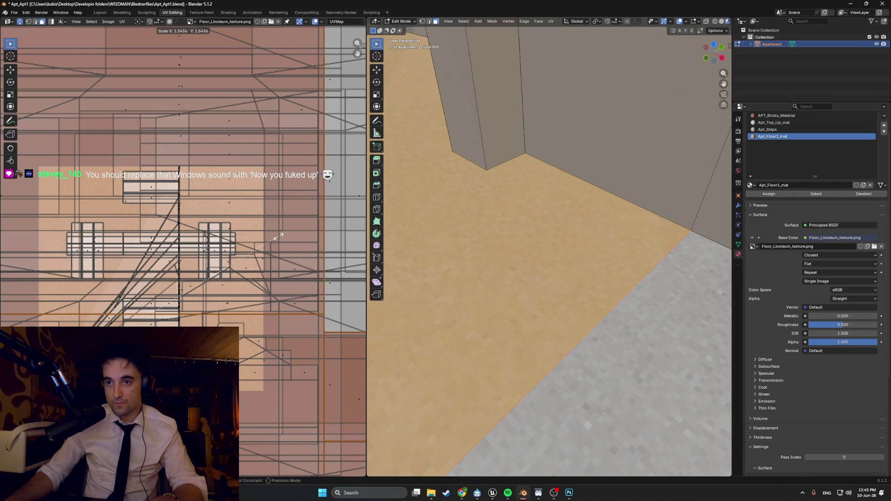
click(279, 237)
mouse_move(554, 298)
middle_down()
mouse_move(576, 316)
mouse_move(630, 286)
mouse_move(580, 241)
mouse_move(623, 305)
mouse_move(598, 308)
middle_up()
click(577, 317)
scroll(599, 308, down, 5)
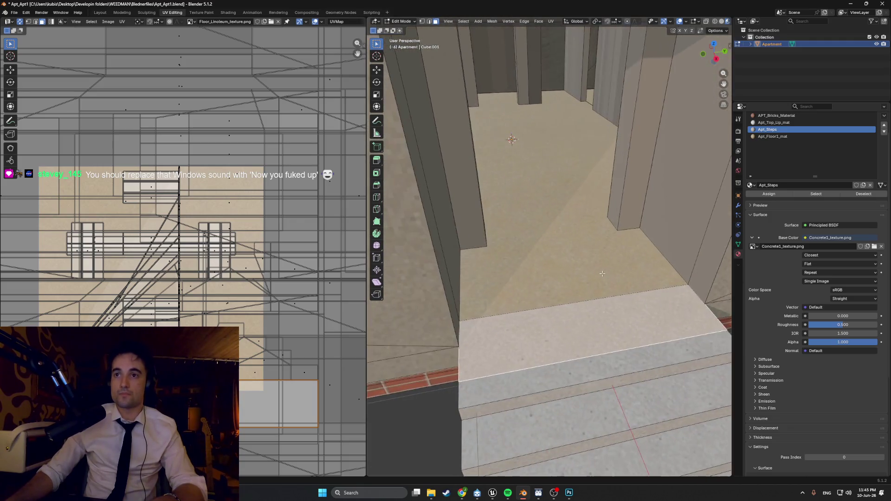
middle_drag(533, 290, 508, 284)
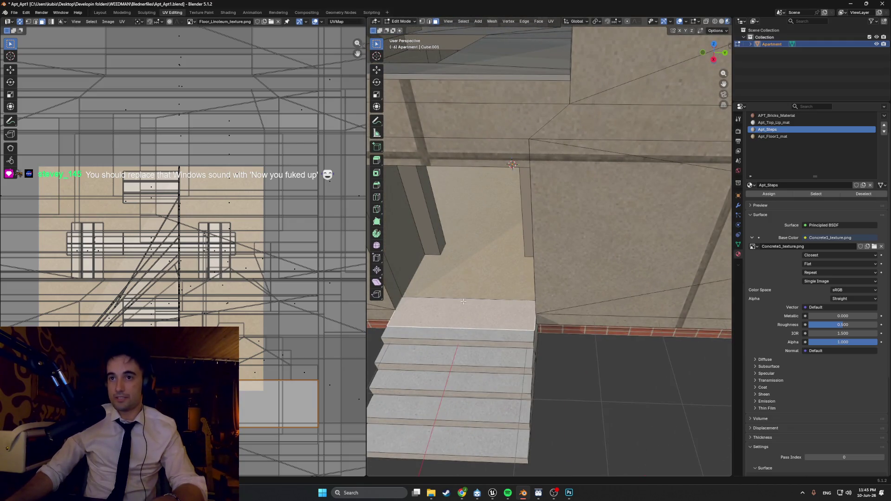
middle_drag(468, 314, 511, 296)
scroll(510, 295, up, 3)
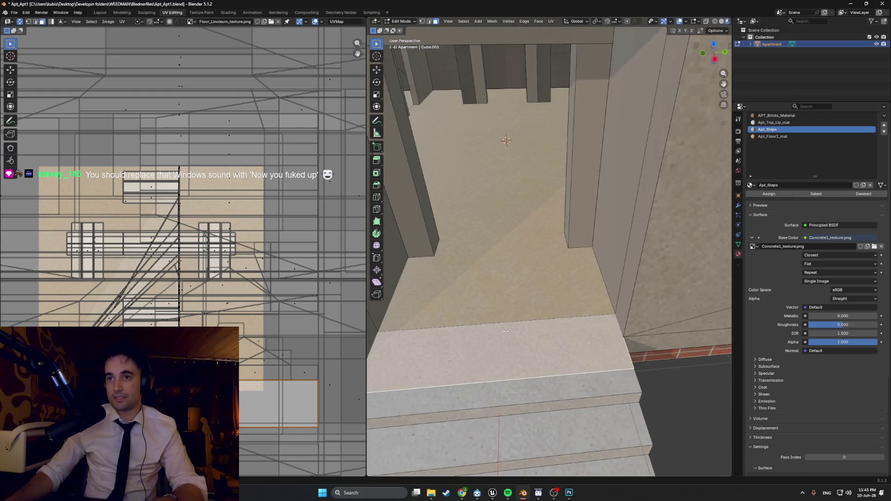
scroll(506, 331, up, 5)
click(501, 341)
mouse_move(500, 341)
middle_down()
mouse_move(531, 307)
mouse_move(501, 297)
mouse_move(529, 279)
mouse_move(516, 283)
middle_up()
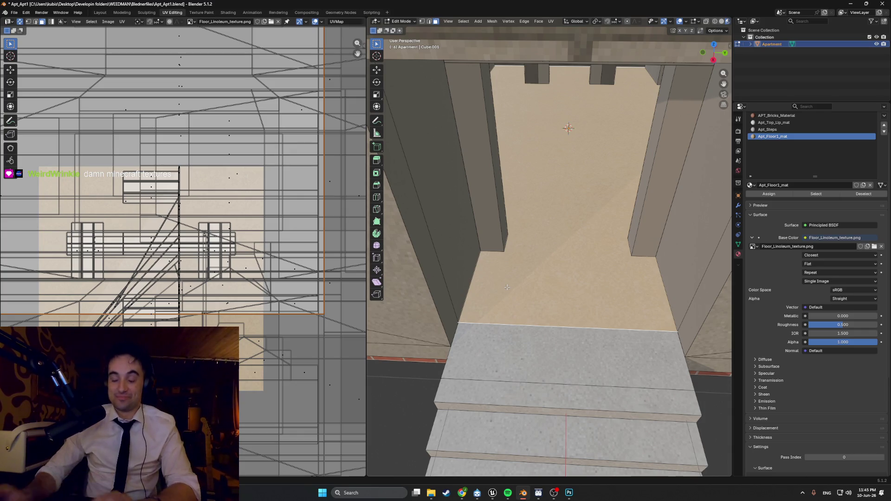
key(alt+z)
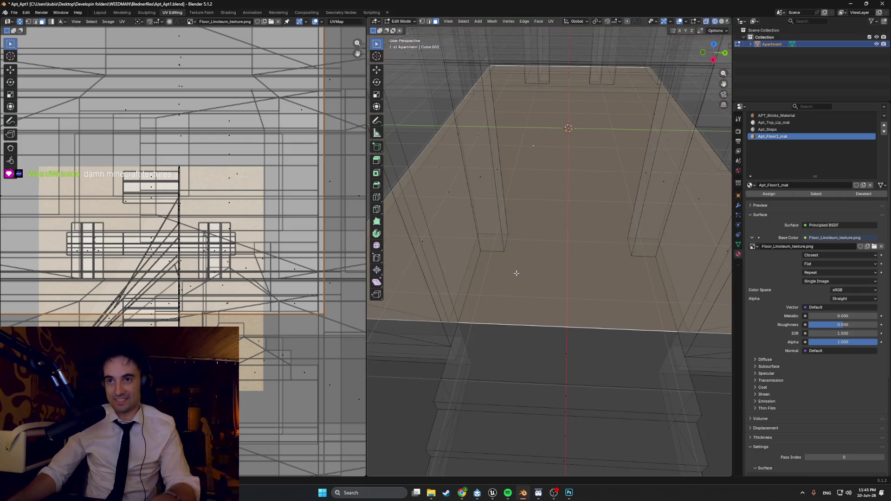
Preview a loop cut across the doorway floor and cancel it.
scroll(521, 297, down, 3)
mouse_move(507, 249)
middle_down()
mouse_move(539, 253)
mouse_move(525, 276)
mouse_move(530, 266)
middle_up()
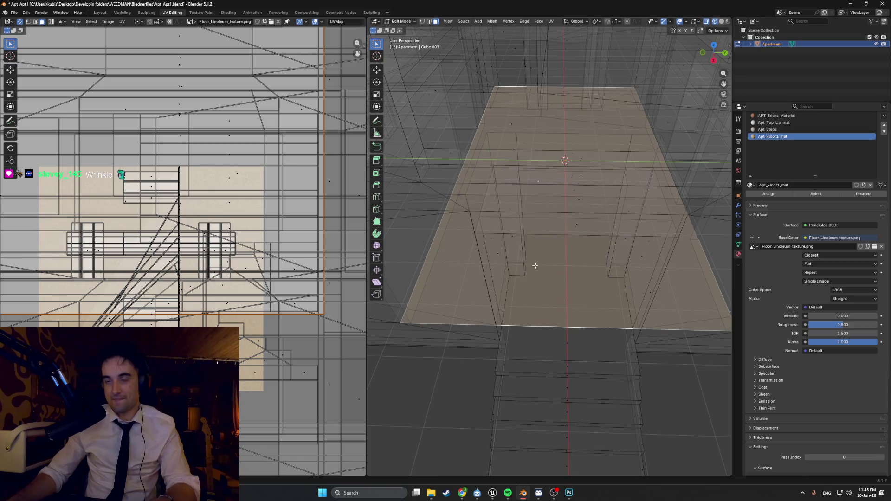
key(ctrl+r)
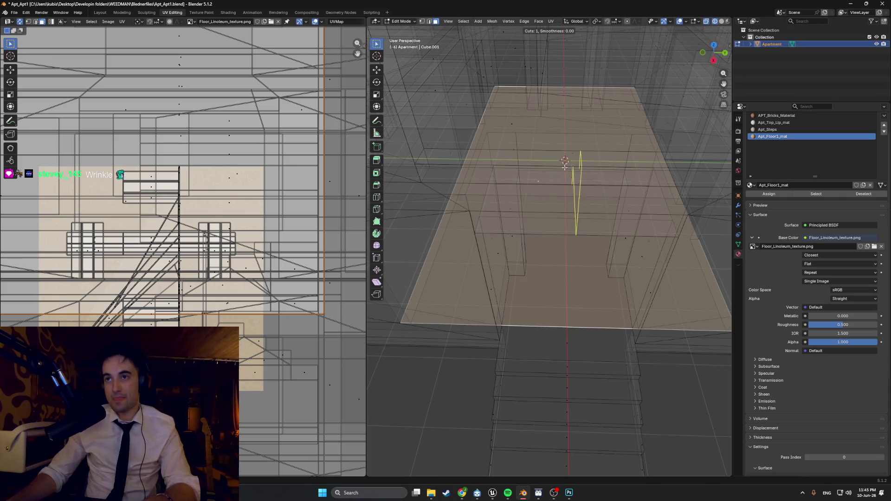
key(Escape)
Orbit around the doorway floor and start a Knife cut on it.
mouse_move(563, 260)
middle_down()
mouse_move(549, 251)
mouse_move(525, 295)
middle_up()
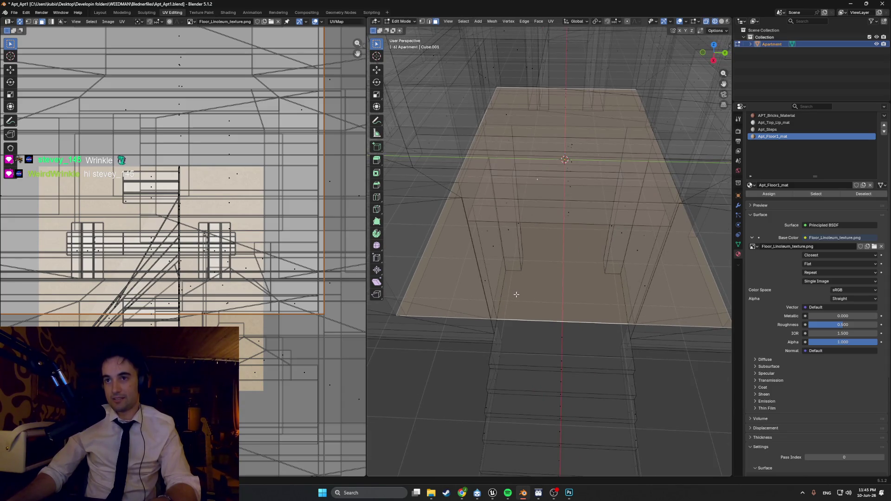
middle_drag(524, 294, 531, 292)
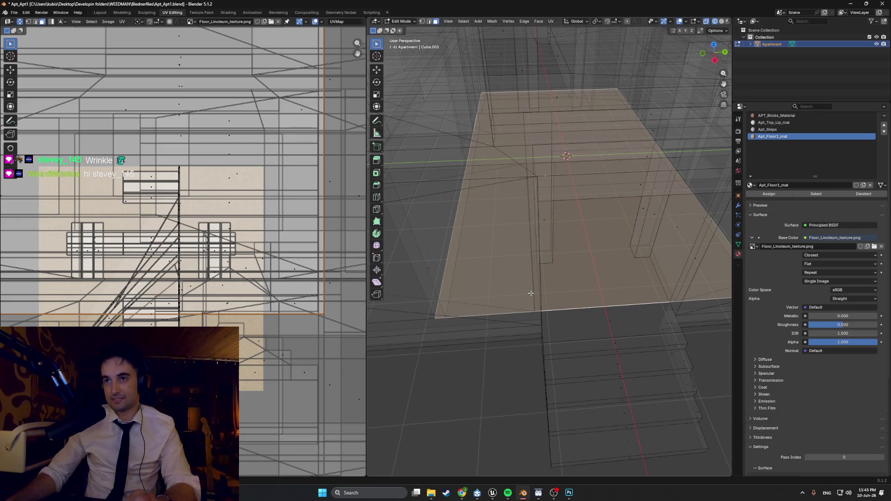
mouse_move(530, 292)
middle_down()
mouse_move(551, 273)
mouse_move(531, 255)
mouse_move(559, 255)
mouse_move(563, 264)
mouse_move(554, 272)
mouse_move(549, 258)
mouse_move(555, 252)
mouse_move(543, 295)
mouse_move(529, 264)
mouse_move(537, 258)
mouse_move(566, 264)
mouse_move(572, 278)
middle_up()
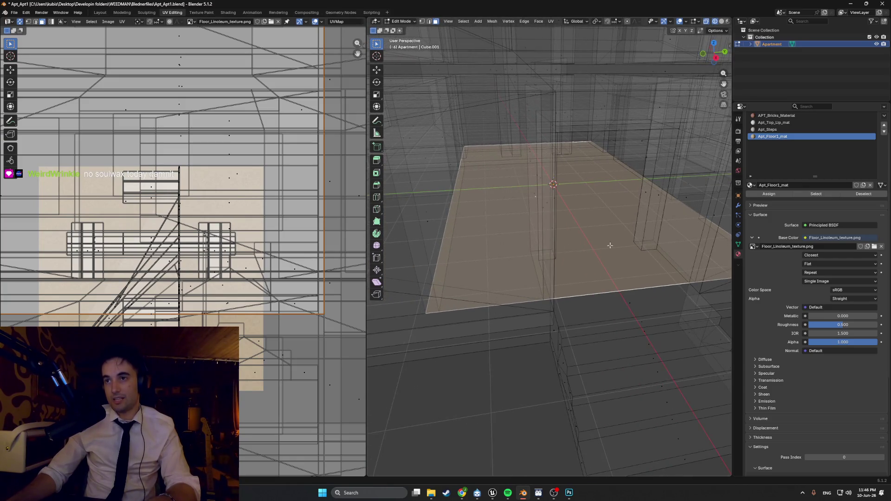
middle_drag(671, 269, 665, 279)
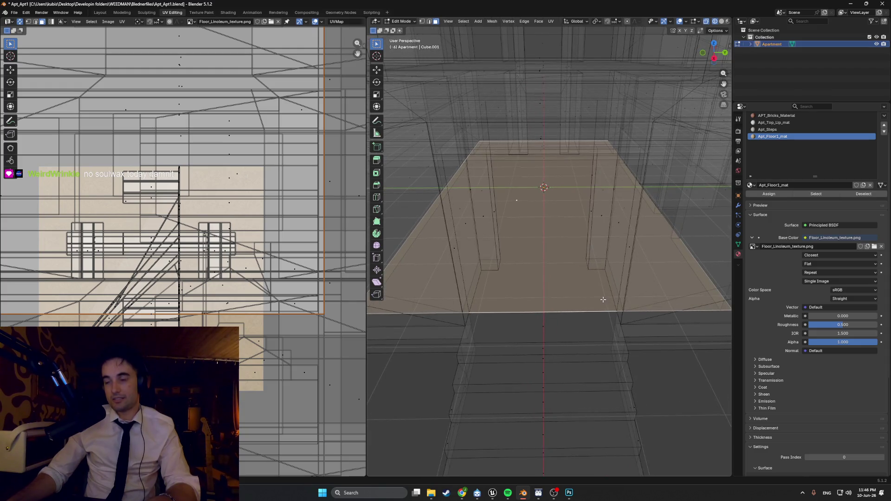
middle_drag(596, 296, 585, 298)
key(k)
mouse_move(534, 309)
middle_down()
mouse_move(521, 312)
mouse_move(517, 302)
mouse_move(514, 317)
middle_up()
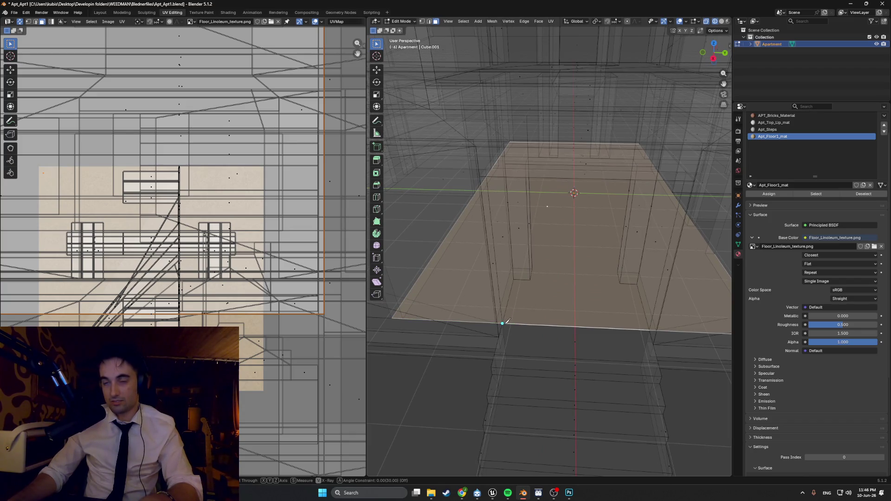
Place a knife point on the floor face, then cancel the cut.
click(517, 279)
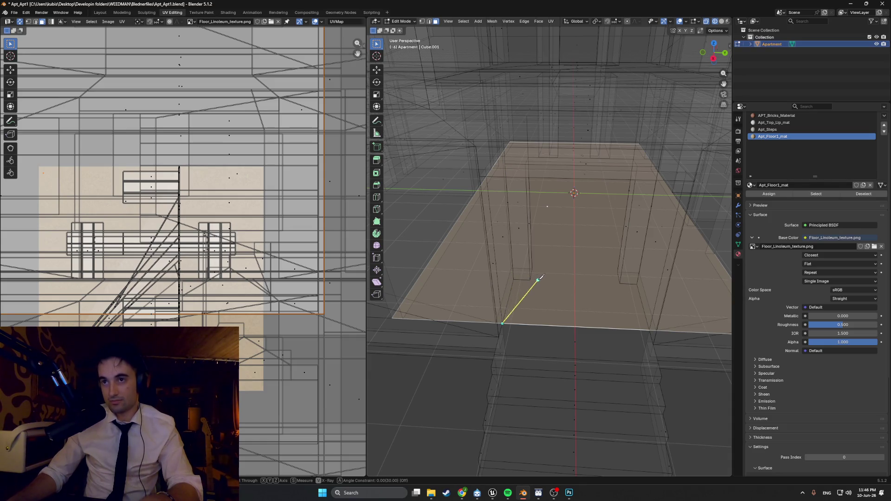
key(Escape)
middle_drag(571, 308, 574, 303)
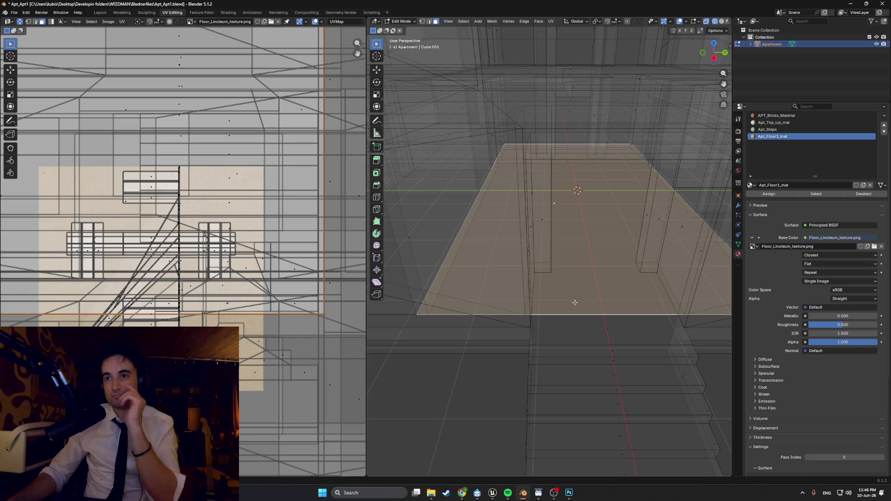
middle_drag(574, 302, 568, 305)
In edge select, pick the floor's front and diagonal edges, then deselect.
key(2)
click(564, 325)
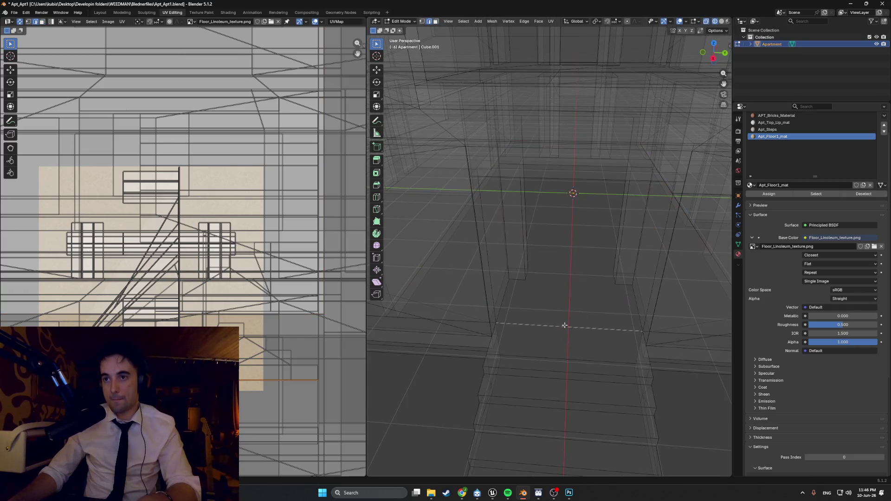
click(650, 330)
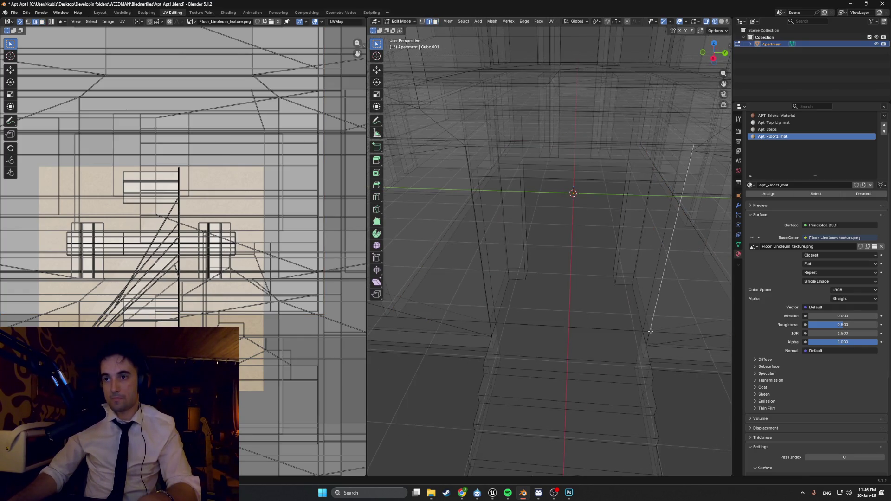
click(618, 329)
scroll(572, 318, down, 4)
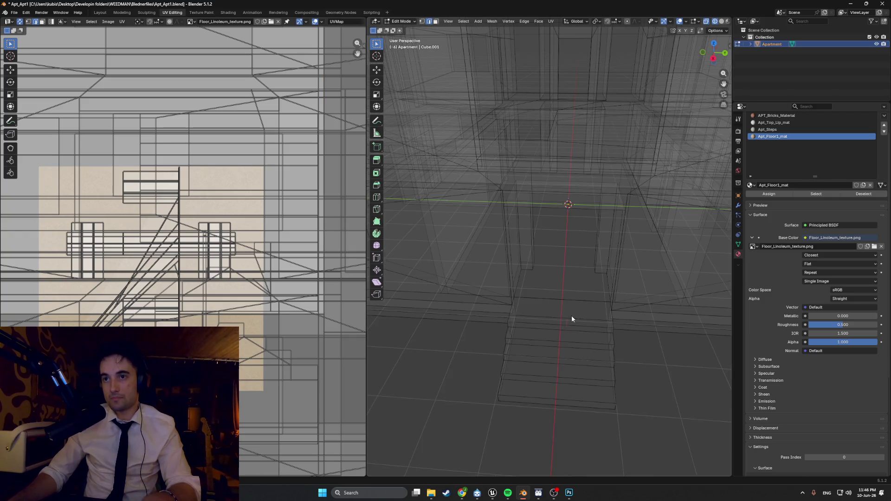
Return to textured Material Preview and pick the doorway floor face.
key(shift+z)
scroll(566, 300, up, 5)
mouse_move(567, 300)
middle_down()
mouse_move(464, 302)
mouse_move(641, 308)
mouse_move(617, 297)
mouse_move(649, 230)
middle_up()
scroll(640, 308, down, 6)
click(641, 259)
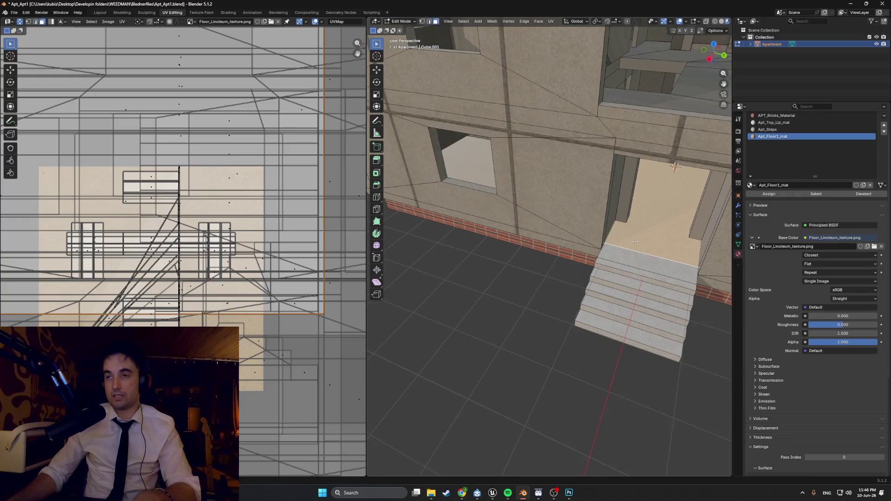
Select the top stair face and hide it.
scroll(635, 241, down, 2)
key(2)
click(620, 261)
key(3)
click(615, 261)
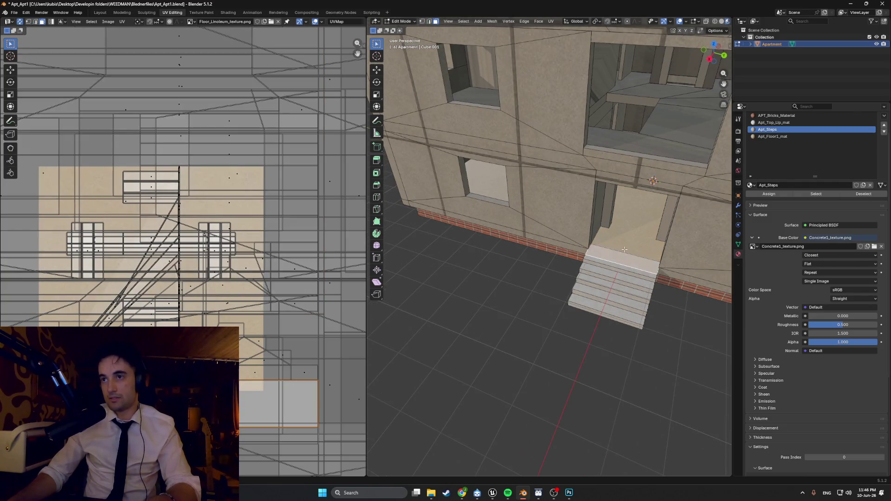
middle_drag(616, 261, 557, 241)
key(h)
Select the doorway floor's back edge, hiding and restoring the floor twice to look beneath.
scroll(557, 242, up, 2)
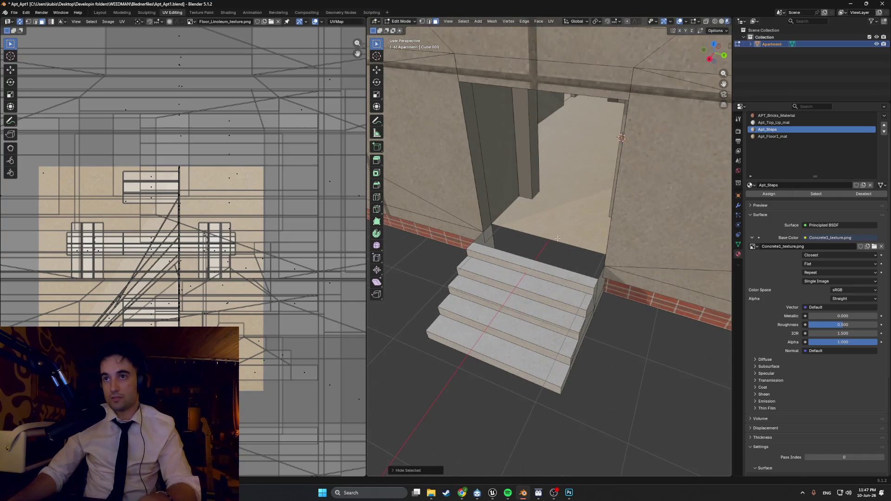
key(2)
click(557, 238)
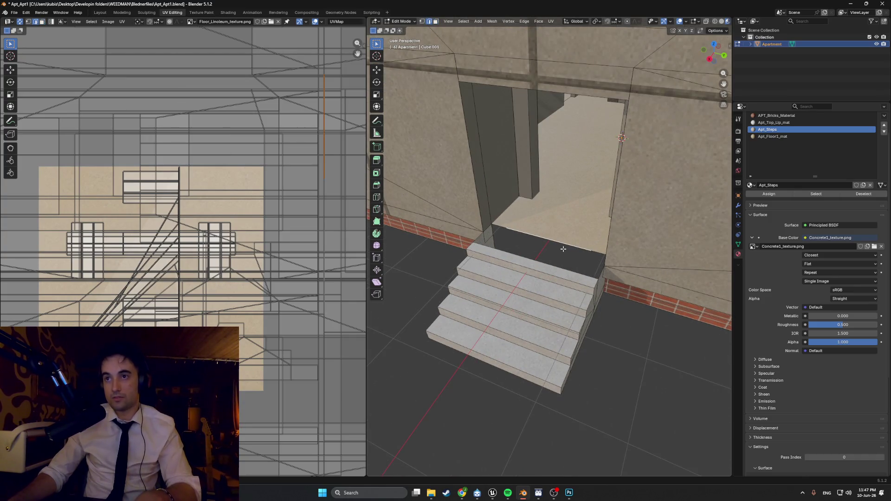
key(h)
key(ctrl+z)
middle_drag(563, 249, 580, 241)
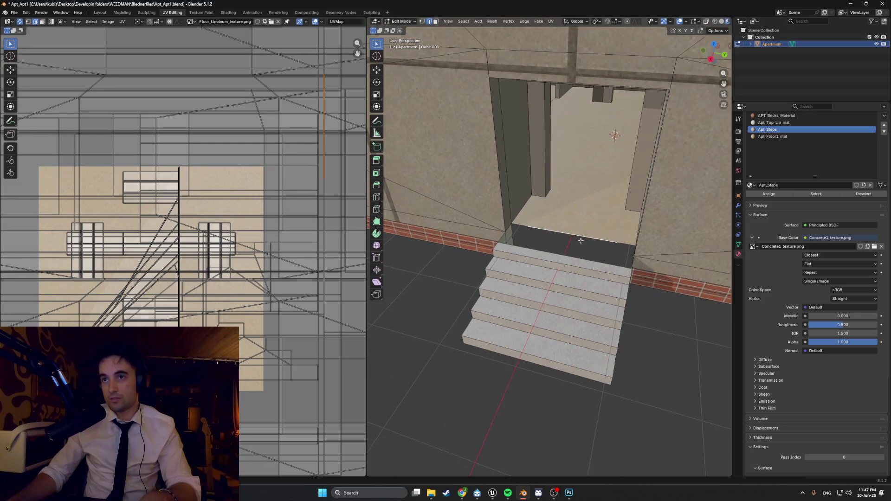
key(h)
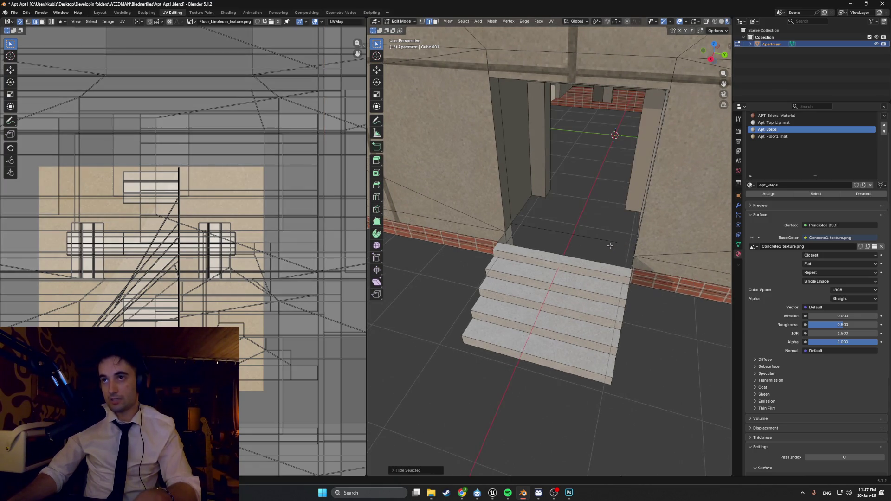
key(ctrl+z)
middle_drag(608, 245, 582, 242)
Select the doorway floor's front edge and switch the viewport to Wireframe.
click(557, 217)
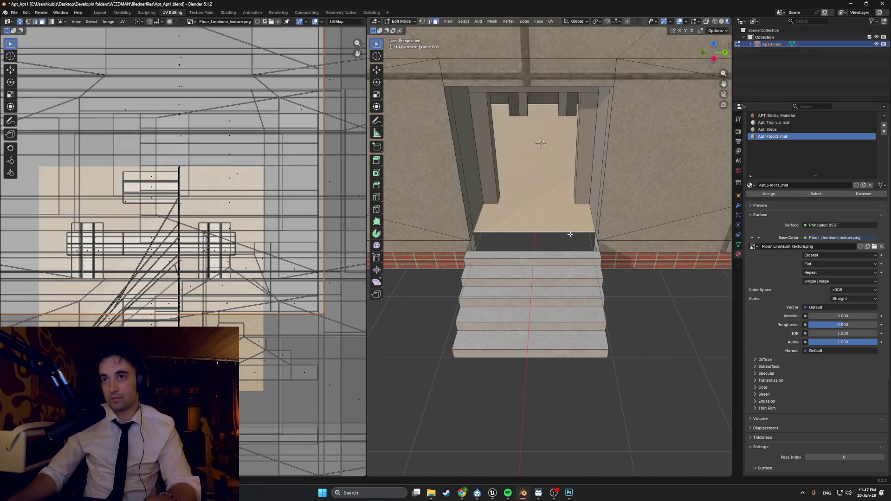
key(3)
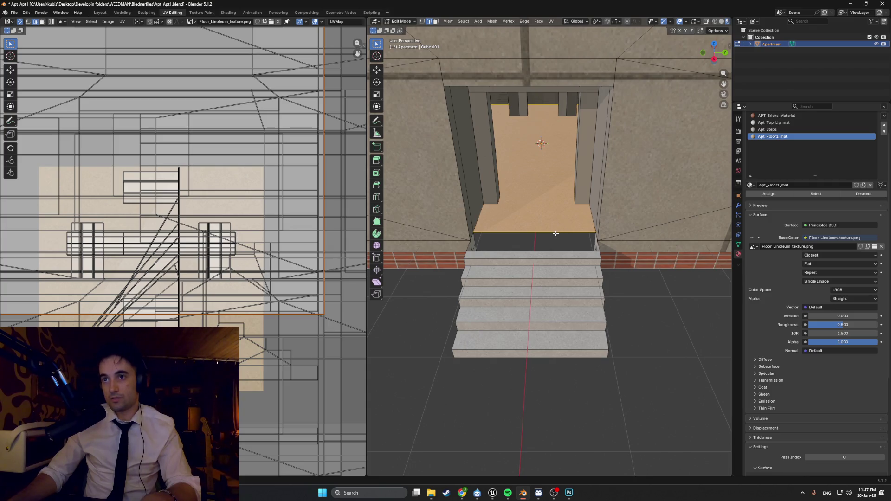
click(546, 232)
scroll(546, 231, up, 5)
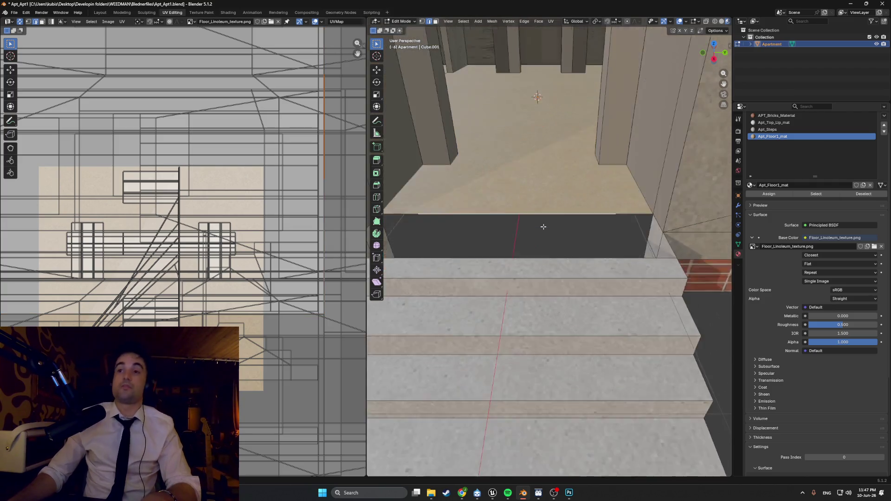
key(z)
click(503, 249)
scroll(507, 217, down, 2)
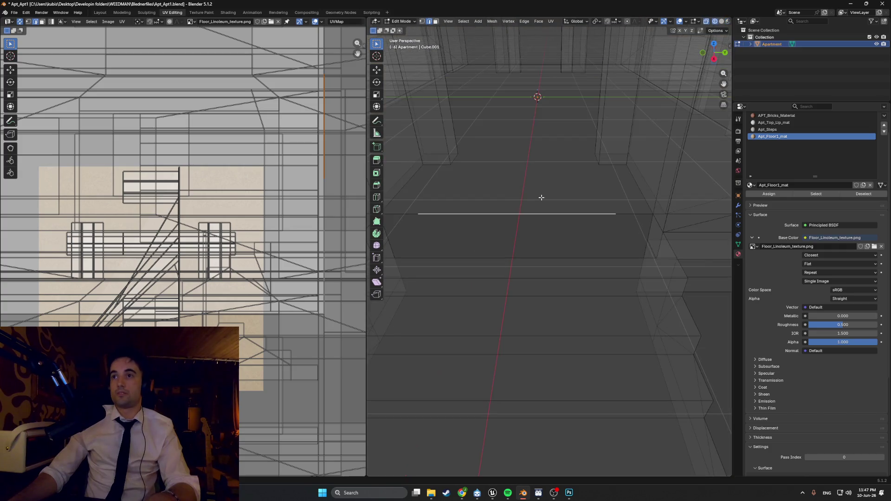
Select the floor's front edges and merge their vertices by distance.
middle_drag(610, 212, 577, 233)
click(547, 244)
click(505, 240)
click(452, 233)
mouse_move(452, 233)
middle_down()
mouse_move(515, 243)
mouse_move(507, 236)
middle_up()
key(1)
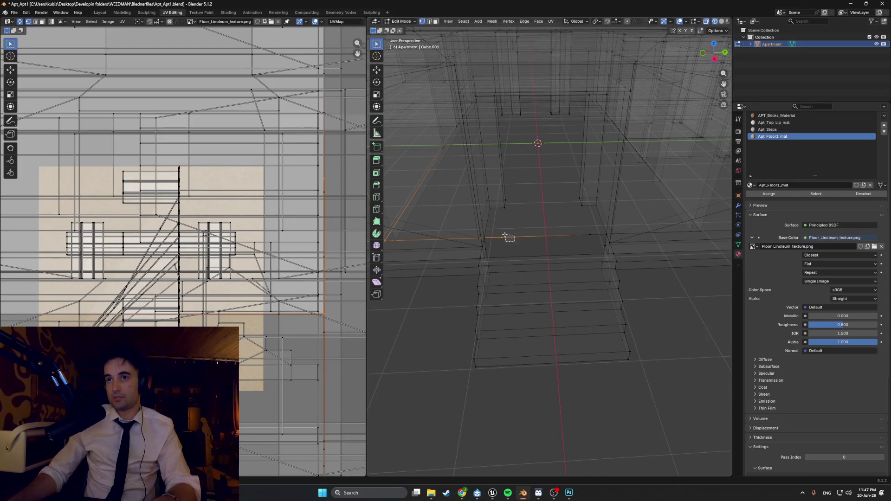
key(m)
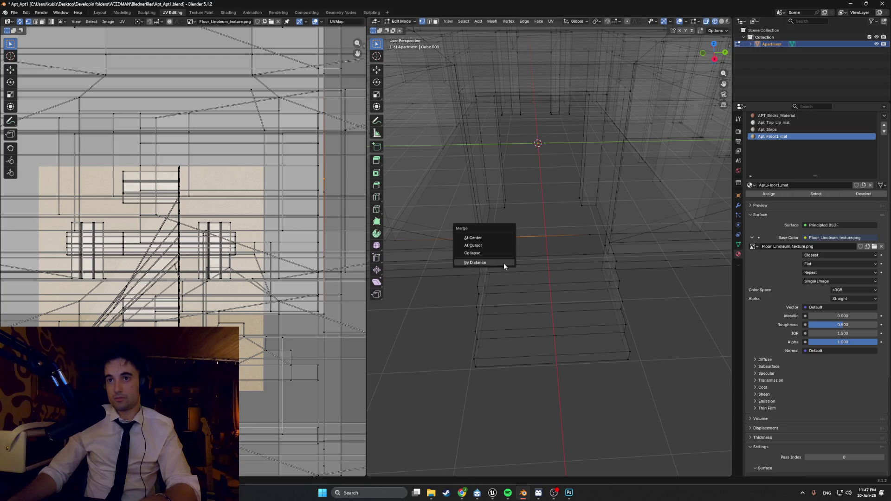
click(504, 262)
Collapse the stray vertices along the floor's front edge one by one.
scroll(566, 237, up, 2)
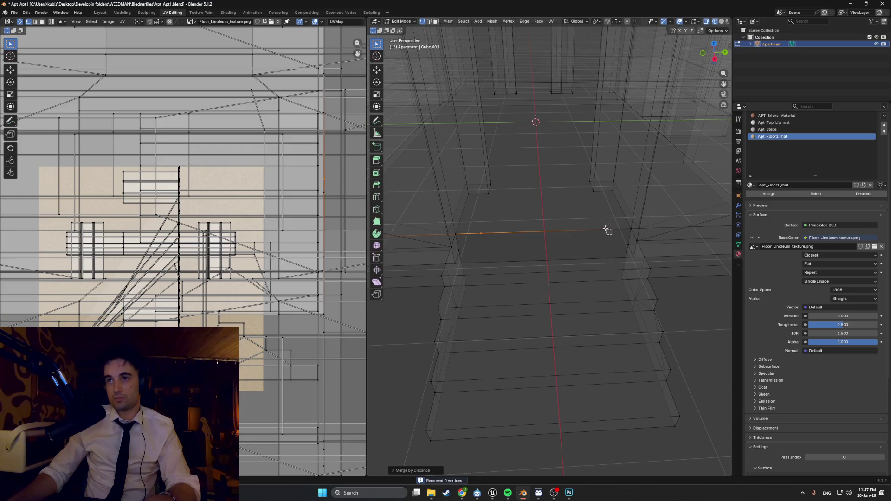
click(606, 229)
key(m)
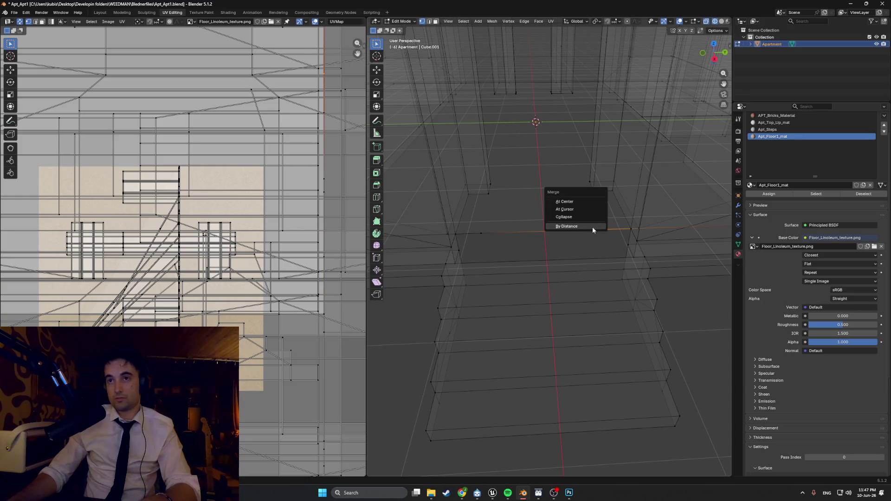
click(586, 217)
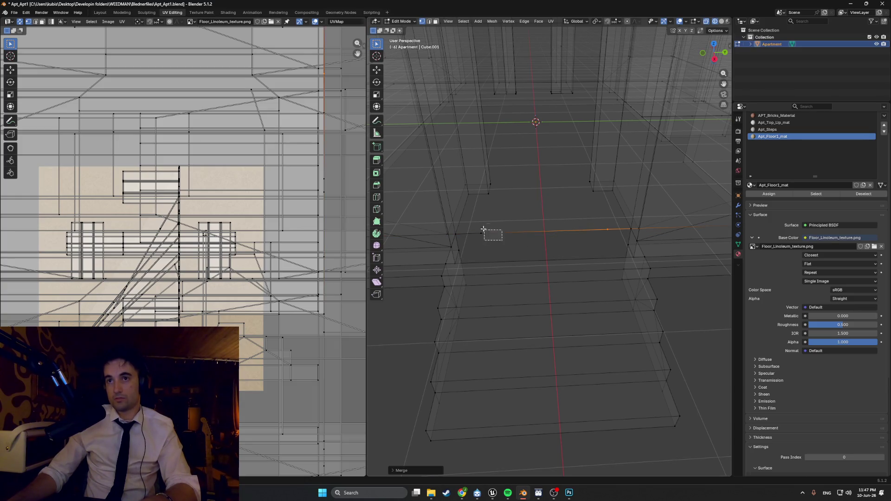
click(473, 226)
key(m)
click(482, 240)
click(502, 239)
click(486, 233)
key(m)
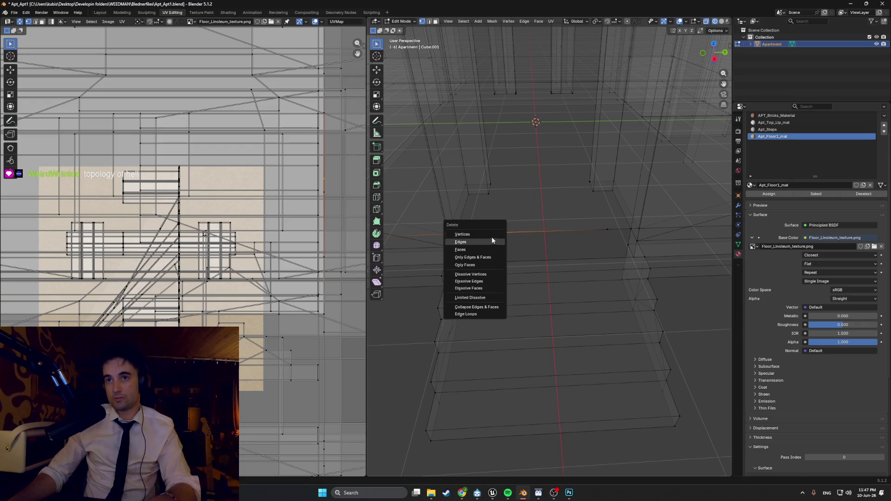
click(491, 236)
In Solid shading, select the entrance floor's front edge and collapse it.
alt+click(538, 232)
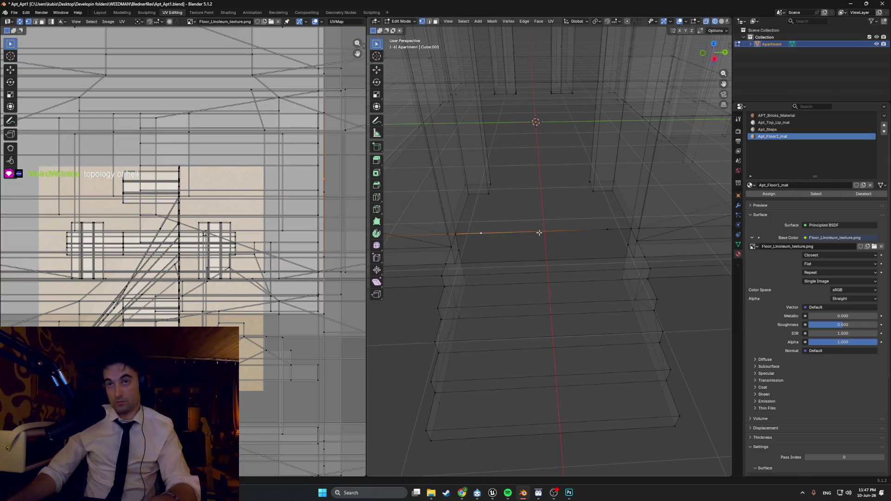
key(z)
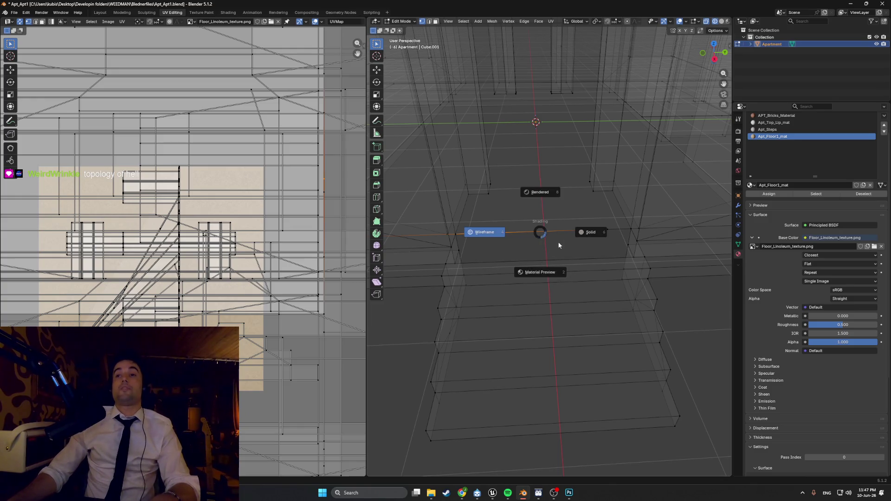
click(573, 238)
middle_drag(558, 231, 552, 230)
key(3)
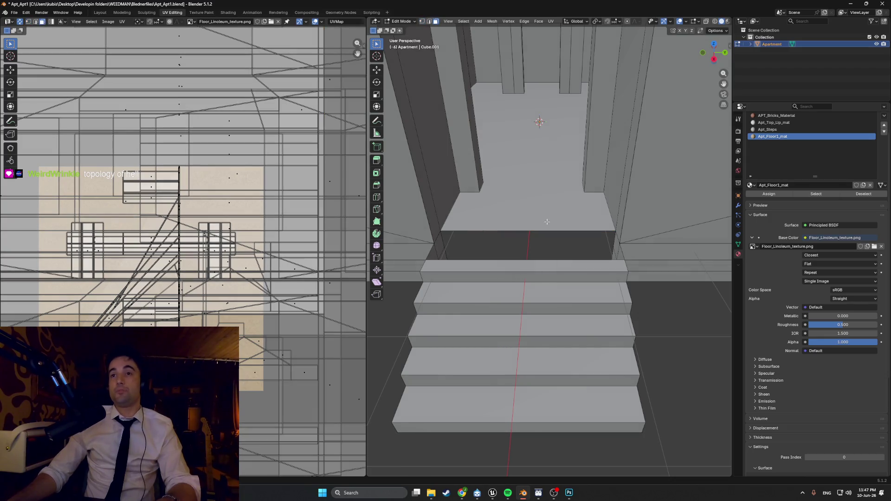
click(552, 223)
key(2)
click(577, 225)
click(461, 229)
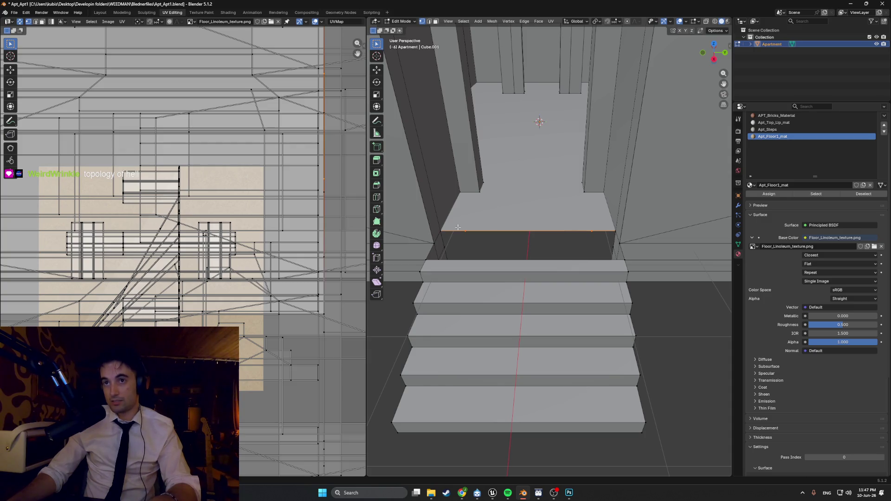
key(m)
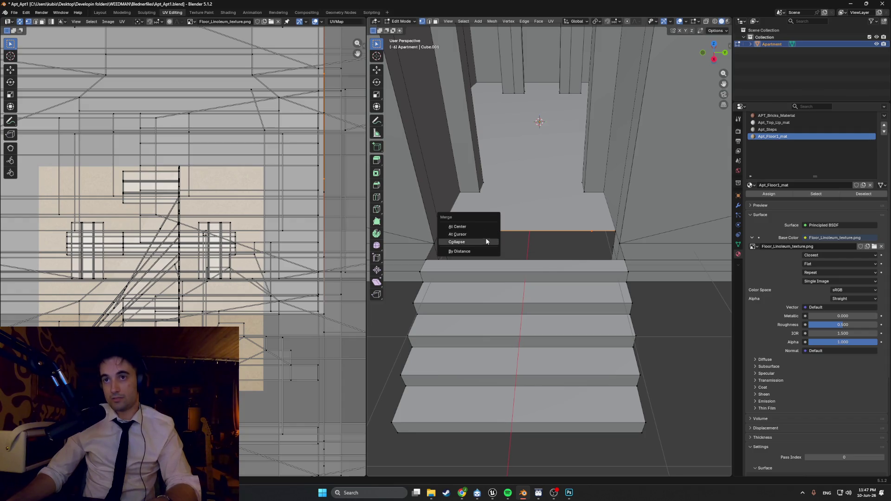
click(485, 238)
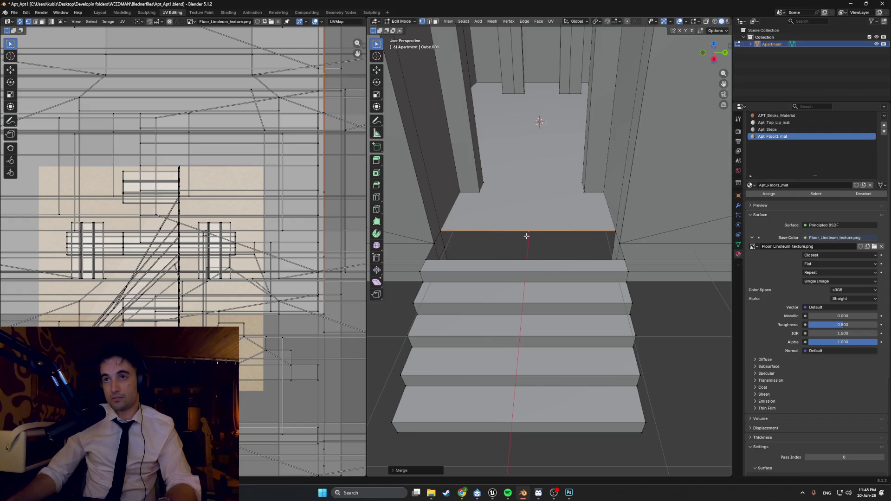
middle_drag(531, 233, 539, 233)
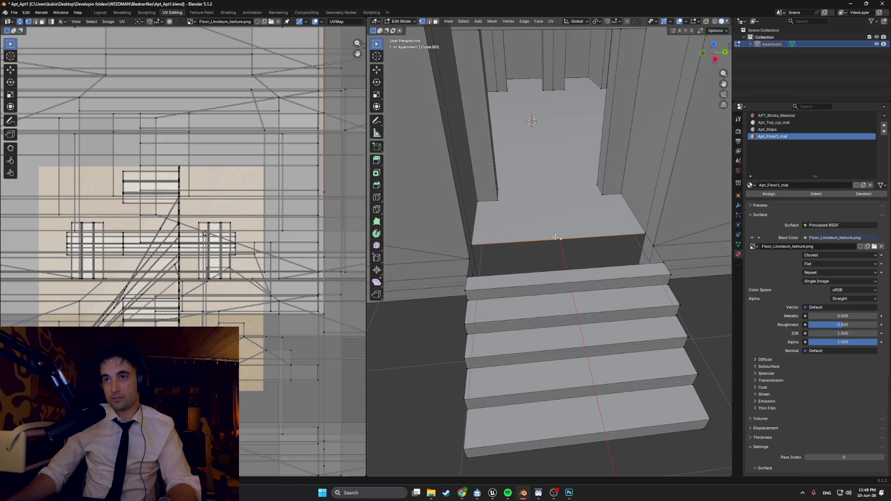
Triangulate the entrance floor face, then deselect everything.
key(3)
click(549, 187)
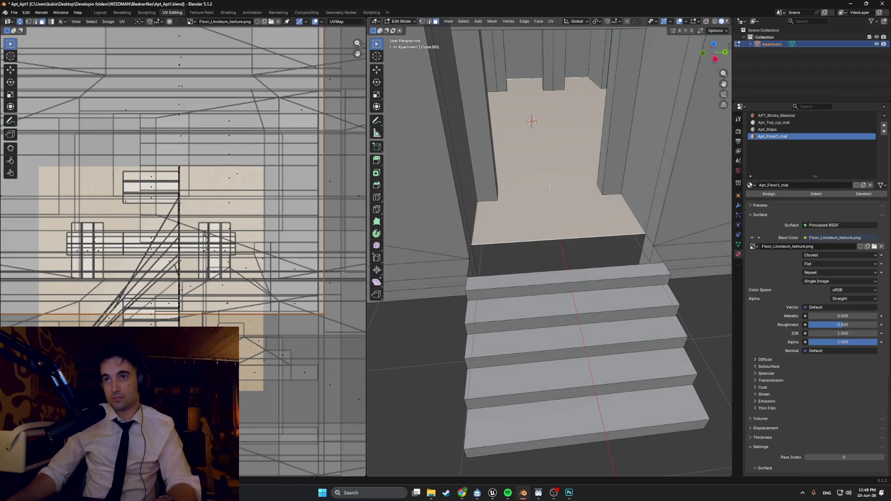
key(ctrl+t)
middle_drag(548, 192, 545, 198)
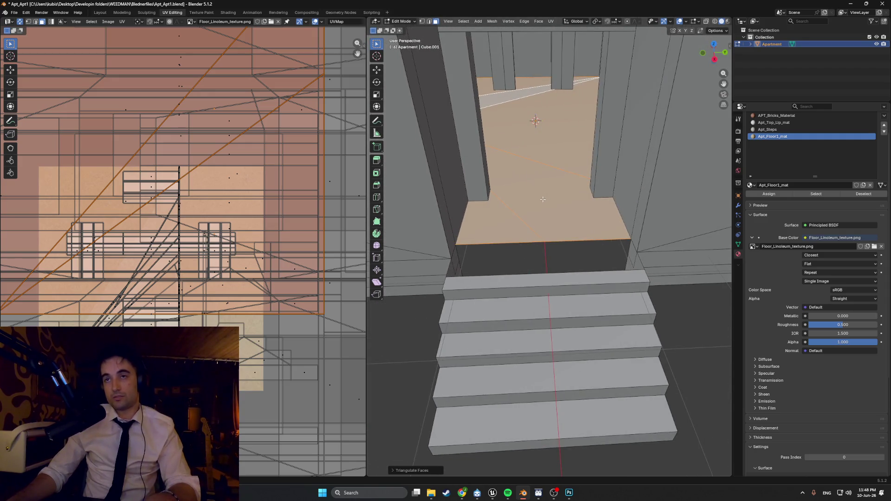
key(alt+a)
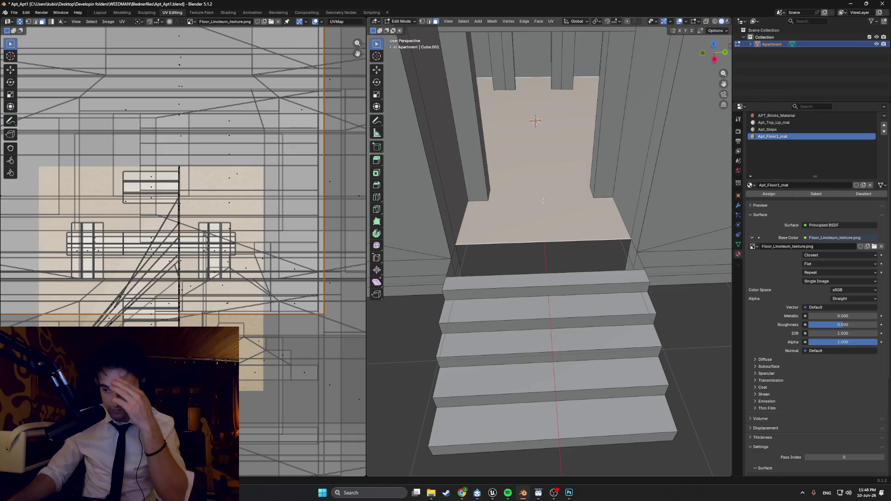
mouse_move(530, 207)
middle_down()
mouse_move(512, 210)
mouse_move(553, 222)
mouse_move(547, 216)
middle_up()
Reveal the hidden floor-edge face and move the floor's front edge back about 1.6 m along X.
key(alt+h)
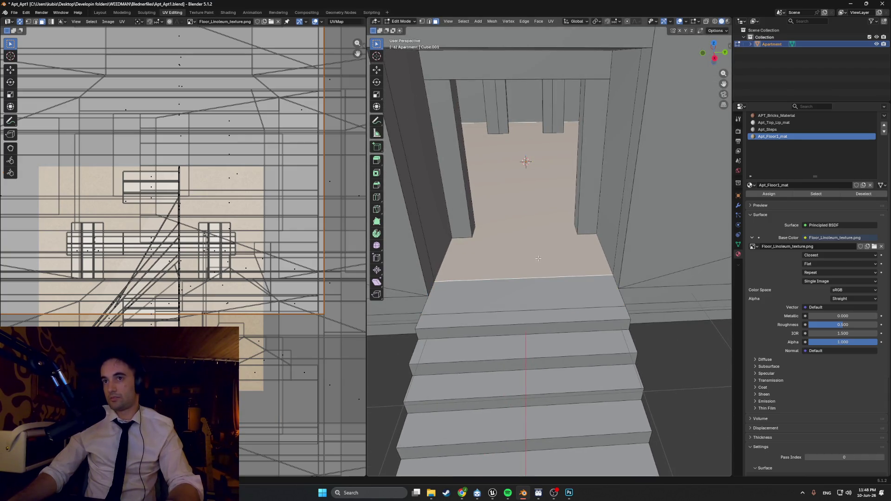
key(2)
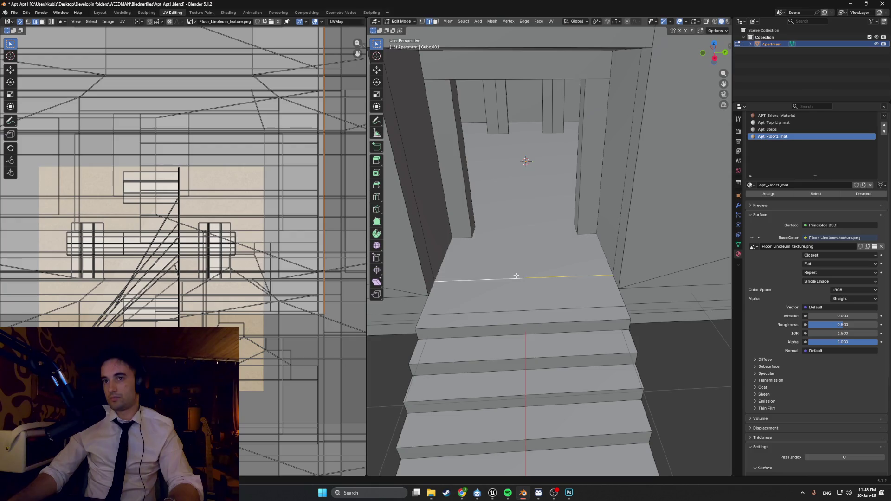
middle_drag(526, 266, 523, 273)
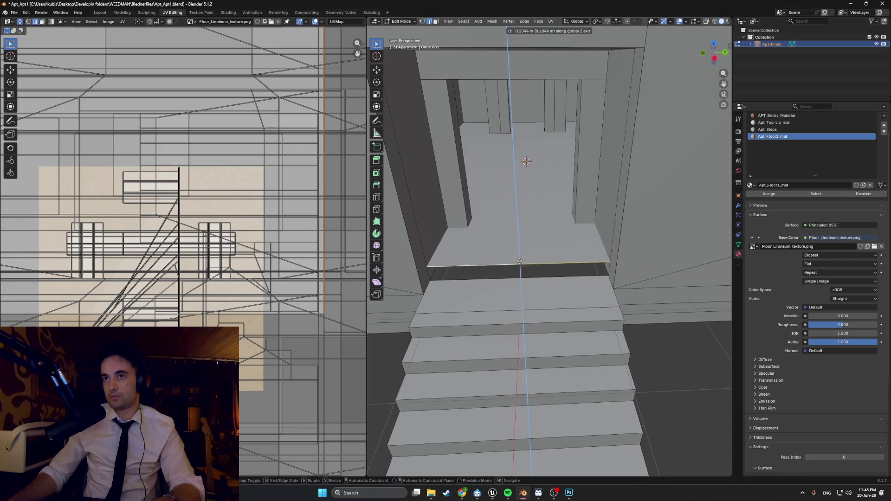
key(y)
key(x)
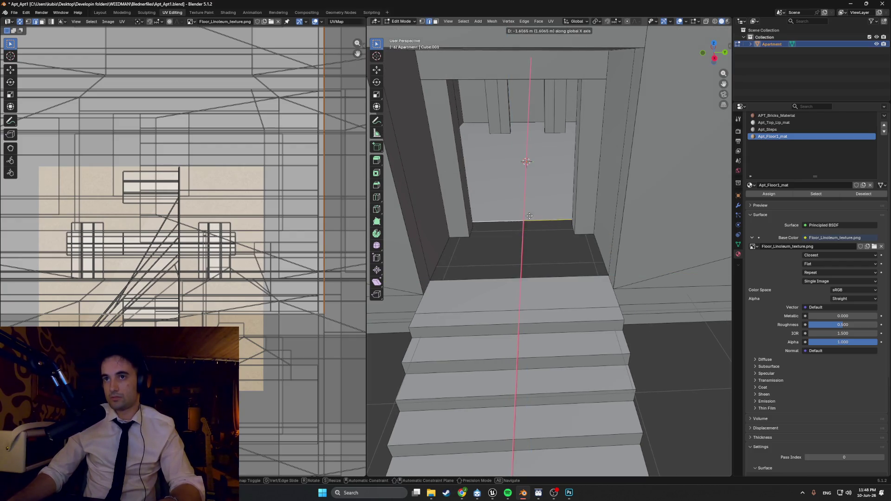
Select the linked floor inside the doorway and delete its faces.
scroll(531, 188, up, 5)
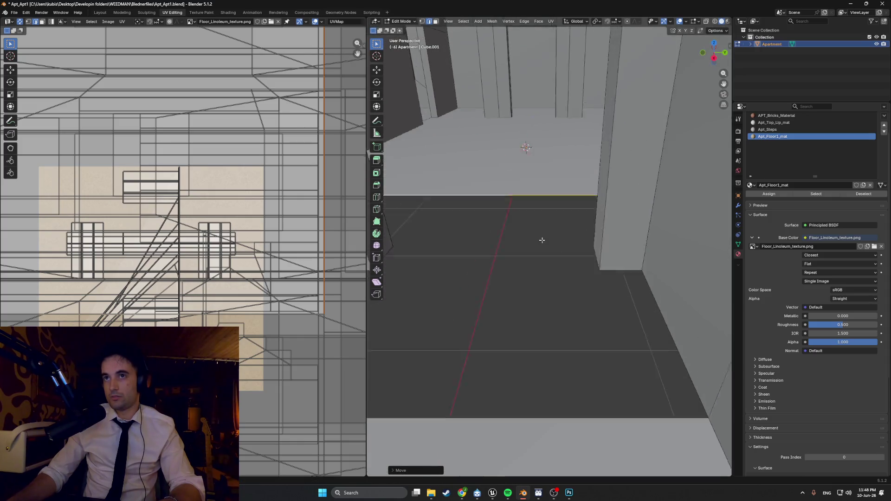
key(l)
scroll(538, 217, up, 4)
mouse_move(538, 218)
middle_down()
mouse_move(687, 196)
mouse_move(694, 211)
mouse_move(649, 199)
mouse_move(610, 173)
mouse_move(673, 164)
middle_up()
key(x)
click(696, 225)
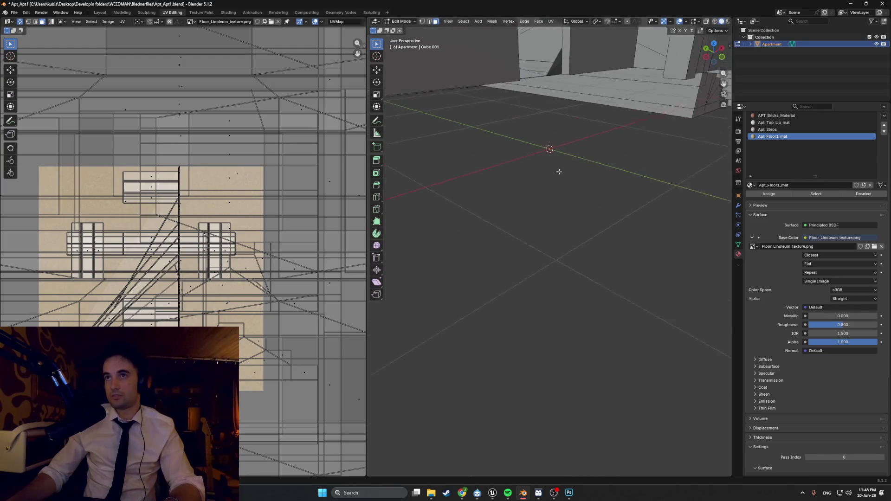
Fill the floor gap with a new face and delete the doorway floor face.
mouse_move(582, 240)
middle_down()
mouse_move(567, 204)
mouse_move(511, 260)
mouse_move(659, 158)
mouse_move(676, 163)
mouse_move(649, 185)
mouse_move(639, 213)
mouse_move(655, 236)
mouse_move(439, 241)
mouse_move(695, 233)
mouse_move(577, 248)
mouse_move(587, 275)
mouse_move(578, 278)
mouse_move(599, 274)
mouse_move(518, 255)
middle_up()
key(f)
mouse_move(620, 261)
middle_down()
mouse_move(555, 226)
mouse_move(557, 266)
middle_up()
scroll(553, 220, up, 5)
key(x)
click(549, 223)
scroll(561, 240, up, 5)
scroll(557, 266, down, 5)
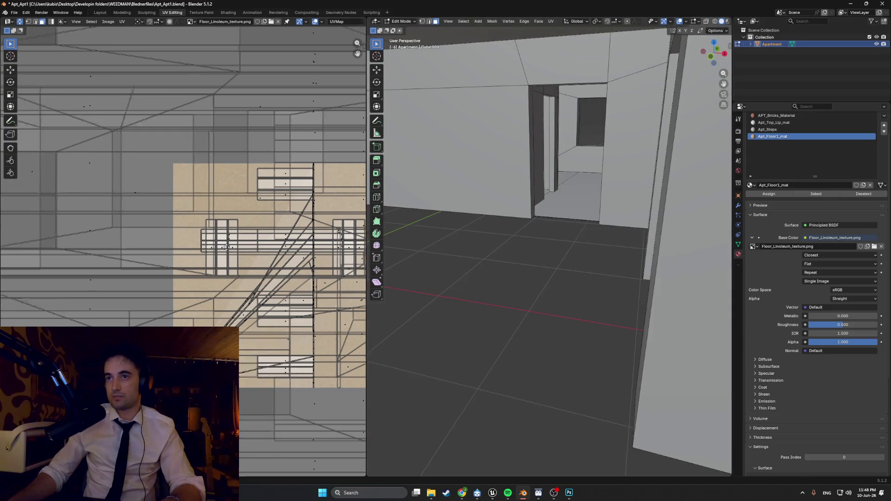
scroll(509, 262, up, 3)
Duplicate the entrance floor face and move the copy along X beside the building.
middle_drag(483, 258, 525, 290)
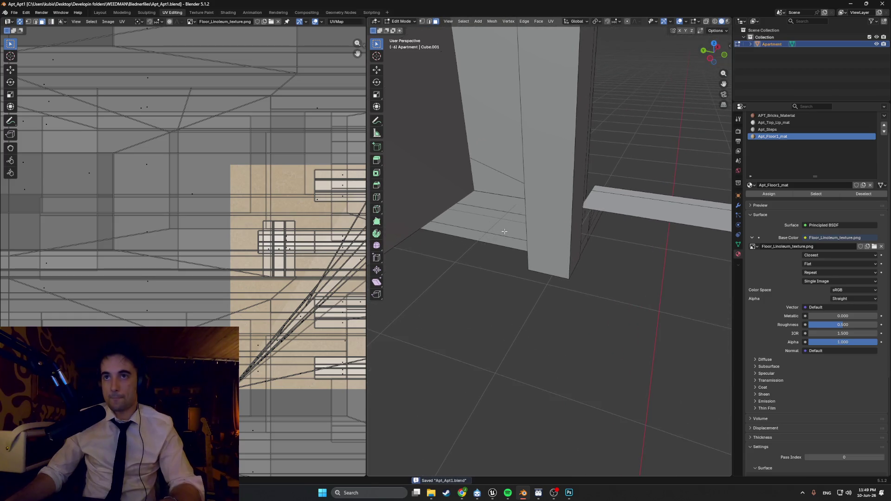
mouse_move(542, 231)
middle_down()
mouse_move(535, 175)
mouse_move(551, 207)
mouse_move(528, 364)
mouse_move(521, 286)
mouse_move(527, 322)
mouse_move(577, 351)
mouse_move(568, 367)
mouse_move(503, 339)
middle_up()
scroll(550, 207, up, 5)
key(1)
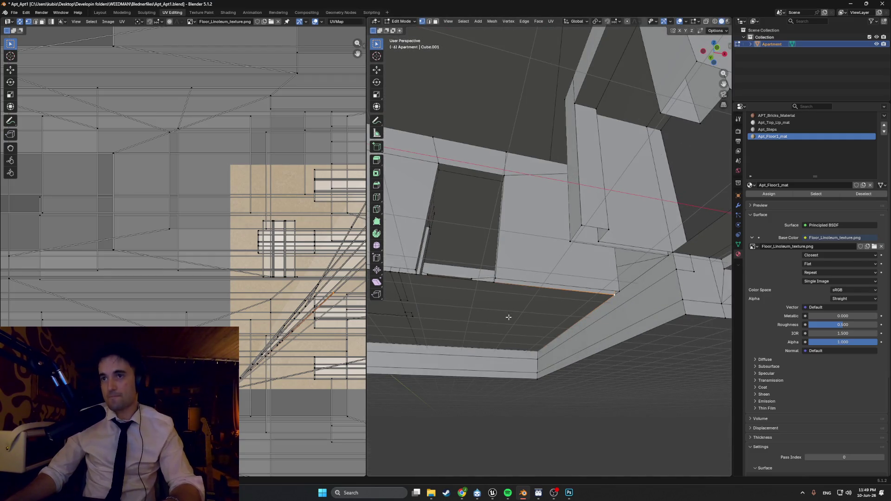
mouse_move(518, 327)
middle_down()
mouse_move(538, 334)
mouse_move(549, 352)
middle_up()
key(3)
mouse_move(469, 284)
middle_down()
mouse_move(497, 312)
mouse_move(468, 296)
mouse_move(576, 260)
middle_up()
scroll(471, 296, down, 5)
scroll(575, 261, down, 3)
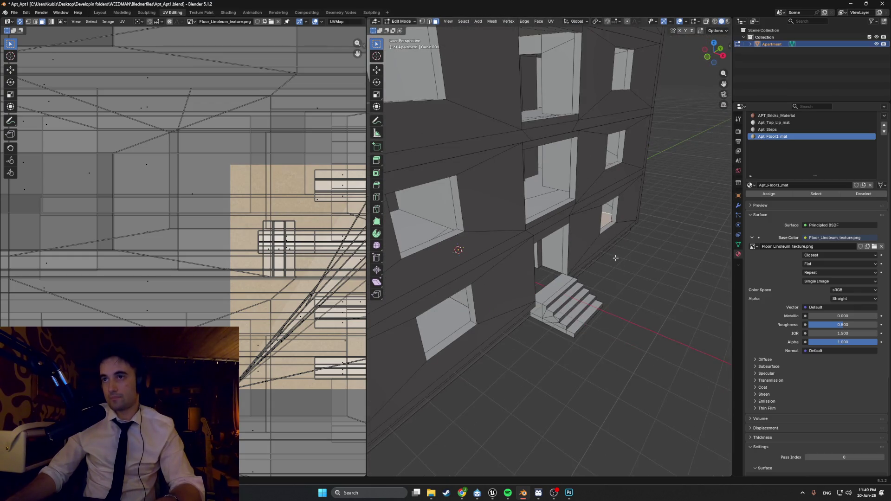
key(x)
scroll(686, 288, down, 5)
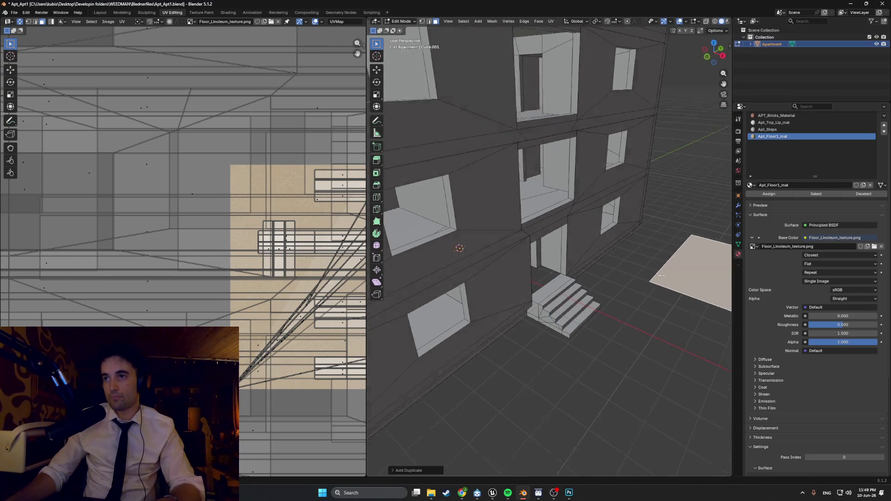
Deselect the duplicated floor plane and check the entrance in wireframe before returning to solid shading.
key(1)
scroll(636, 299, up, 4)
mouse_move(636, 299)
middle_down()
mouse_move(486, 257)
mouse_move(617, 259)
mouse_move(486, 238)
middle_up()
scroll(497, 247, up, 1)
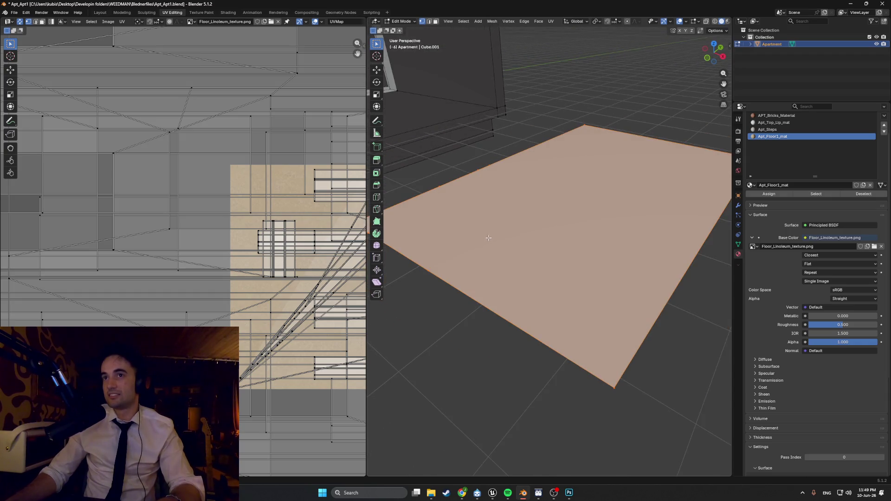
scroll(489, 237, down, 6)
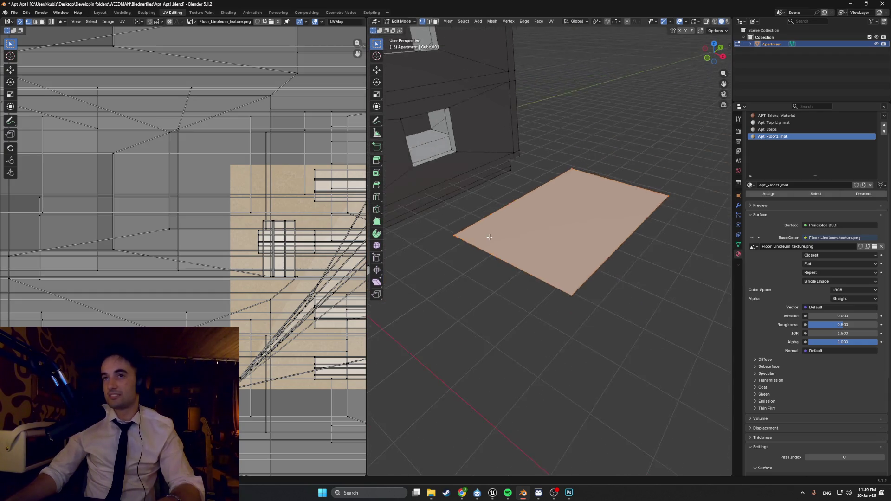
click(476, 236)
mouse_move(473, 229)
middle_down()
mouse_move(563, 266)
mouse_move(518, 263)
mouse_move(588, 208)
mouse_move(539, 189)
middle_up()
key(z)
click(470, 215)
mouse_move(557, 278)
middle_down()
mouse_move(531, 299)
mouse_move(509, 299)
mouse_move(603, 245)
mouse_move(417, 244)
middle_up()
key(shift+z)
Select a ground-floor window face, delete it, and return to Object Mode.
mouse_move(658, 268)
middle_down()
mouse_move(612, 250)
mouse_move(550, 254)
mouse_move(582, 258)
mouse_move(587, 246)
middle_up()
click(594, 253)
scroll(584, 243, down, 3)
right_click(525, 226)
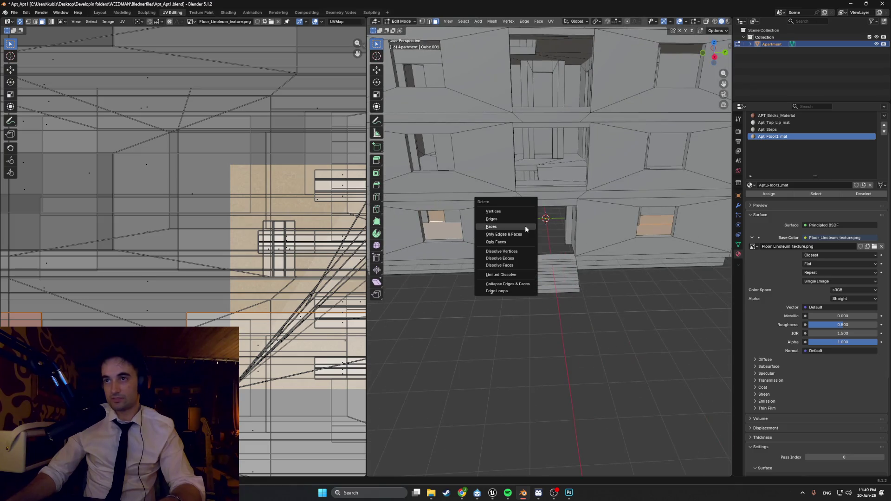
mouse_move(522, 226)
middle_down()
mouse_move(583, 169)
mouse_move(561, 216)
middle_up()
scroll(561, 217, up, 10)
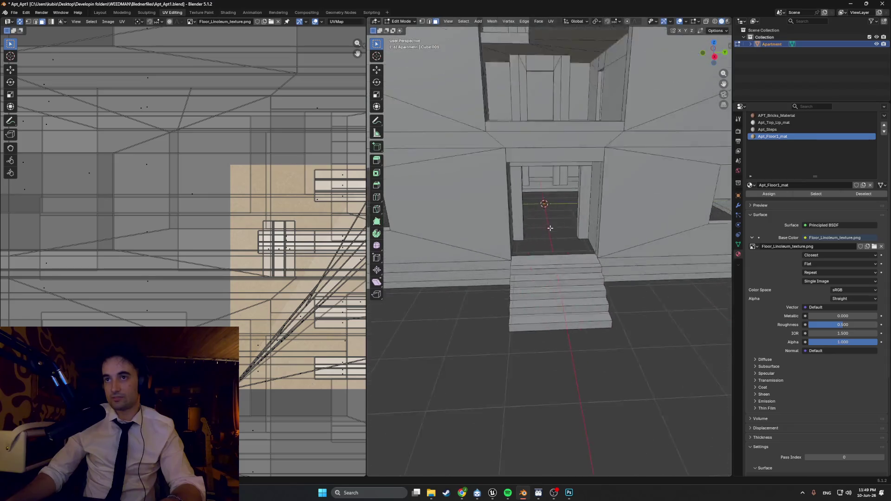
scroll(557, 231, down, 8)
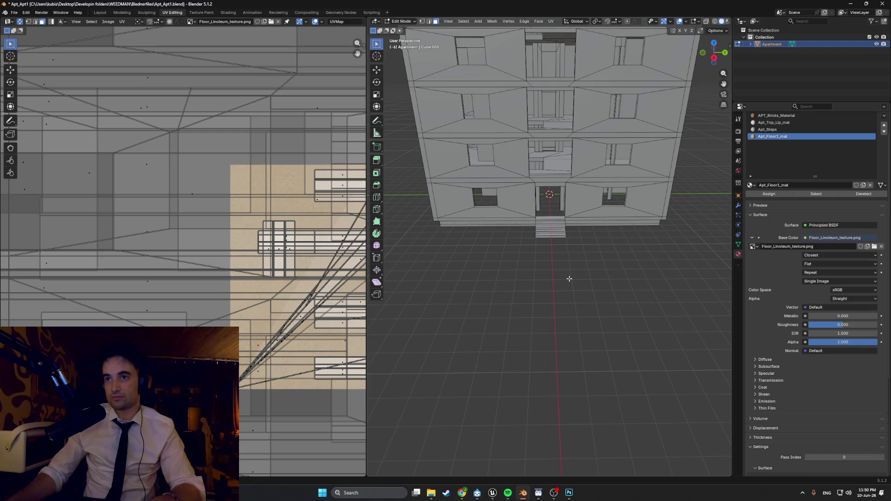
key(Tab)
key(ctrl+a)
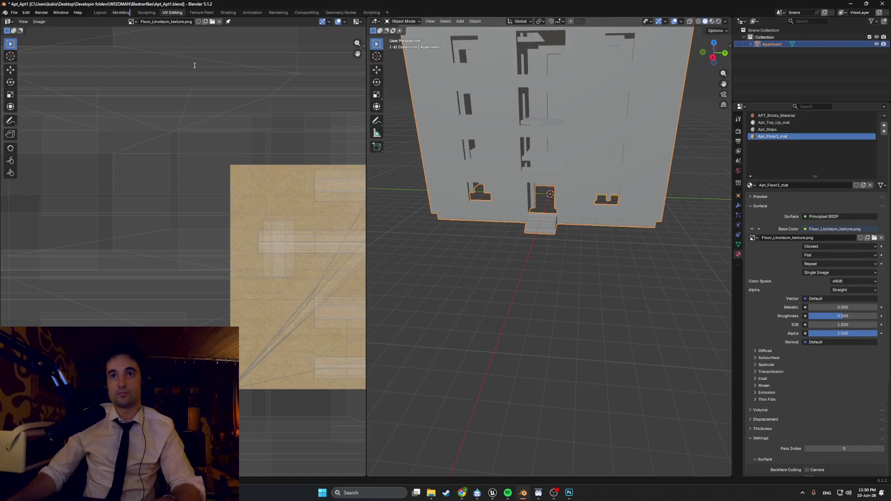
Switch to the Modeling workspace, enter Edit Mode and select the doorway floor face.
click(122, 12)
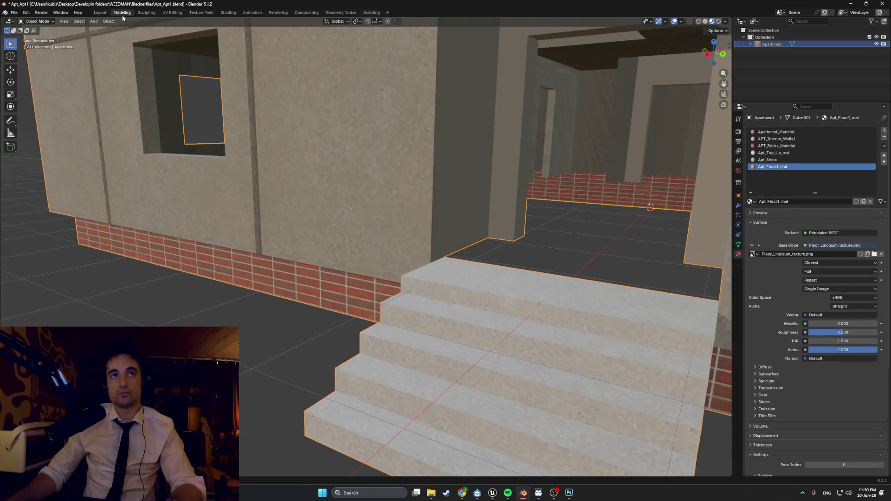
scroll(392, 235, down, 8)
scroll(407, 246, up, 3)
middle_drag(379, 219, 402, 249)
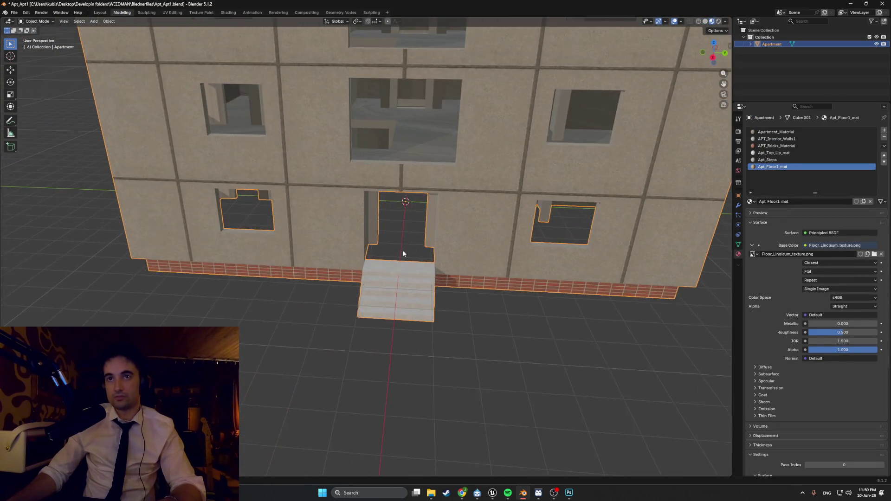
key(Tab)
scroll(475, 305, up, 3)
middle_drag(475, 304, 468, 300)
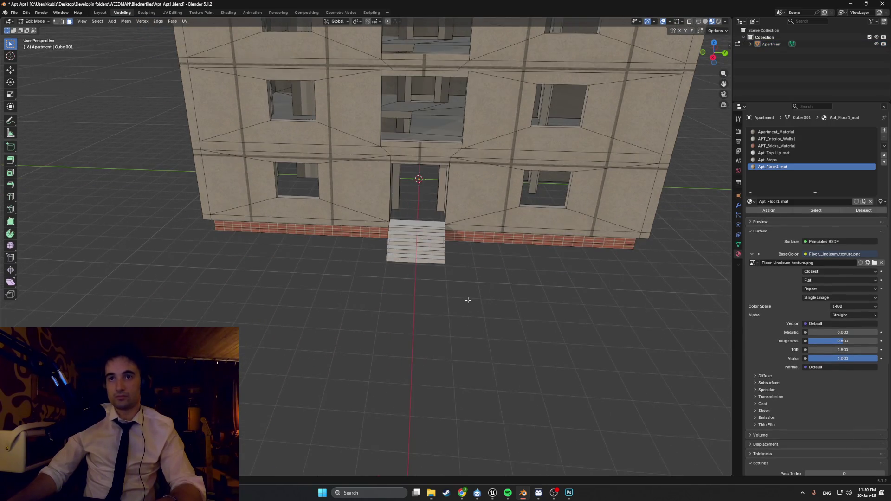
key(shift+g)
click(533, 302)
Check the doorway floor in Object Mode, return to Edit Mode and open the Snap menu.
mouse_move(484, 259)
middle_down()
mouse_move(445, 215)
mouse_move(484, 193)
mouse_move(391, 245)
mouse_move(404, 190)
mouse_move(379, 226)
middle_up()
scroll(445, 215, up, 5)
scroll(404, 189, down, 10)
scroll(380, 225, up, 10)
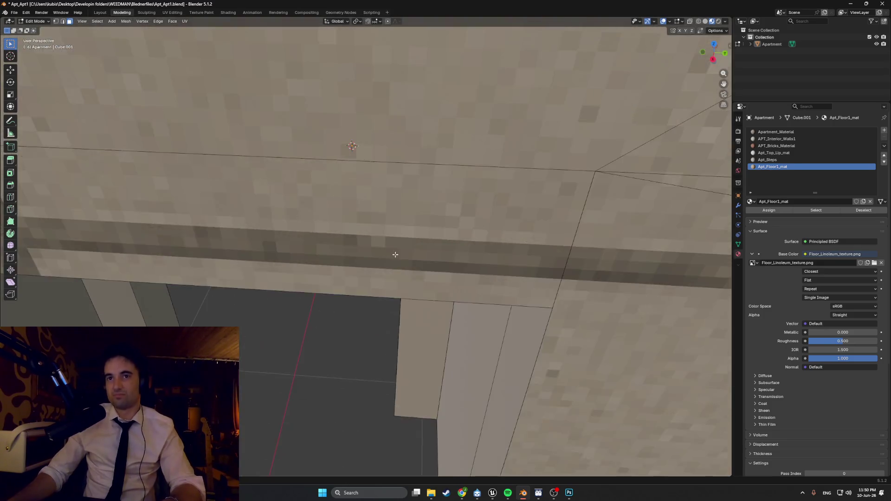
key(Tab)
key(Tab)
key(alt+a)
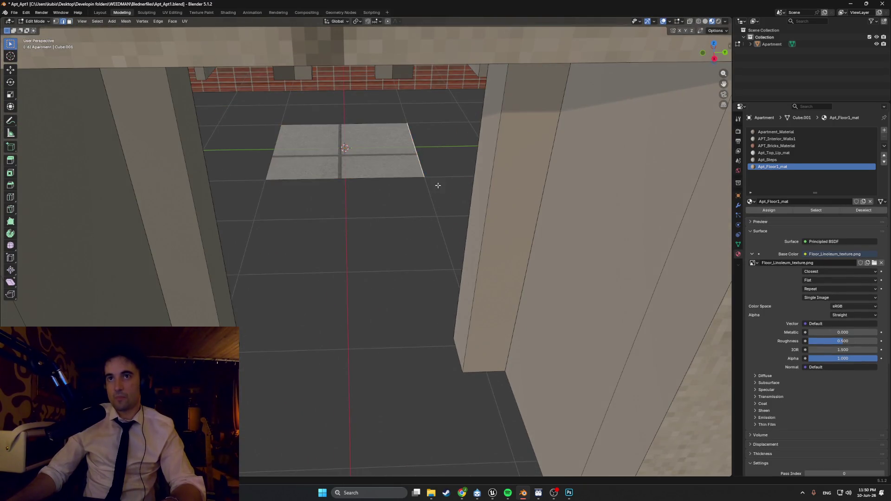
scroll(438, 185, up, 8)
scroll(299, 167, down, 8)
mouse_move(399, 159)
middle_down()
mouse_move(408, 171)
mouse_move(413, 237)
middle_up()
scroll(402, 186, down, 5)
scroll(413, 237, up, 4)
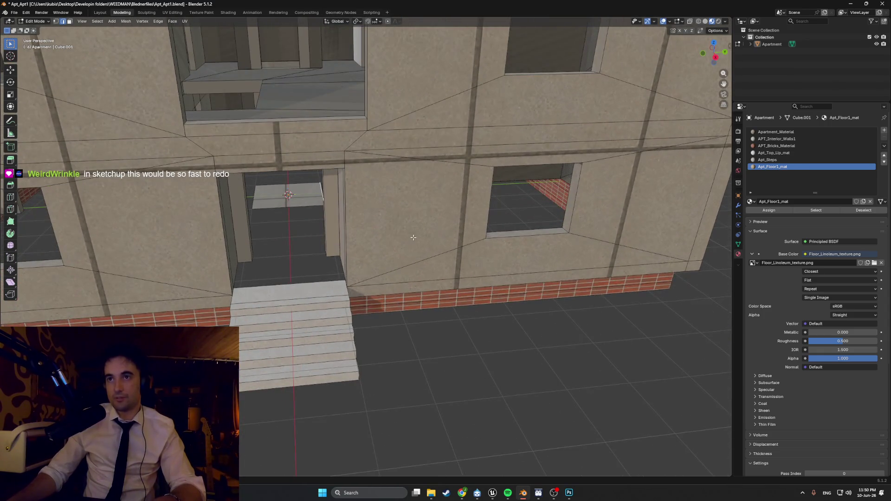
click(379, 22)
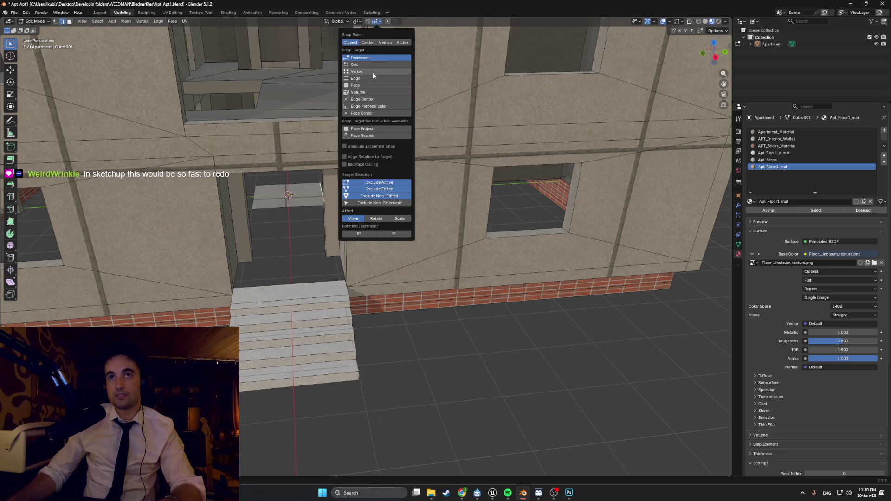
Enable snapping and move the selected entrance geometry along the X axis into place.
click(369, 22)
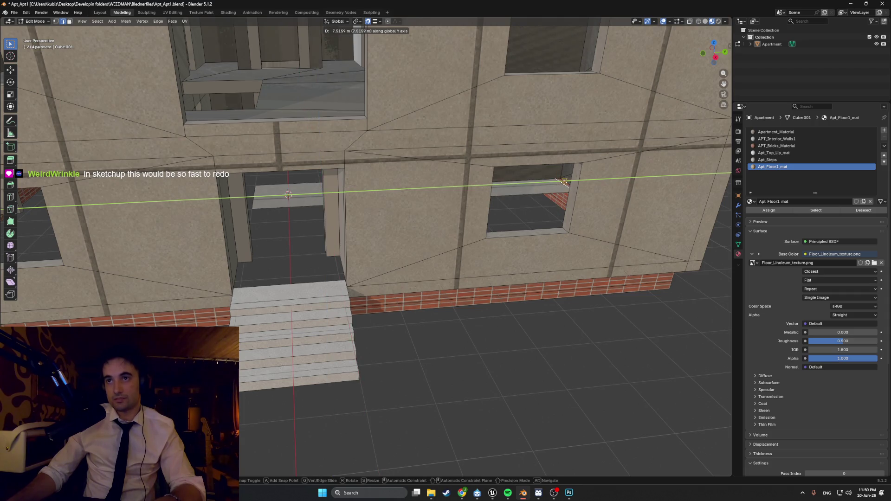
right_click(564, 187)
mouse_move(534, 191)
middle_down()
mouse_move(408, 205)
mouse_move(334, 200)
mouse_move(501, 197)
mouse_move(462, 190)
middle_up()
middle_drag(407, 212, 314, 217)
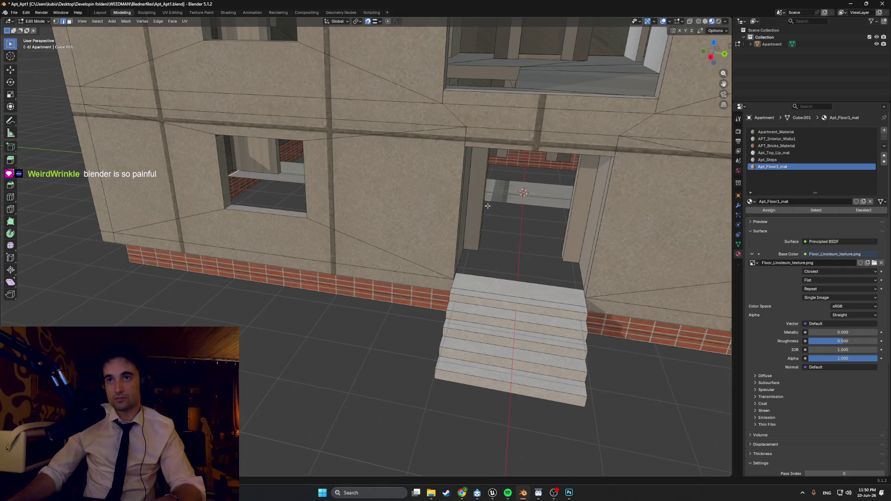
mouse_move(519, 208)
middle_down()
mouse_move(418, 241)
mouse_move(352, 297)
middle_up()
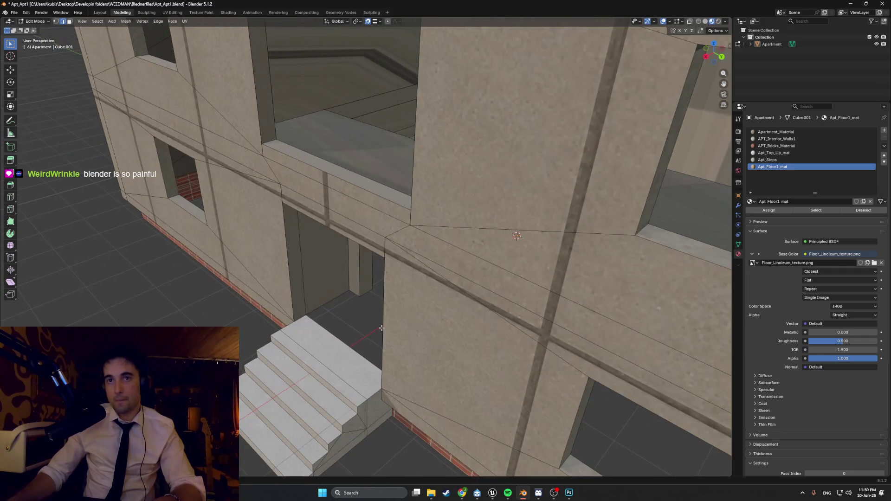
key(g)
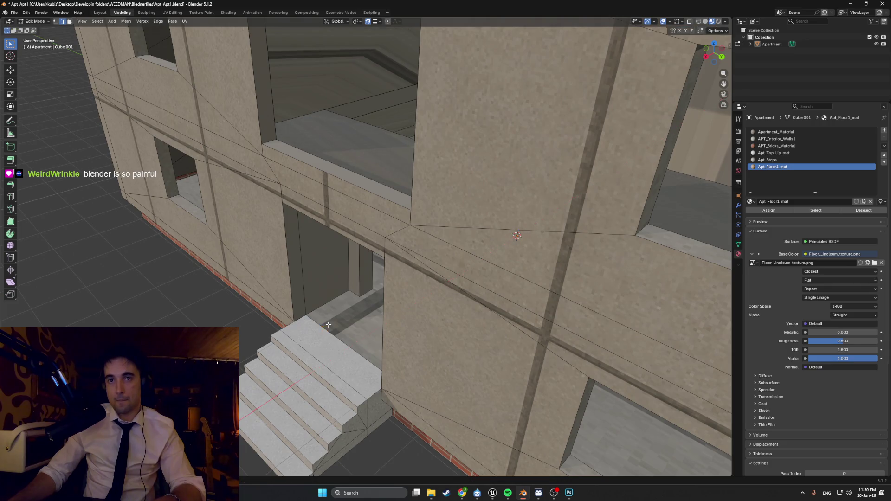
scroll(328, 325, down, 5)
mouse_move(334, 321)
middle_down()
mouse_move(511, 274)
mouse_move(515, 241)
mouse_move(490, 212)
mouse_move(471, 153)
mouse_move(599, 269)
mouse_move(512, 229)
mouse_move(508, 243)
mouse_move(578, 231)
mouse_move(552, 250)
mouse_move(463, 265)
mouse_move(511, 251)
mouse_move(511, 262)
middle_up()
scroll(538, 264, up, 10)
scroll(539, 263, down, 5)
mouse_move(490, 300)
middle_down()
mouse_move(485, 266)
mouse_move(410, 247)
mouse_move(543, 252)
mouse_move(476, 260)
mouse_move(529, 262)
middle_up()
scroll(394, 241, down, 6)
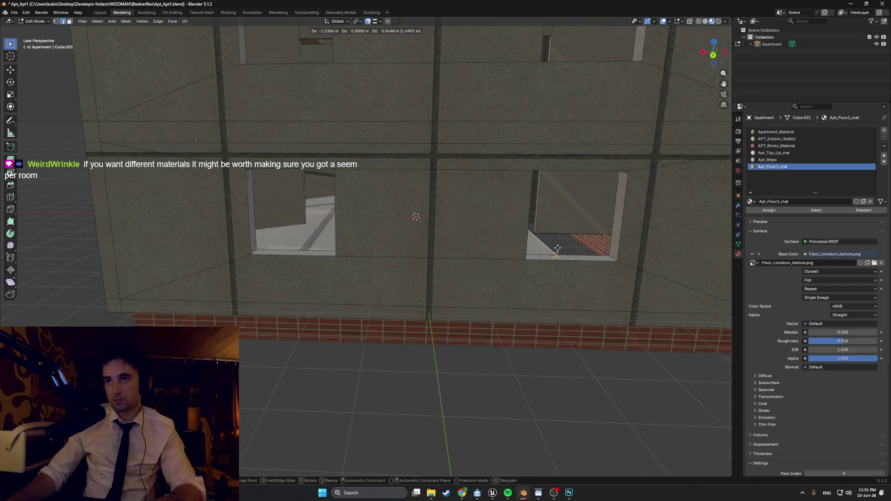
click(608, 240)
Move the selected floor edge along the vertical Z axis, then minimize Blender.
middle_drag(608, 240, 450, 265)
scroll(511, 255, down, 4)
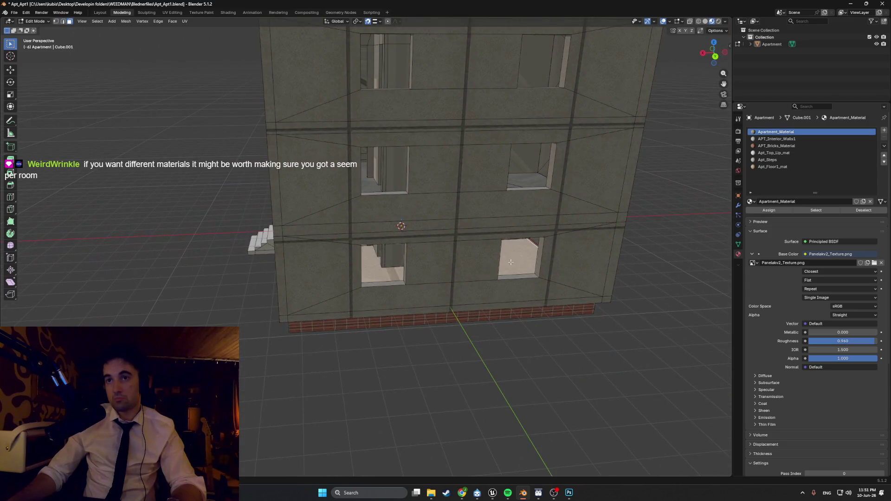
middle_drag(510, 262, 372, 238)
scroll(368, 237, up, 12)
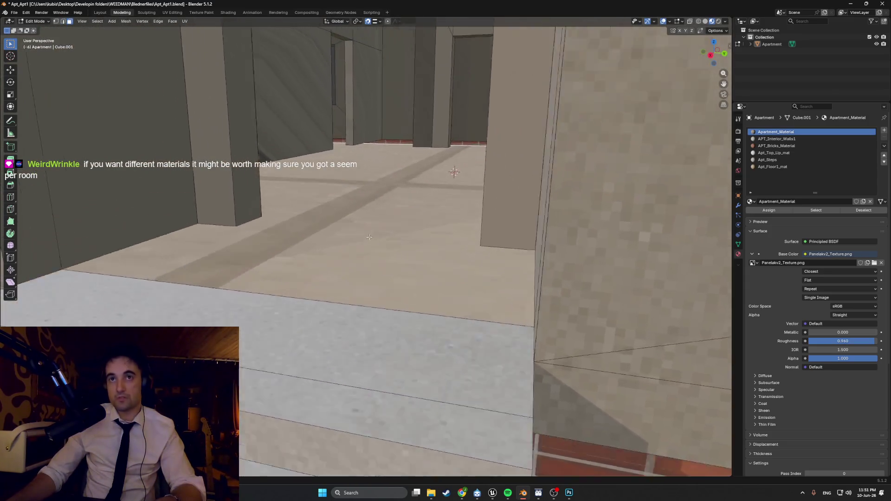
key(g)
key(z)
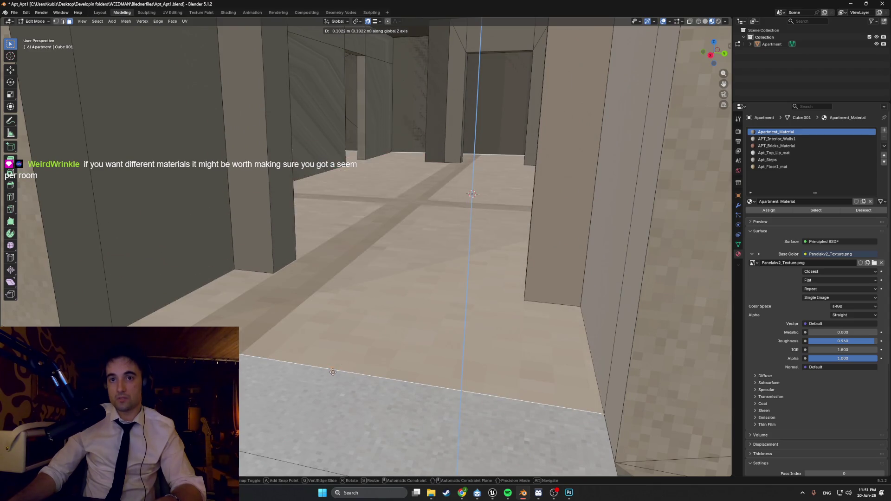
scroll(384, 331, down, 6)
middle_drag(384, 332, 472, 335)
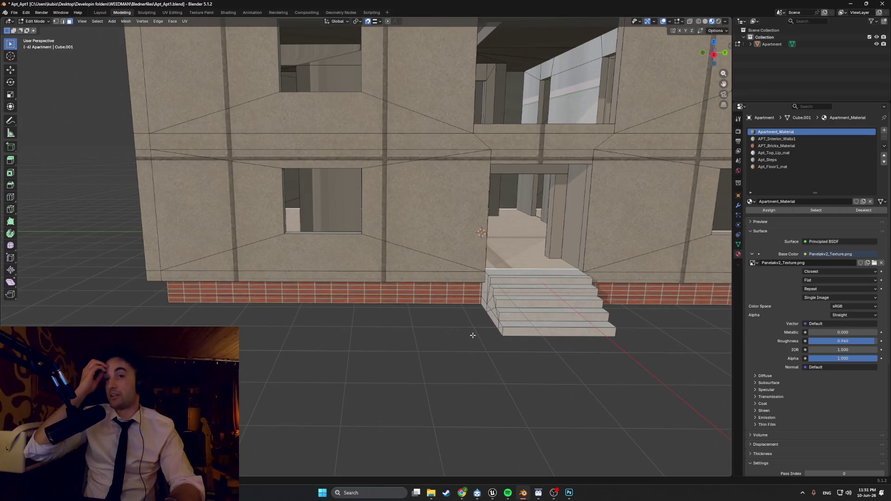
mouse_move(473, 322)
middle_down()
mouse_move(414, 284)
mouse_move(452, 269)
middle_up()
scroll(414, 283, up, 10)
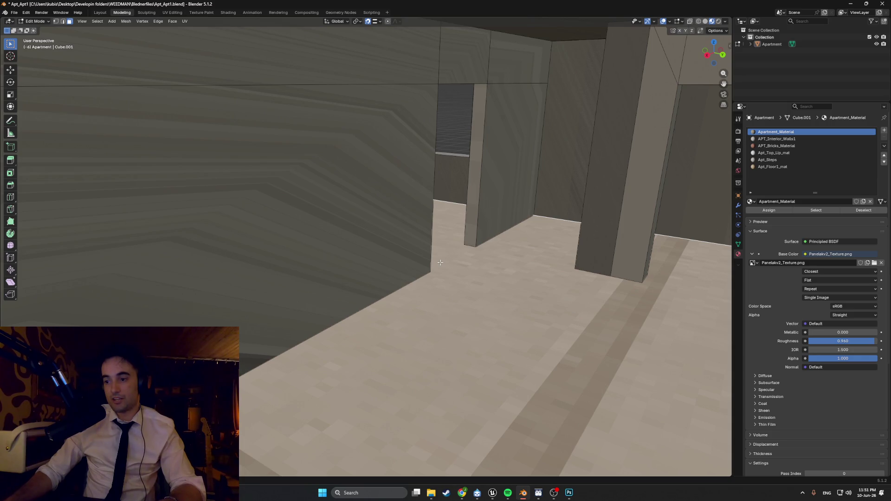
scroll(460, 282, down, 6)
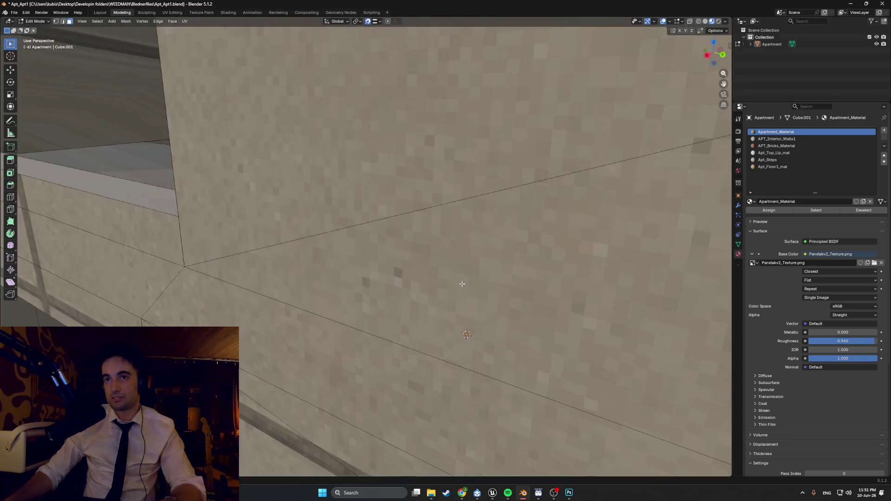
click(525, 493)
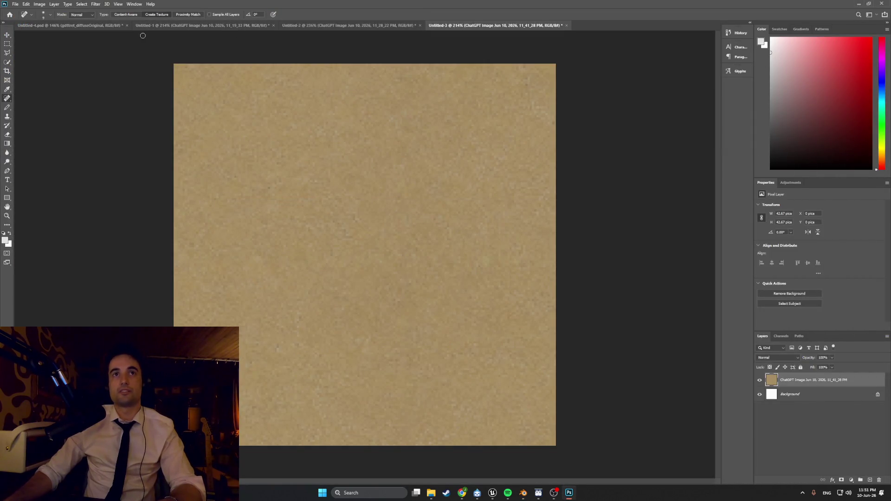
Fly the Unreal viewport camera through the apartment hallway, then return to Blender.
click(491, 494)
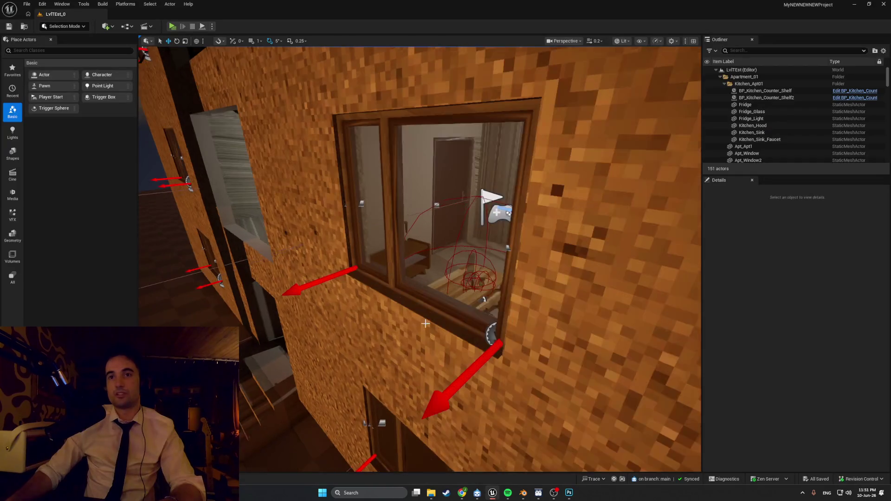
key(w)
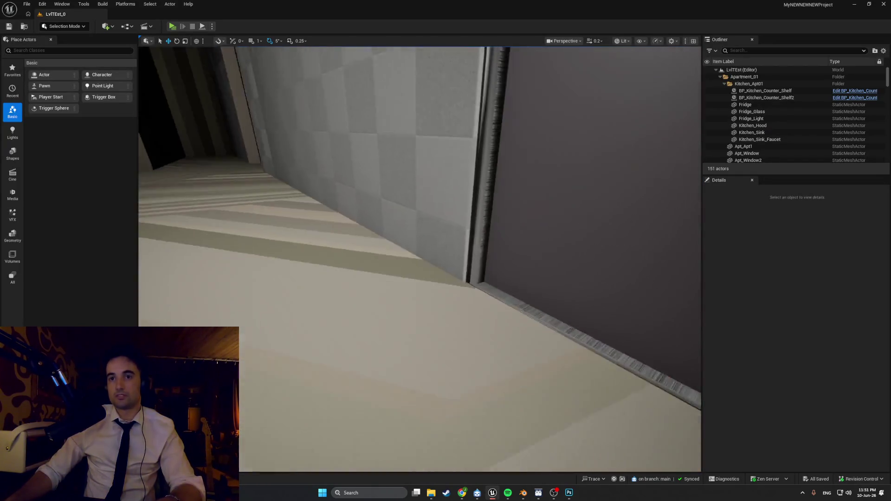
mouse_move(381, 316)
right_down()
mouse_move(353, 315)
mouse_move(380, 317)
right_up()
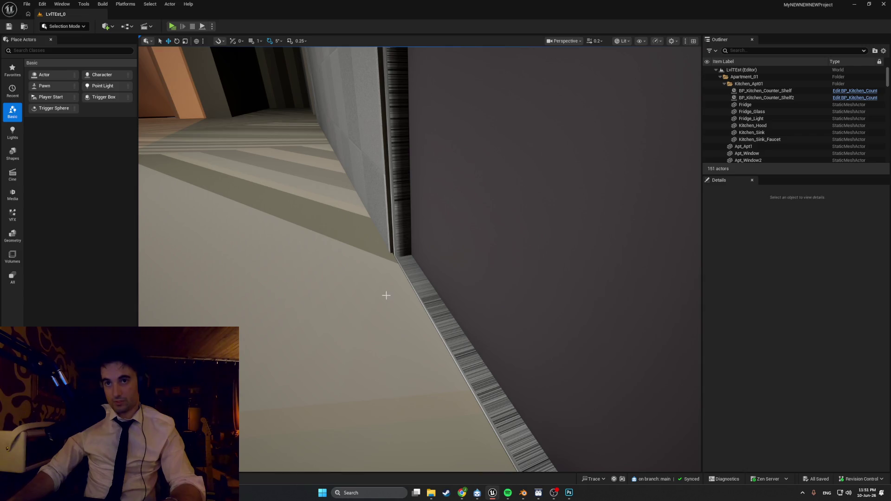
mouse_move(611, 449)
right_down()
mouse_move(668, 446)
mouse_move(641, 448)
mouse_move(440, 297)
right_up()
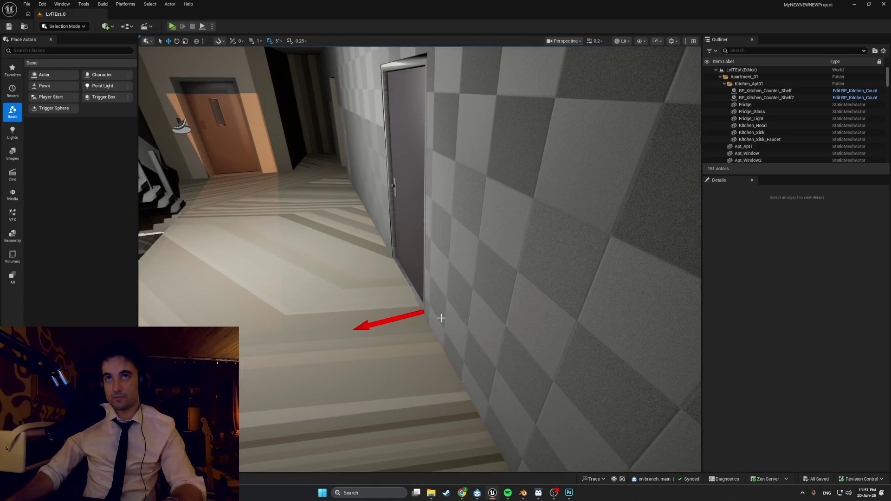
mouse_move(570, 494)
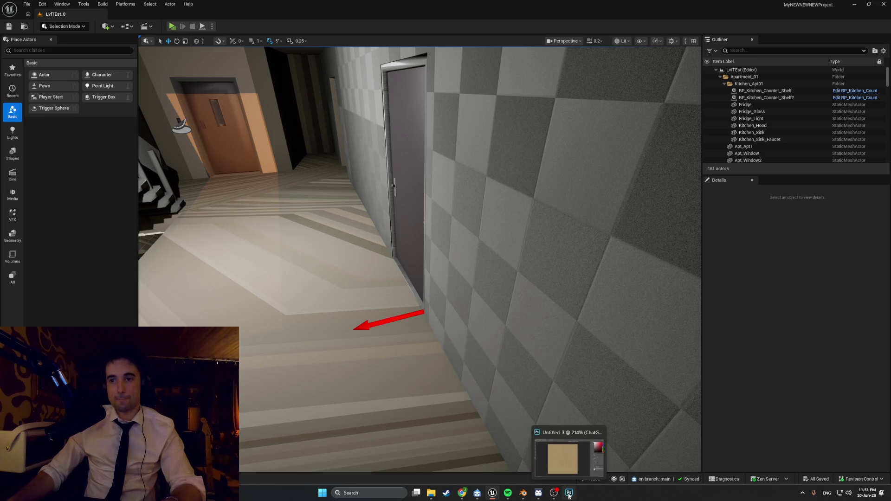
click(523, 492)
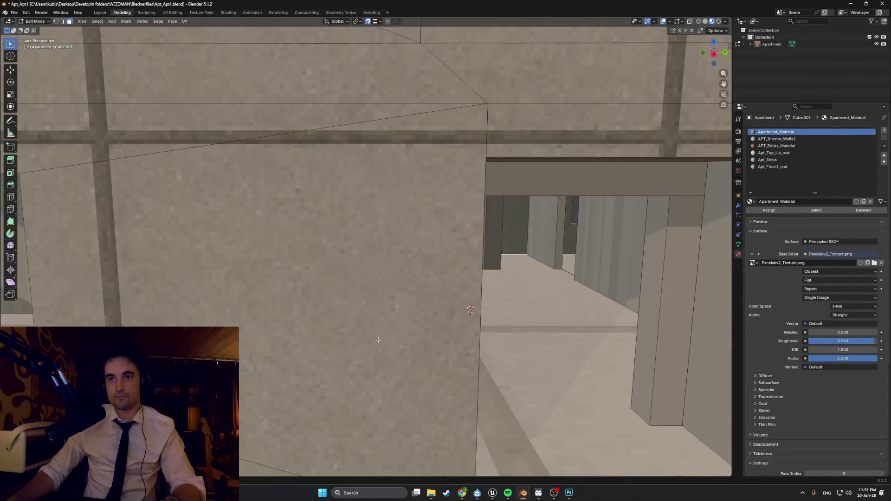
Delete the stray edges on the apartment floor near the room.
mouse_move(379, 340)
right_down()
mouse_move(452, 272)
mouse_move(639, 280)
mouse_move(455, 221)
right_up()
mouse_move(399, 229)
right_down()
mouse_move(361, 235)
mouse_move(417, 219)
mouse_move(390, 163)
mouse_move(399, 240)
right_up()
right_click(408, 246)
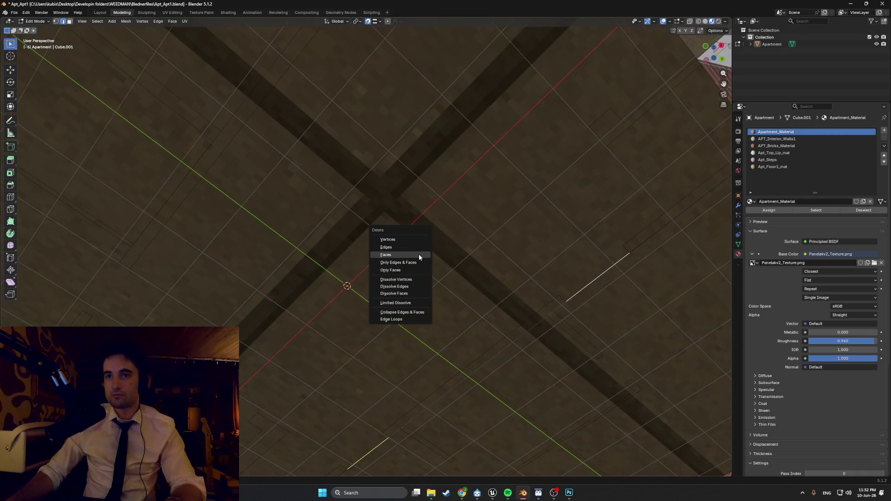
click(413, 246)
mouse_move(427, 251)
right_down()
mouse_move(450, 332)
mouse_move(476, 300)
mouse_move(448, 342)
mouse_move(464, 378)
mouse_move(498, 414)
right_up()
right_drag(457, 250, 344, 244)
right_drag(433, 244, 556, 265)
right_click(556, 265)
key(Escape)
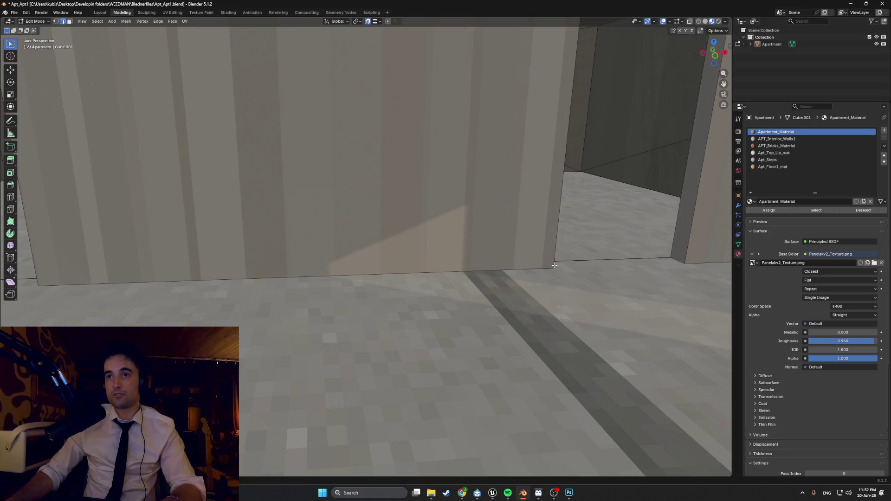
Delete the two remaining stray floor edges beside the doorway.
mouse_move(567, 256)
middle_down()
mouse_move(308, 270)
mouse_move(196, 259)
middle_up()
key(alt+a)
key(x)
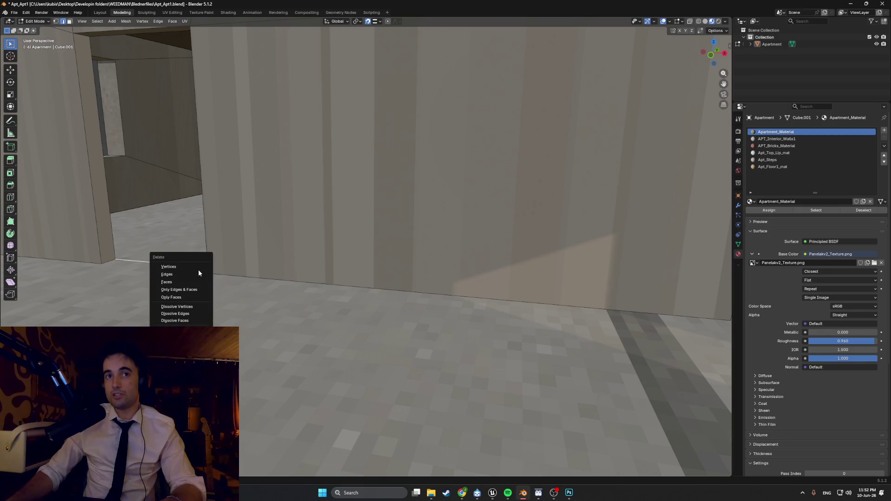
click(182, 274)
key(x)
click(176, 264)
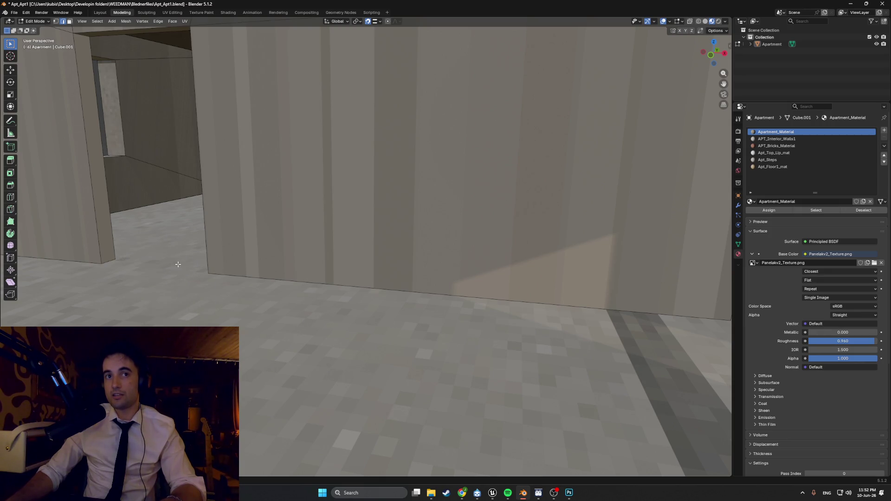
mouse_move(446, 308)
middle_down()
mouse_move(385, 266)
mouse_move(452, 291)
mouse_move(403, 294)
mouse_move(493, 302)
mouse_move(350, 263)
mouse_move(372, 219)
mouse_move(353, 185)
mouse_move(362, 170)
mouse_move(419, 185)
mouse_move(249, 272)
mouse_move(343, 238)
mouse_move(260, 243)
mouse_move(374, 204)
middle_up()
Look down the pillared entrance corridor and select its back wall face.
middle_drag(434, 206, 384, 297)
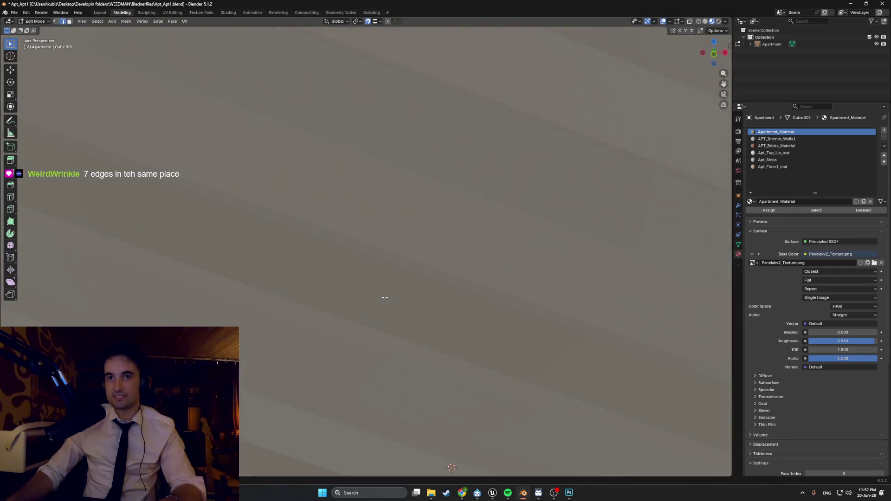
mouse_move(388, 258)
middle_down()
mouse_move(408, 298)
mouse_move(444, 282)
mouse_move(437, 267)
mouse_move(363, 278)
middle_up()
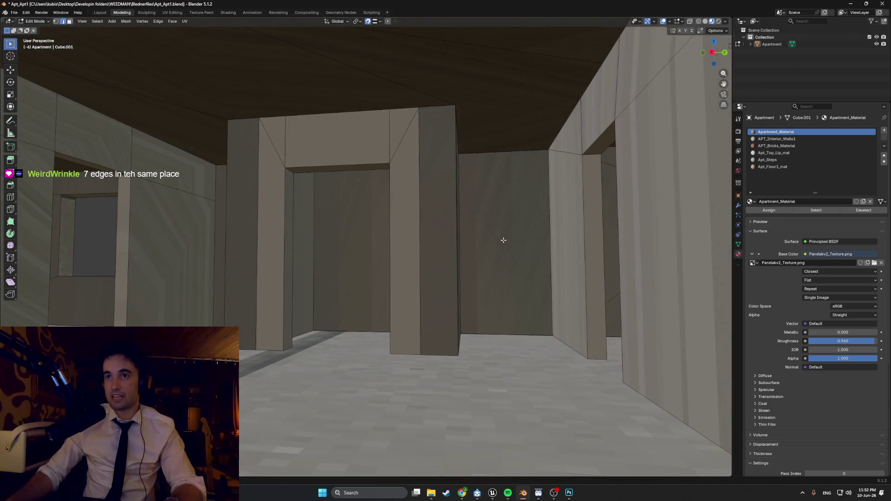
click(495, 263)
mouse_move(496, 257)
middle_down()
mouse_move(499, 245)
mouse_move(512, 255)
mouse_move(503, 274)
mouse_move(422, 323)
mouse_move(532, 288)
middle_up()
scroll(430, 281, down, 10)
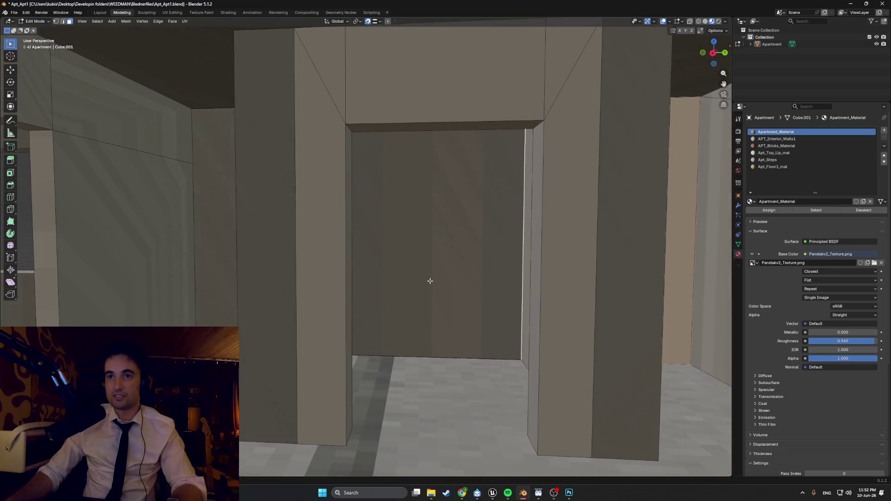
scroll(427, 280, down, 12)
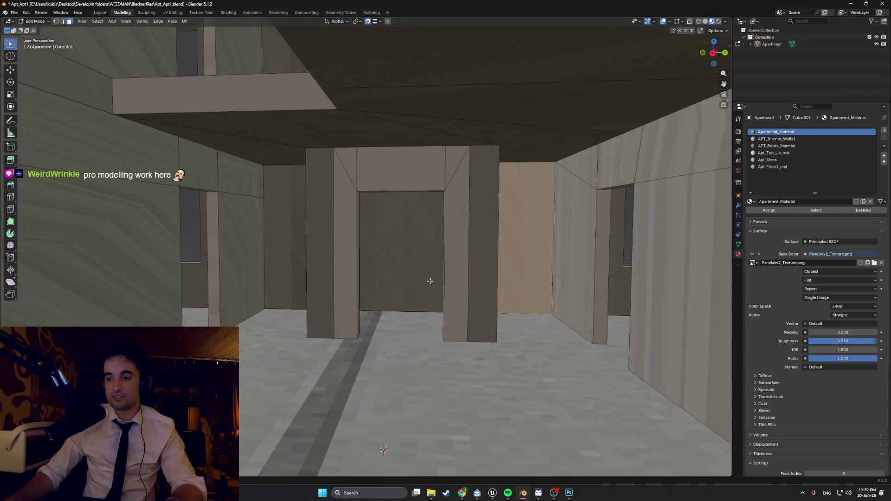
scroll(423, 324, down, 4)
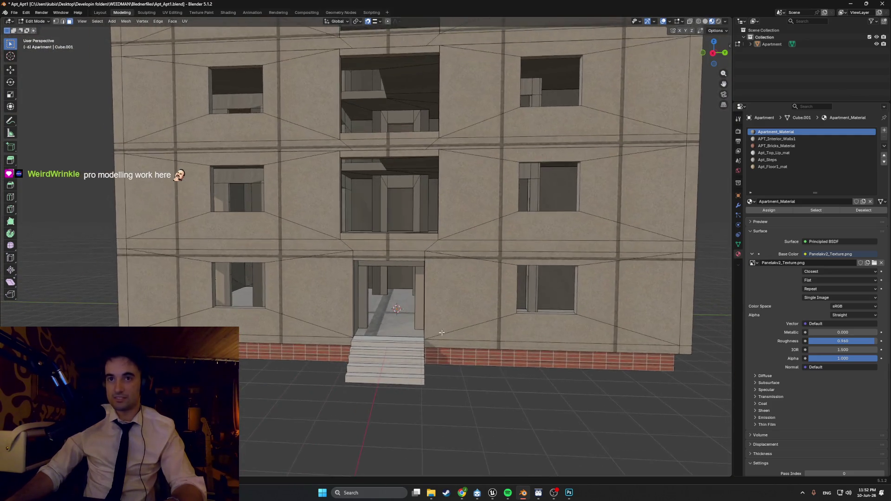
scroll(409, 308, up, 12)
mouse_move(409, 308)
middle_down()
mouse_move(324, 324)
mouse_move(338, 292)
mouse_move(294, 308)
mouse_move(373, 330)
mouse_move(531, 312)
mouse_move(362, 294)
mouse_move(304, 214)
mouse_move(350, 200)
mouse_move(299, 293)
mouse_move(430, 277)
mouse_move(405, 349)
mouse_move(446, 330)
mouse_move(474, 337)
mouse_move(481, 317)
middle_up()
Leave Edit Mode, select the room's floor face, and view it from the entrance door.
key(Tab)
key(Tab)
click(415, 340)
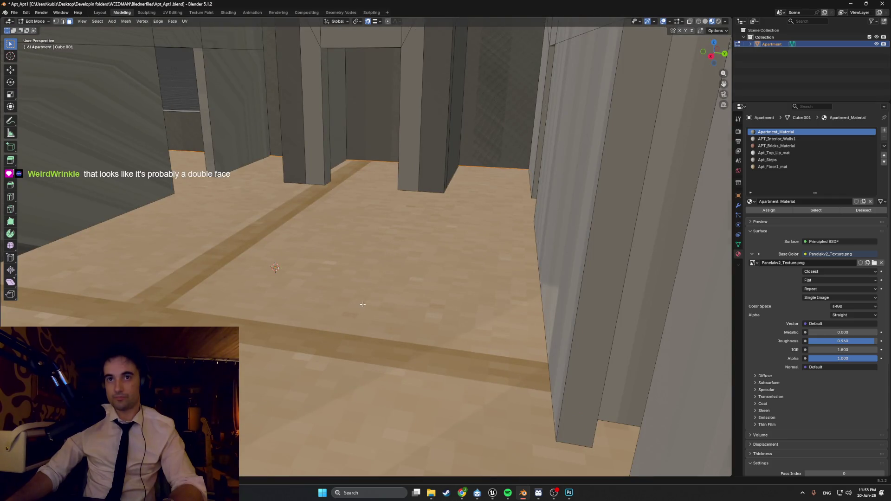
scroll(481, 318, down, 8)
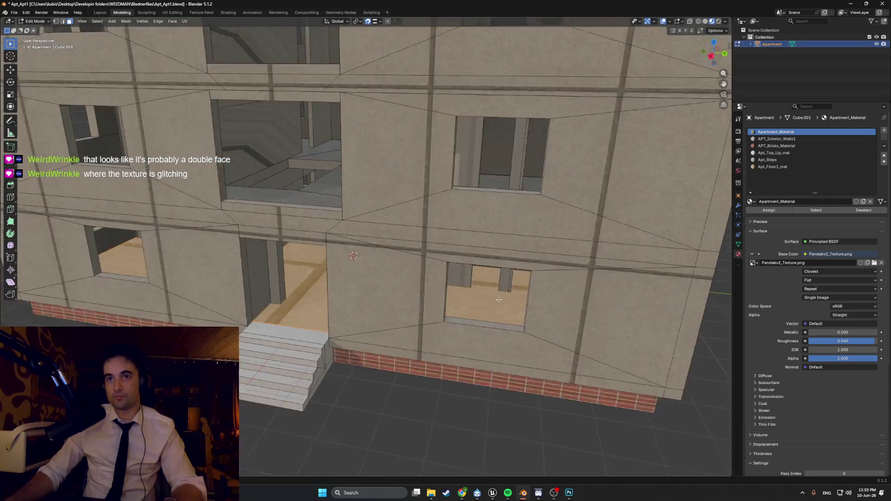
scroll(499, 299, down, 5)
middle_drag(498, 300, 415, 300)
scroll(415, 300, up, 10)
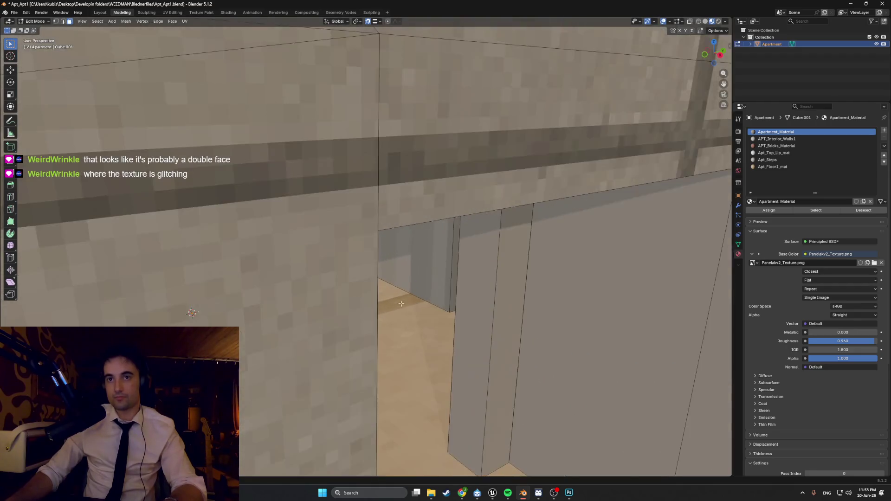
scroll(414, 300, down, 10)
scroll(327, 278, up, 2)
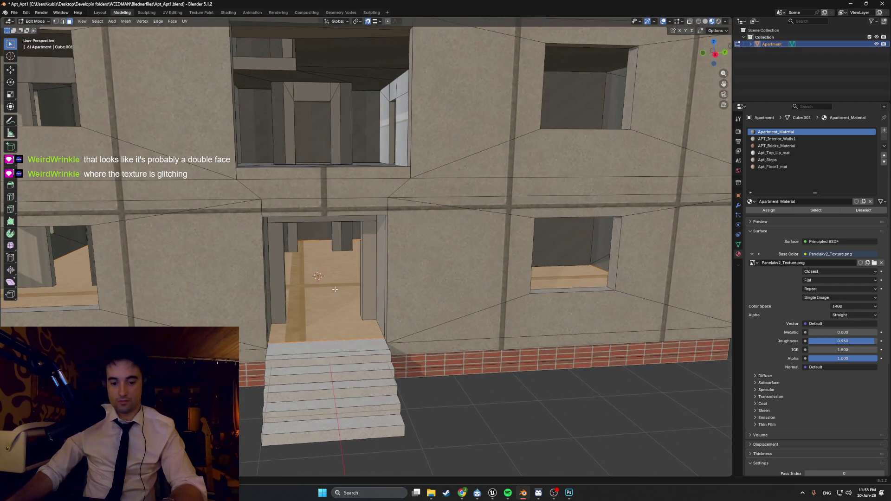
Loop-cut two edge loops across the entrance floor.
key(ctrl+r)
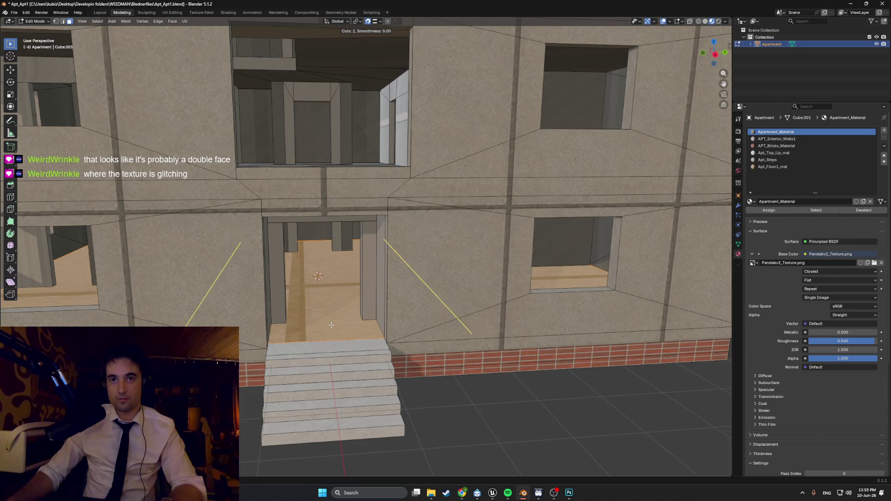
click(331, 325)
click(318, 298)
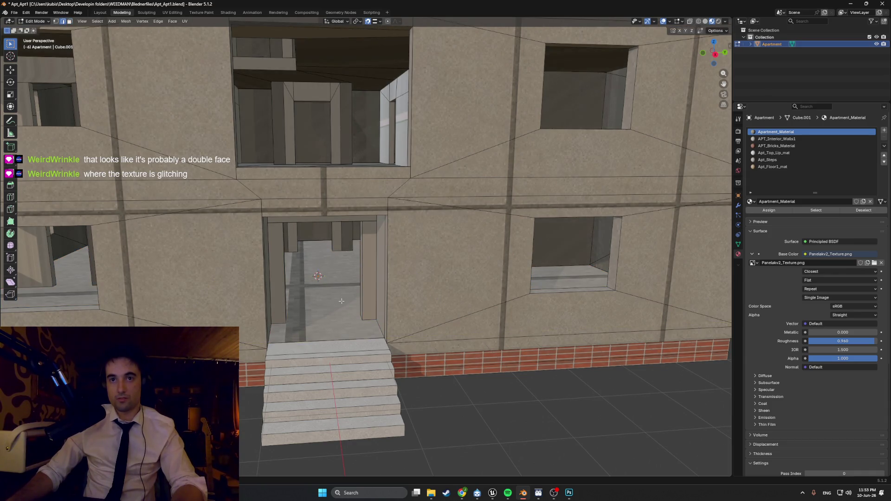
scroll(367, 300, up, 8)
scroll(417, 301, down, 5)
mouse_move(378, 302)
middle_down()
mouse_move(357, 319)
mouse_move(408, 368)
mouse_move(423, 294)
mouse_move(384, 312)
mouse_move(293, 245)
mouse_move(319, 224)
middle_up()
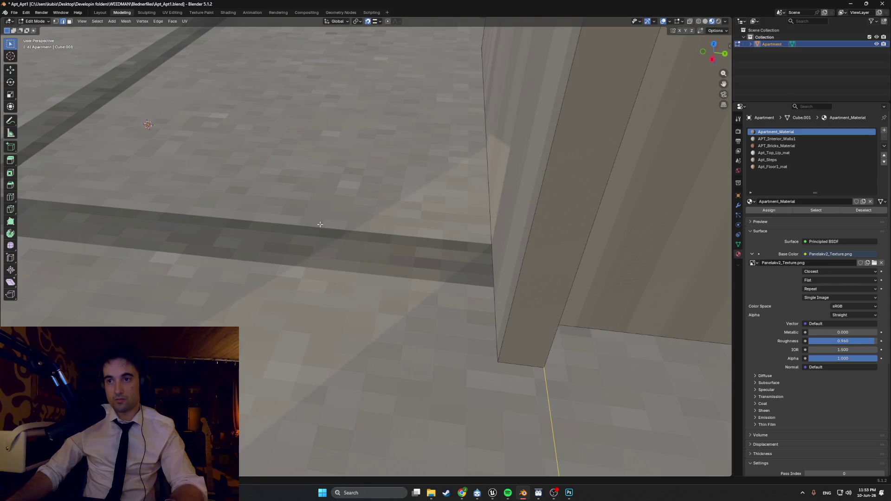
Move one floor edge about 0.09 m along Y to meet the wall's base.
key(g)
key(y)
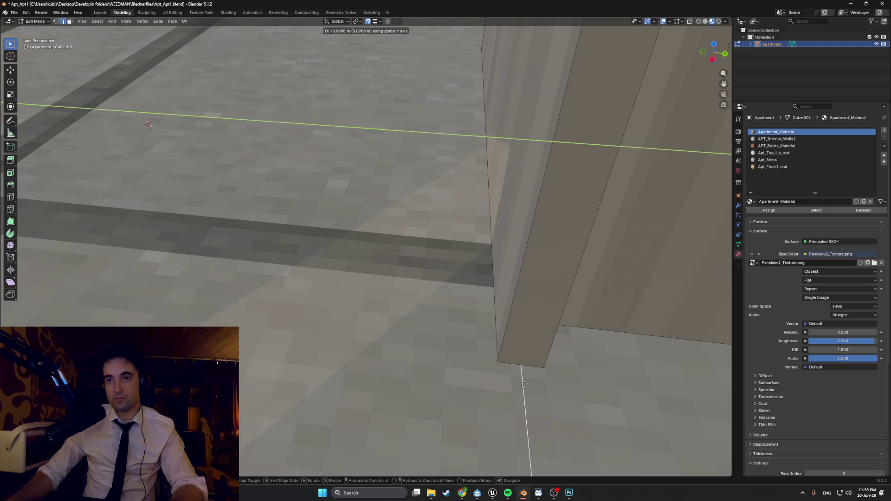
click(524, 383)
middle_drag(287, 276, 456, 294)
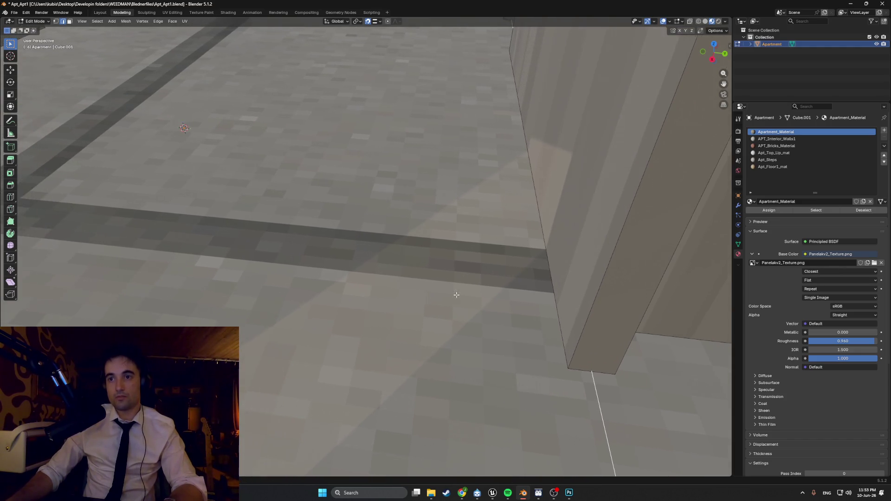
mouse_move(304, 290)
middle_down()
mouse_move(297, 278)
mouse_move(325, 260)
mouse_move(597, 150)
mouse_move(432, 255)
middle_up()
View the building from the back preset view, then orbit and pan back to the entrance walls.
key(grave)
click(372, 260)
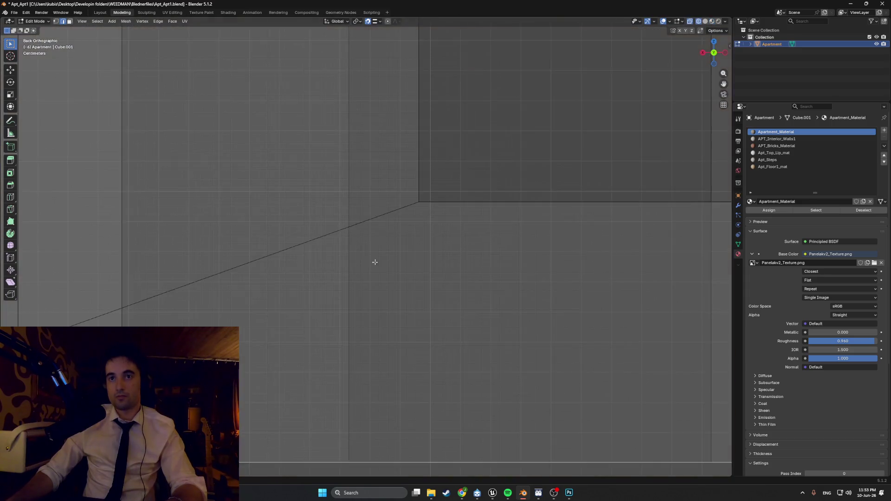
scroll(376, 263, down, 3)
scroll(375, 270, up, 5)
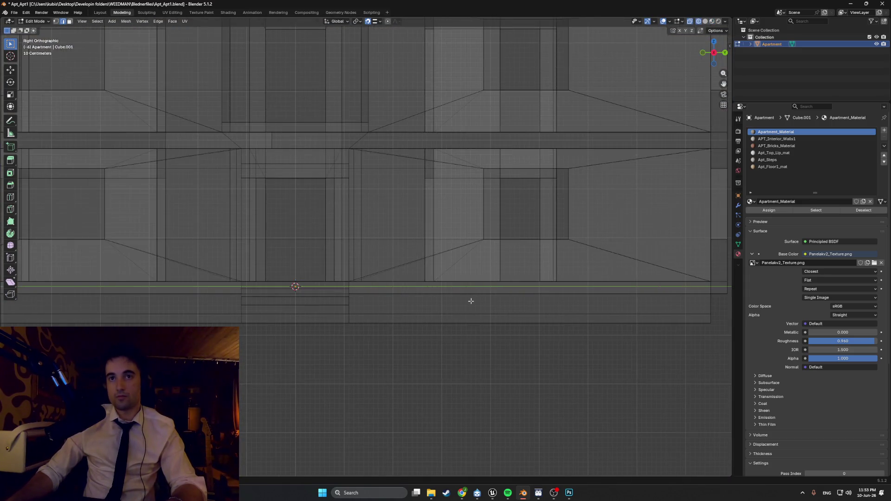
mouse_move(374, 270)
middle_down()
mouse_move(374, 282)
mouse_move(485, 306)
middle_up()
scroll(484, 306, up, 3)
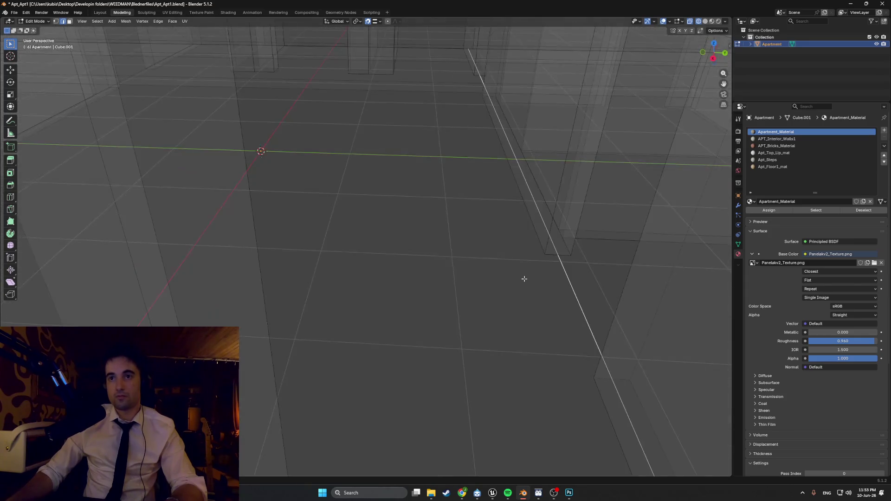
scroll(300, 255, up, 2)
scroll(420, 249, up, 2)
scroll(363, 193, up, 2)
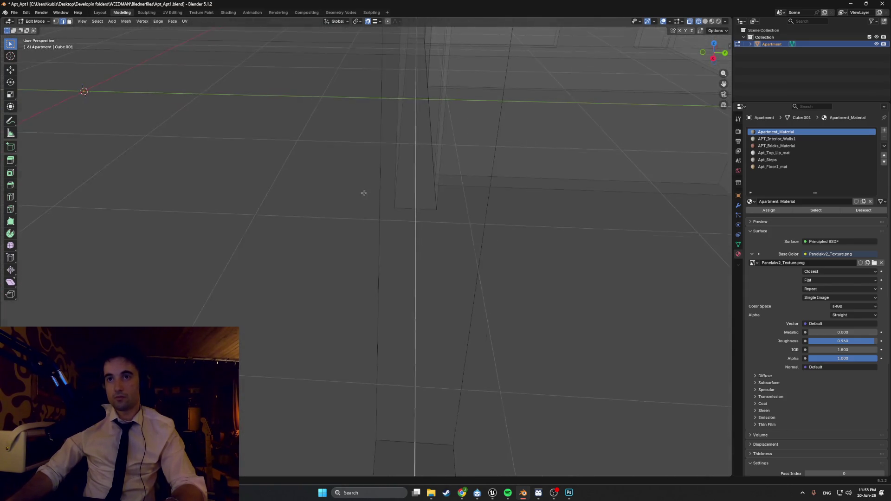
mouse_move(324, 141)
shift+middle_down()
mouse_move(360, 185)
mouse_move(552, 215)
mouse_move(257, 225)
mouse_move(293, 226)
shift+middle_up()
mouse_move(389, 197)
middle_down()
mouse_move(480, 288)
mouse_move(378, 135)
mouse_move(401, 181)
mouse_move(461, 233)
mouse_move(225, 213)
mouse_move(469, 187)
mouse_move(306, 150)
mouse_move(316, 177)
mouse_move(308, 152)
middle_up()
Slide another entrance-floor edge along Y to meet the interior wall base, abandoning a further loop cut.
key(g)
key(y)
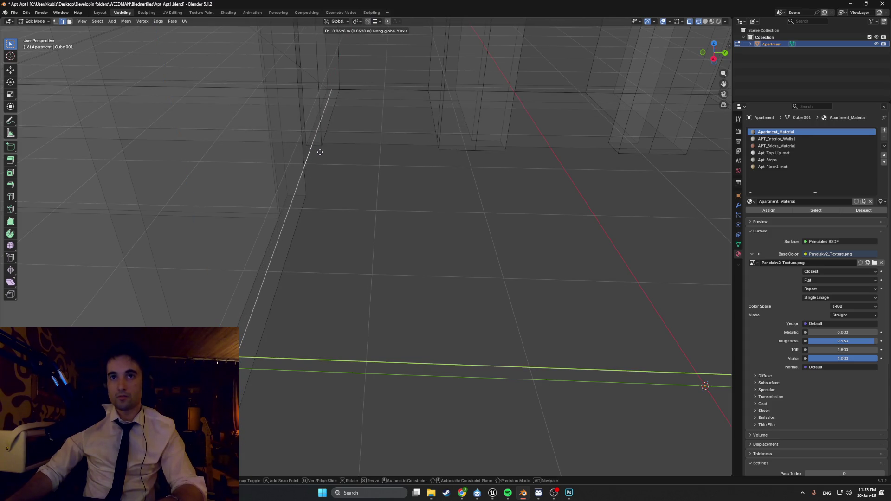
click(320, 151)
scroll(318, 165, down, 6)
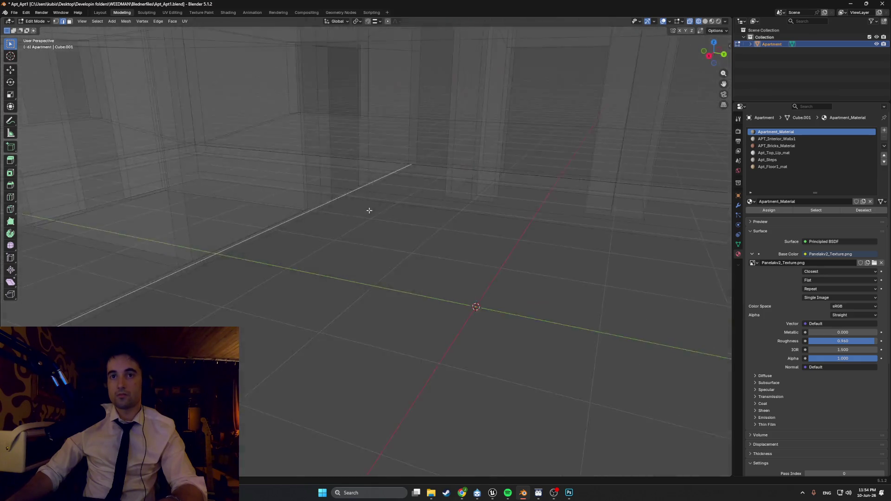
middle_drag(368, 207, 314, 239)
scroll(279, 274, up, 5)
scroll(328, 246, down, 2)
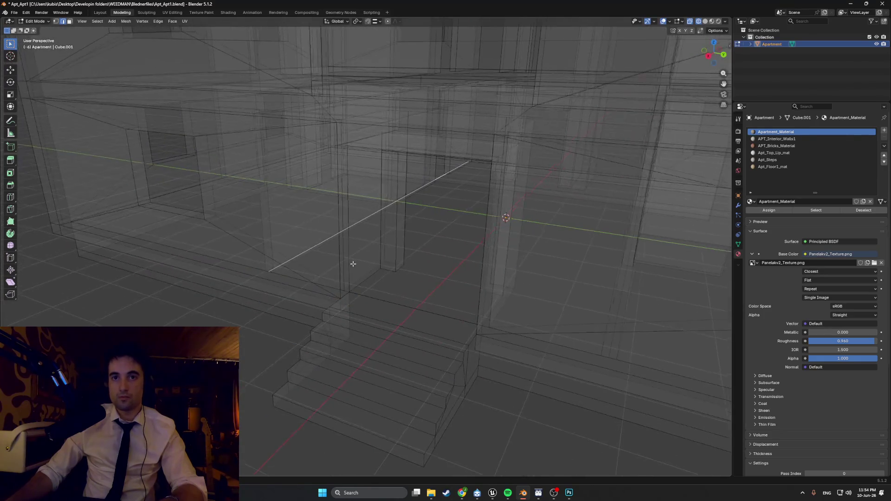
scroll(364, 288, up, 3)
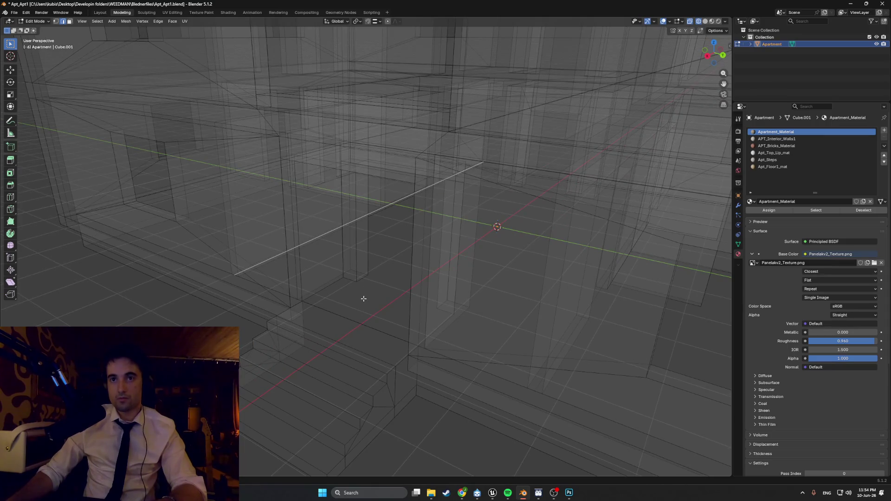
key(ctrl+r)
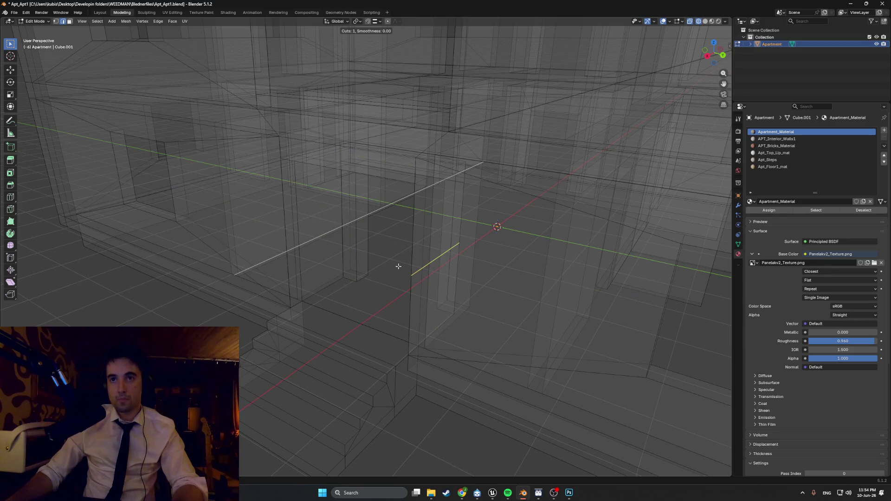
key(Escape)
middle_drag(378, 280, 381, 277)
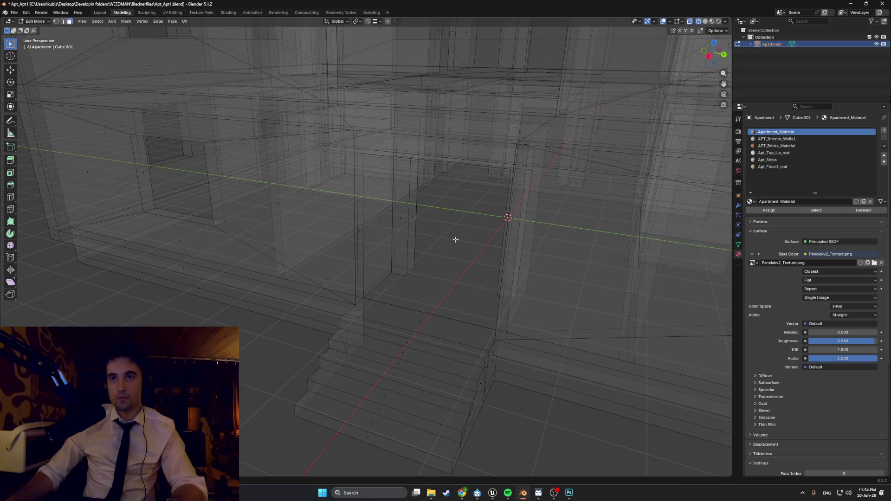
Switch the viewport to solid shading and select the floor face inside the doorway.
key(z)
click(483, 235)
middle_drag(483, 236, 520, 233)
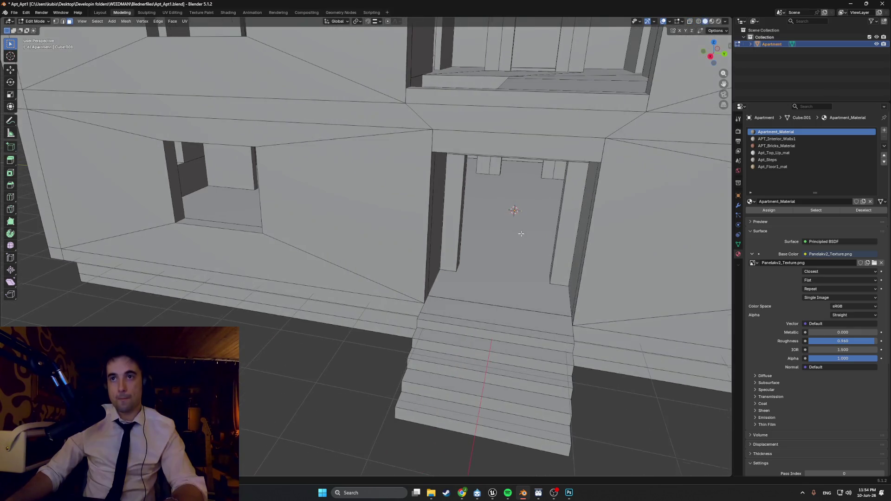
click(491, 221)
scroll(477, 236, down, 10)
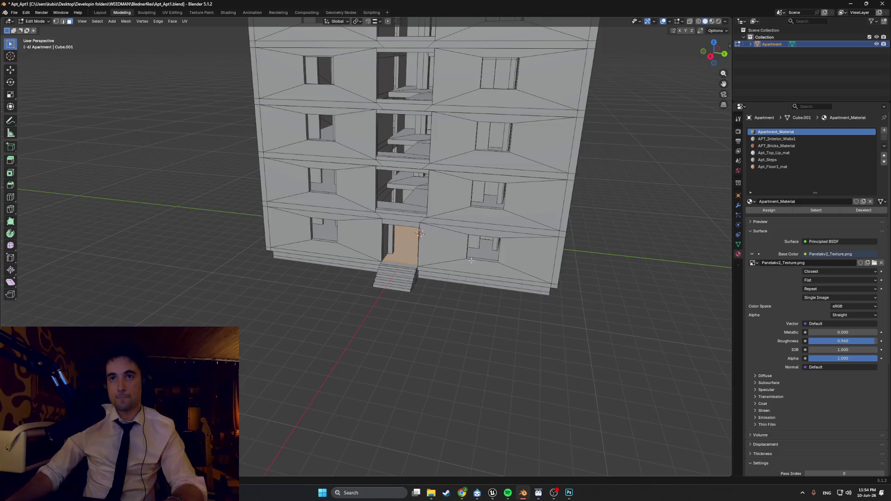
scroll(466, 236, down, 3)
middle_drag(468, 267, 444, 245)
Show the building in wireframe, box-select all its geometry, then deselect it.
key(z)
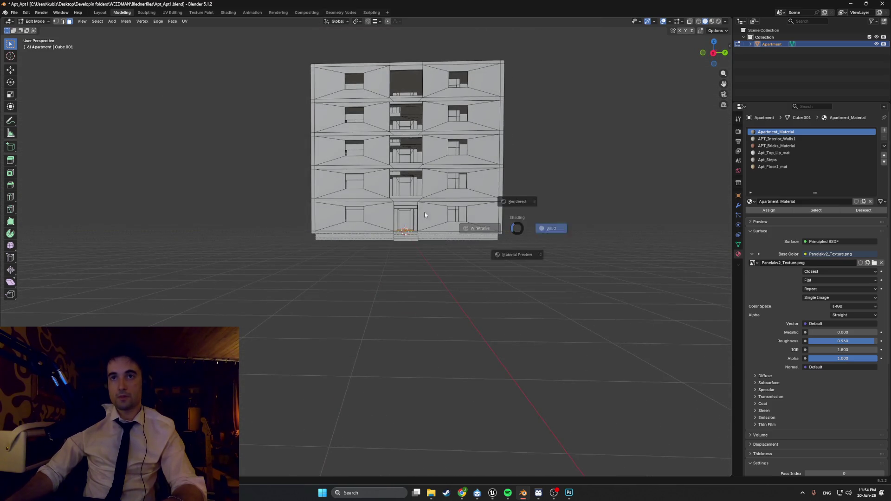
click(464, 228)
drag(537, 222, 151, 56)
mouse_move(176, 49)
middle_down()
mouse_move(153, 79)
mouse_move(347, 132)
middle_up()
click(446, 450)
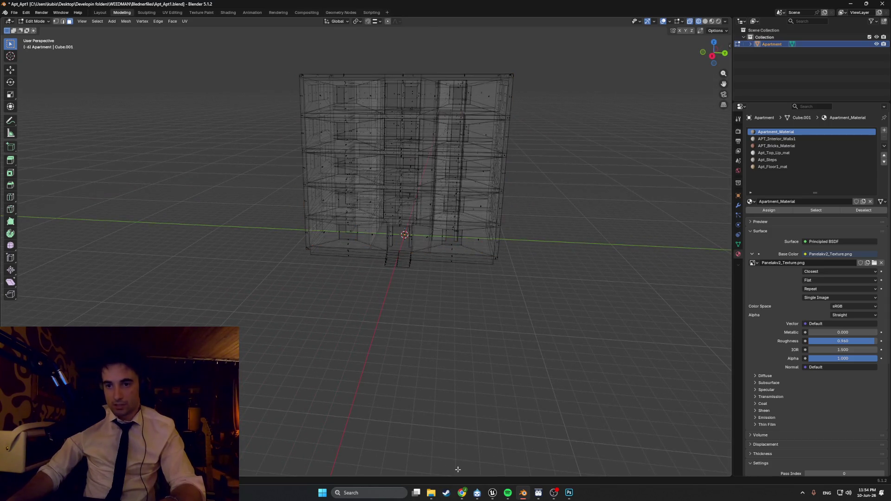
In ChatGPT, close the texture image, start a new chat and type 'hortcut to hide everything except' to begin the question.
click(462, 492)
click(375, 208)
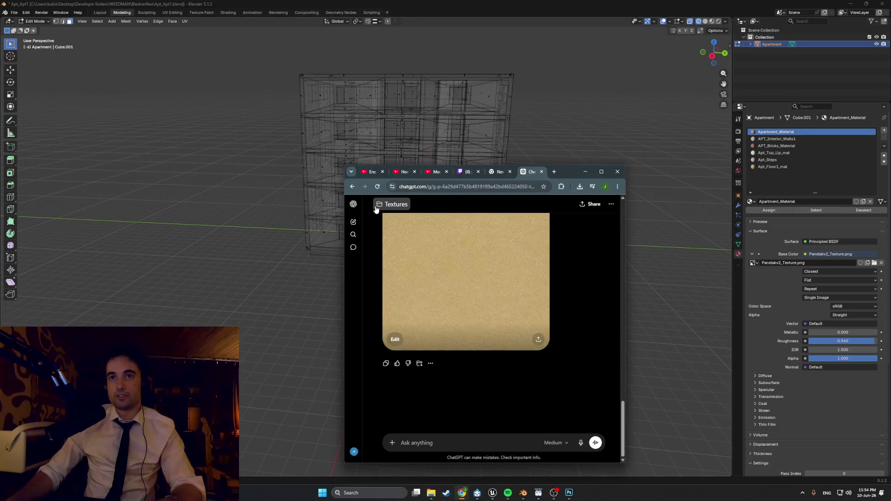
drag(353, 222, 369, 221)
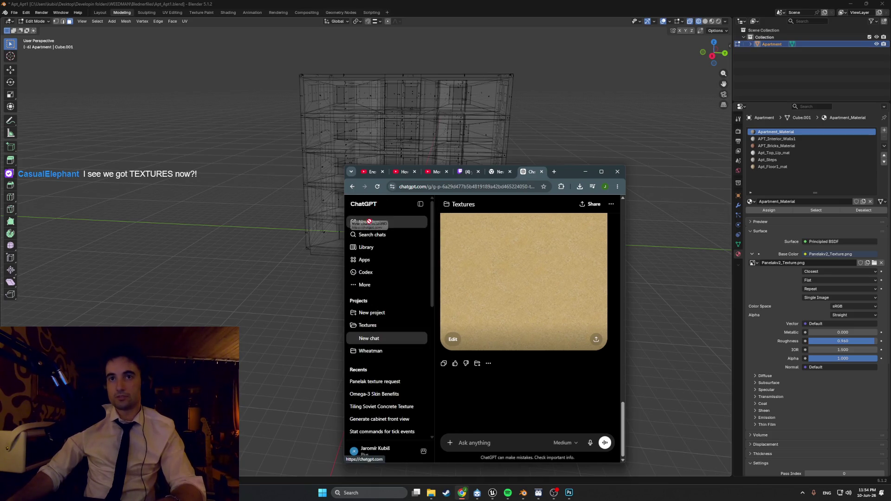
click(397, 225)
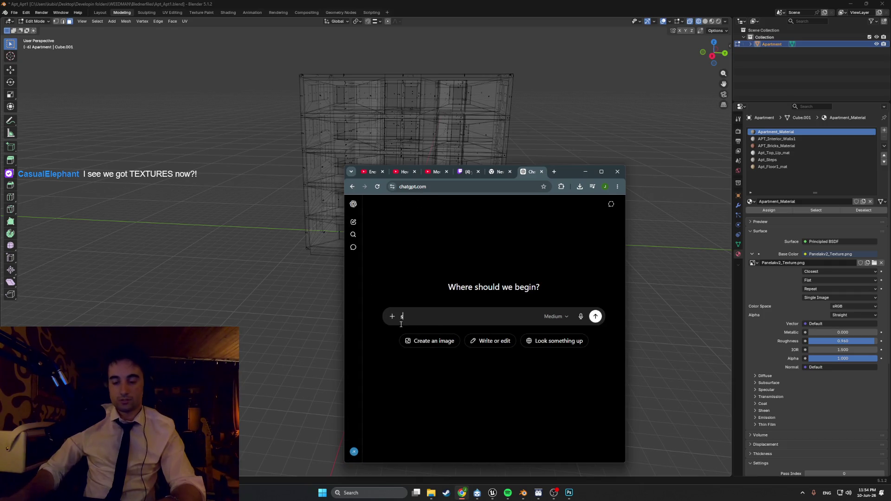
text(hortcut to hide everything except)
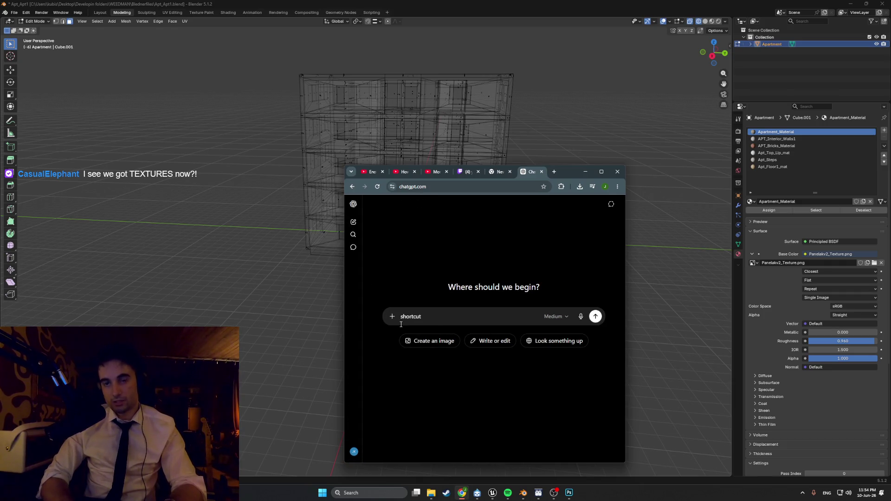
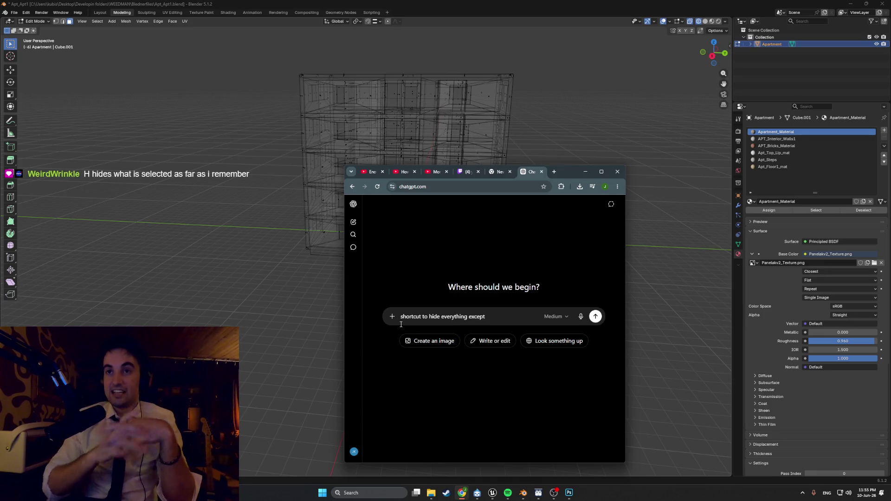
Switch the viewport to Material Preview shading and orbit around the textured building.
click(587, 171)
scroll(499, 228, up, 5)
key(z)
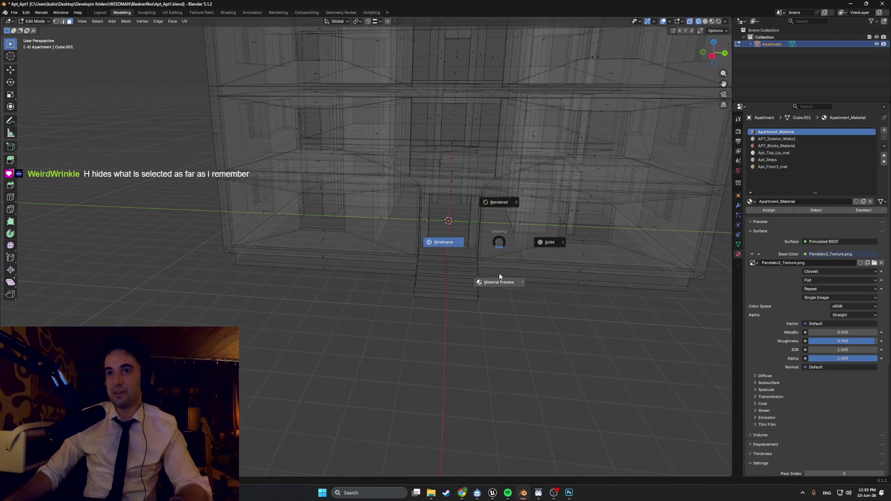
click(499, 273)
middle_drag(498, 269, 448, 255)
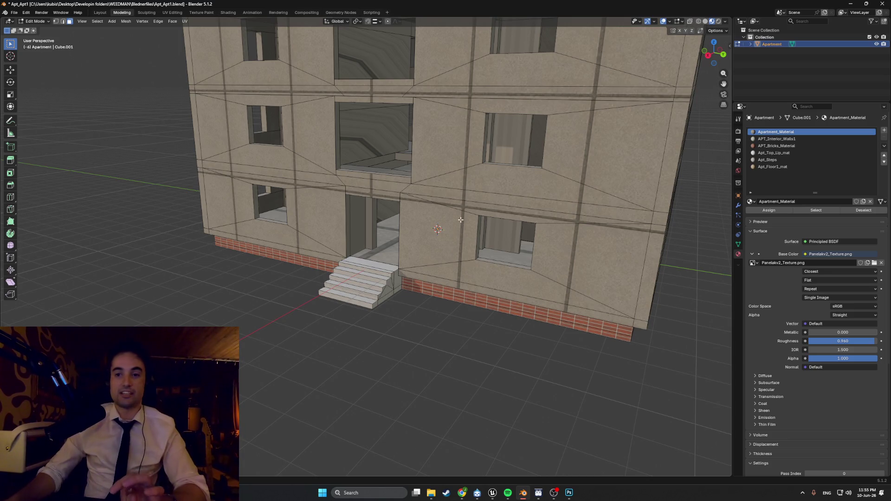
click(461, 492)
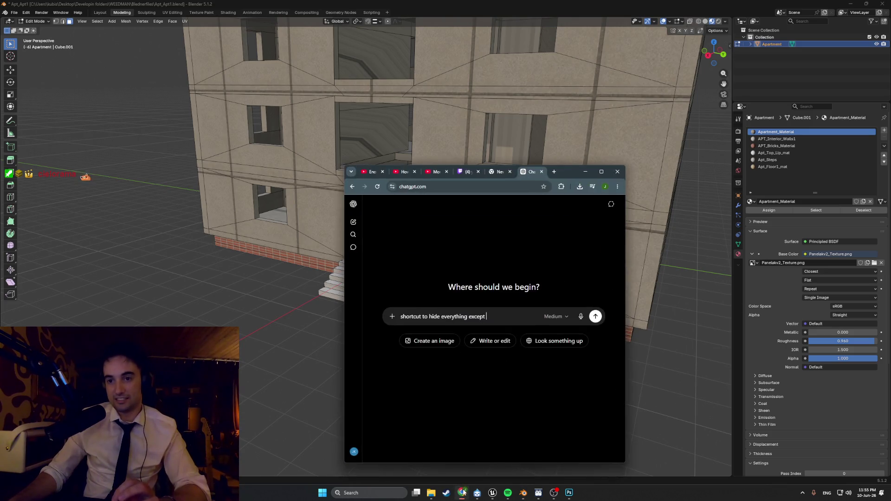
Ask ChatGPT how to hide everything except the selected object in Blender.
mouse_move(489, 316)
mouse_down()
mouse_move(391, 318)
mouse_move(444, 317)
mouse_up()
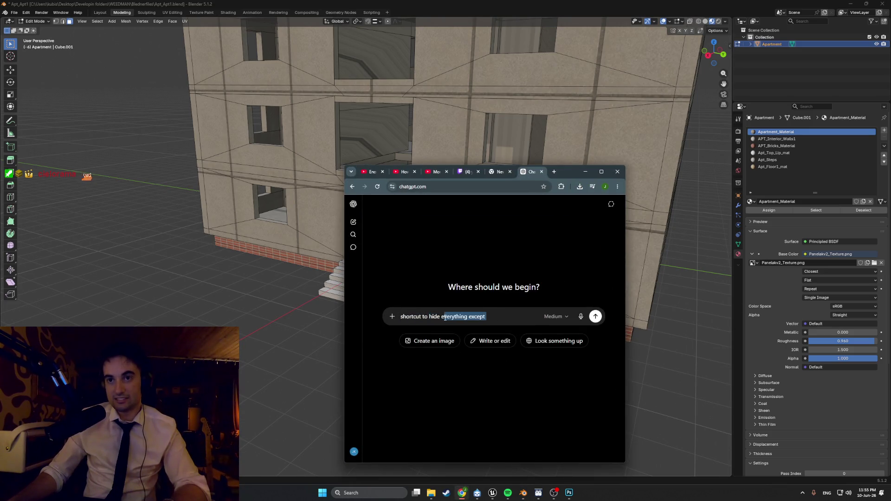
text(wha)
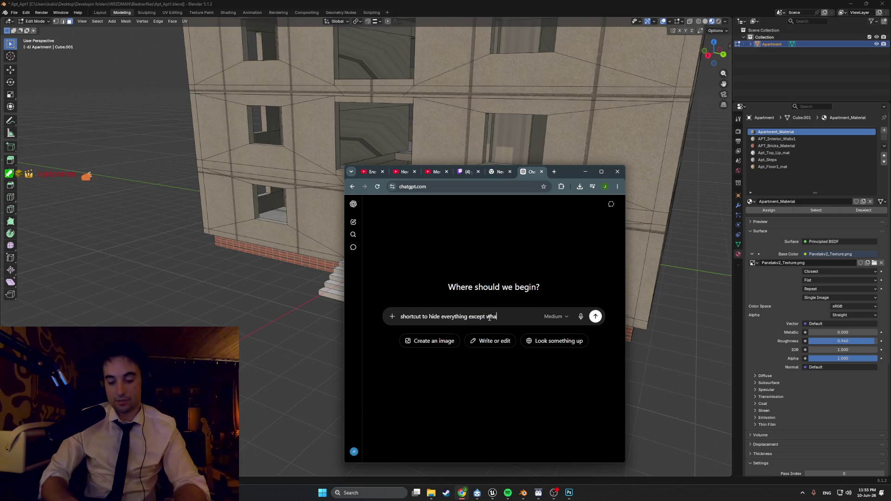
text(t isinb)
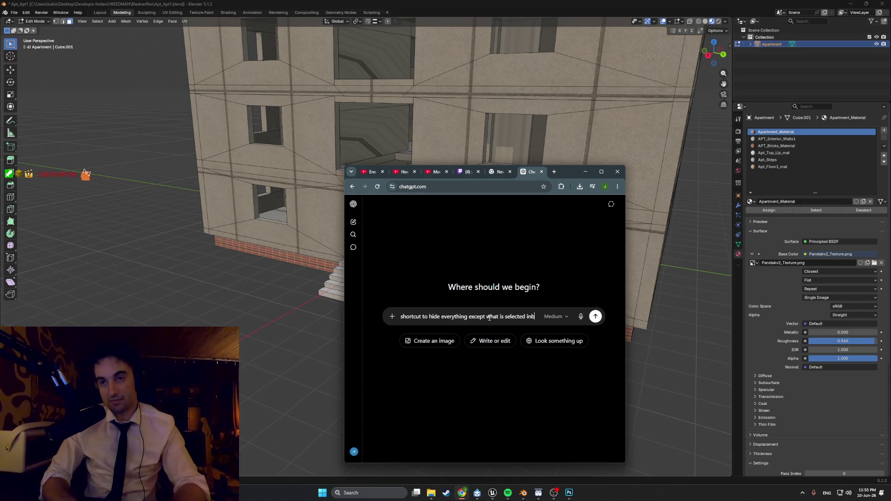
text( blender because so far)
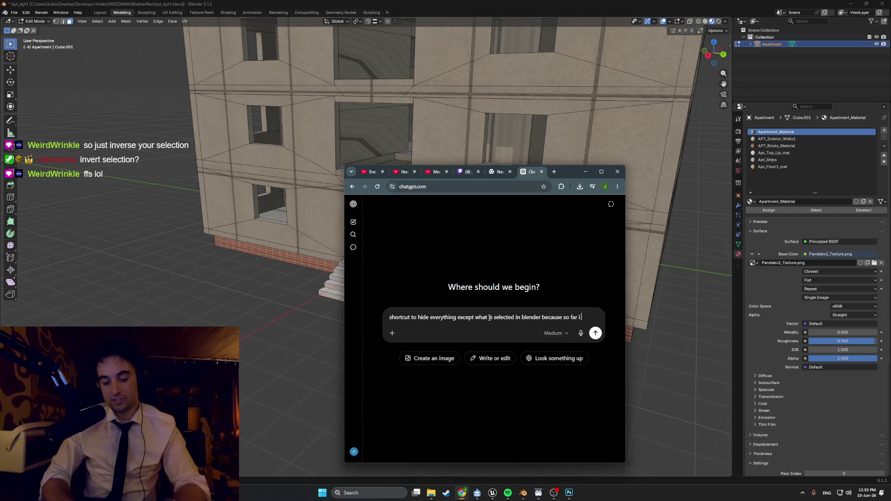
text(it only)
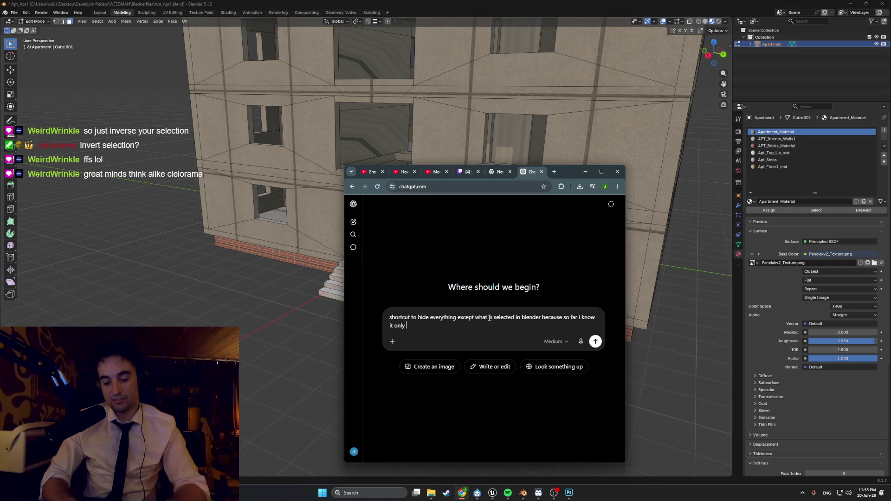
text( works in the way that whats selected will)
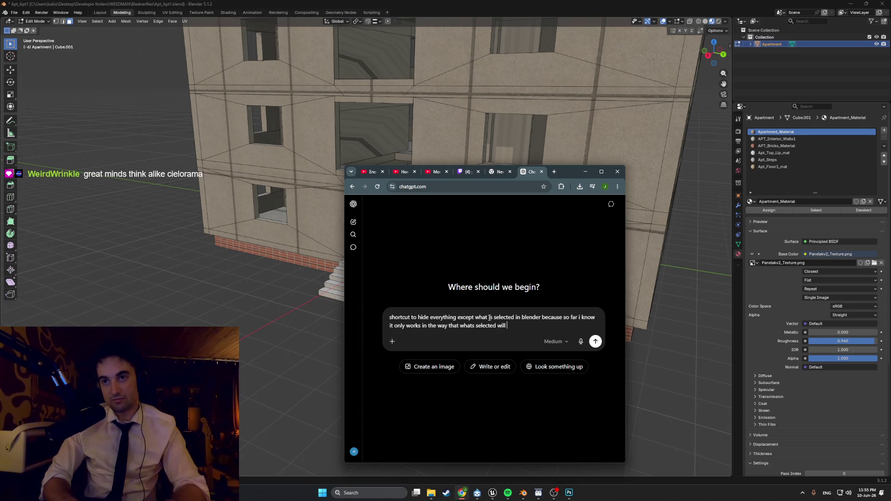
key(BackSpace)
key(BackSpace)
text(e)
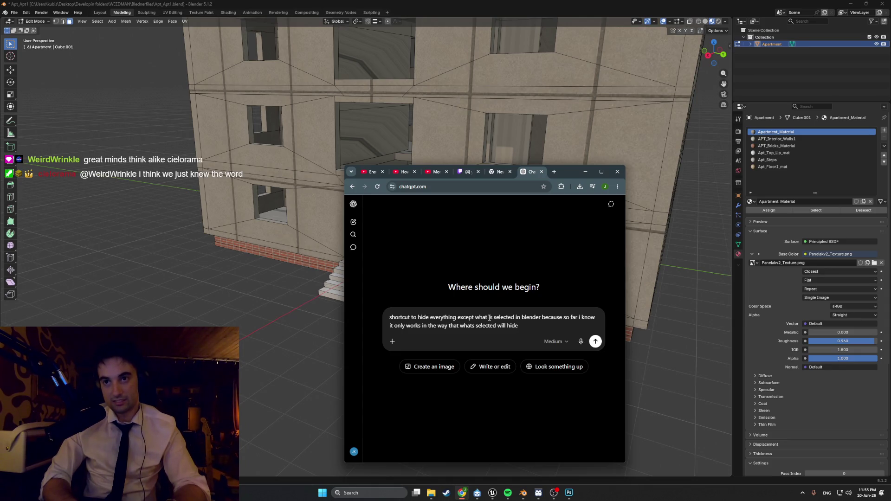
key(Return)
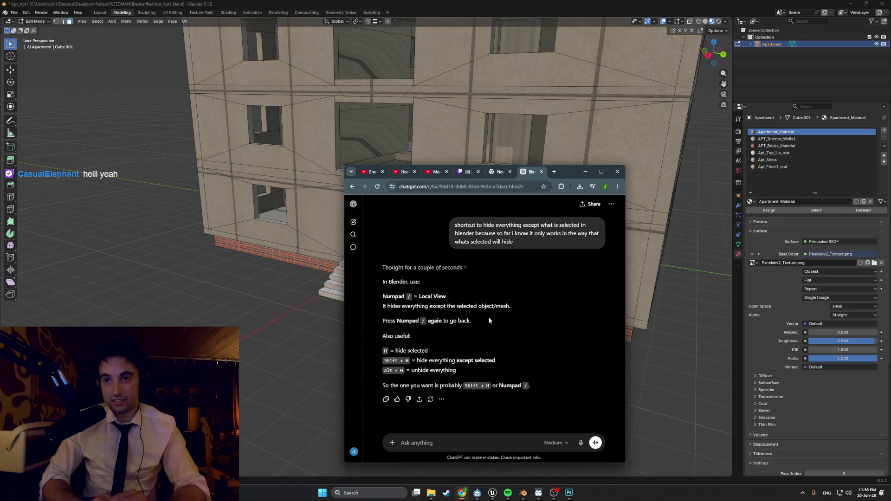
Isolate the floor plane with Shift+H and add a centered loop cut across it.
key(alt+Tab)
middle_drag(488, 317, 446, 279)
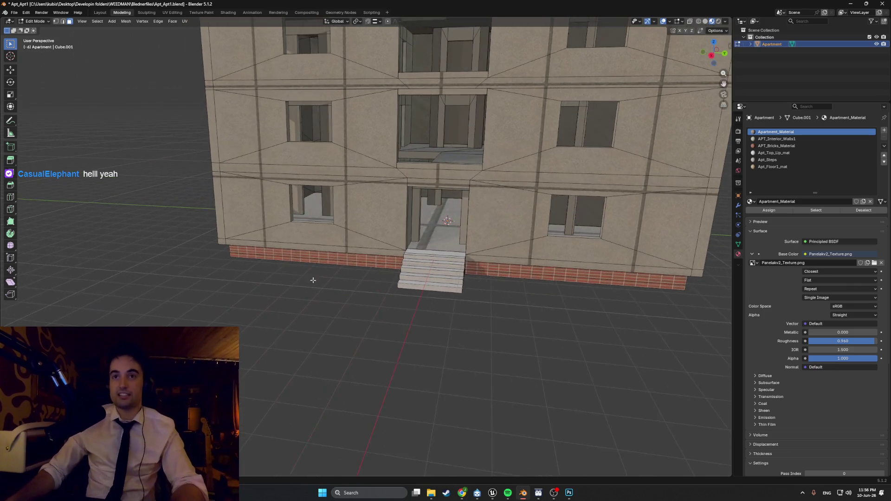
mouse_move(447, 217)
middle_down()
mouse_move(436, 246)
mouse_move(381, 276)
middle_up()
key(shift+h)
scroll(436, 250, up, 3)
key(ctrl+r)
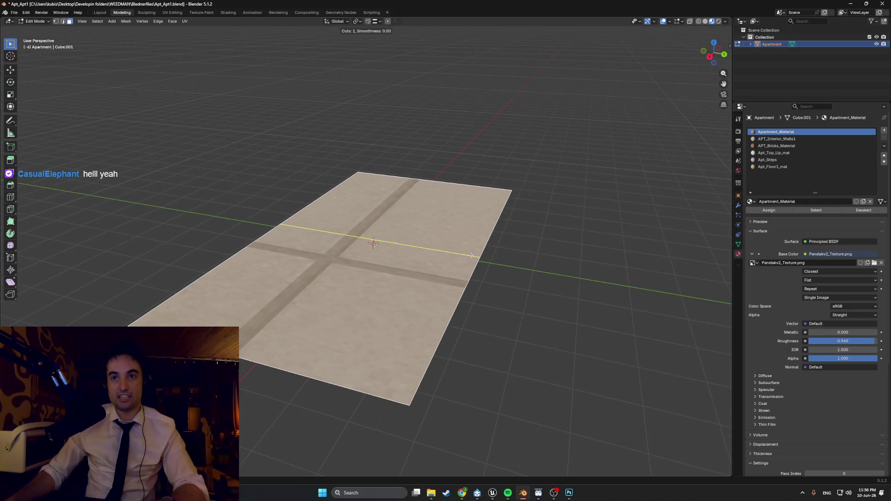
click(410, 300)
right_click(413, 291)
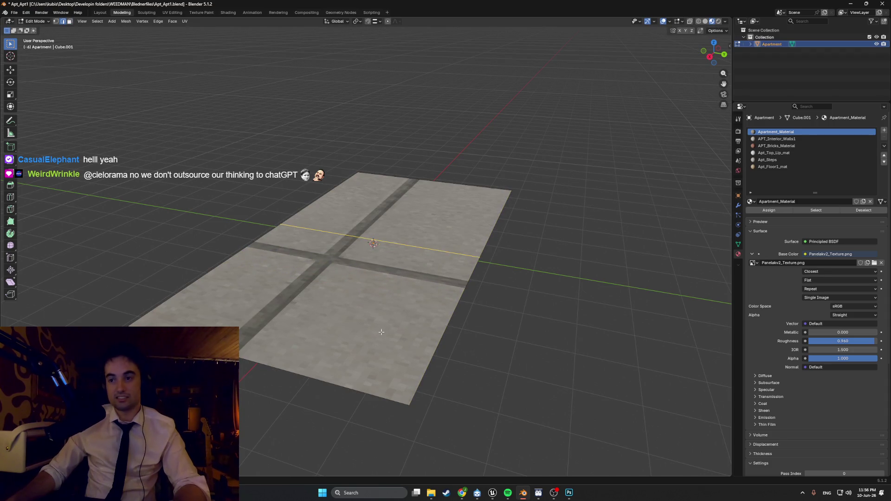
Unhide the building geometry and select just the new floor edge.
key(alt+h)
scroll(381, 320, up, 3)
scroll(381, 313, down, 6)
key(g)
key(z)
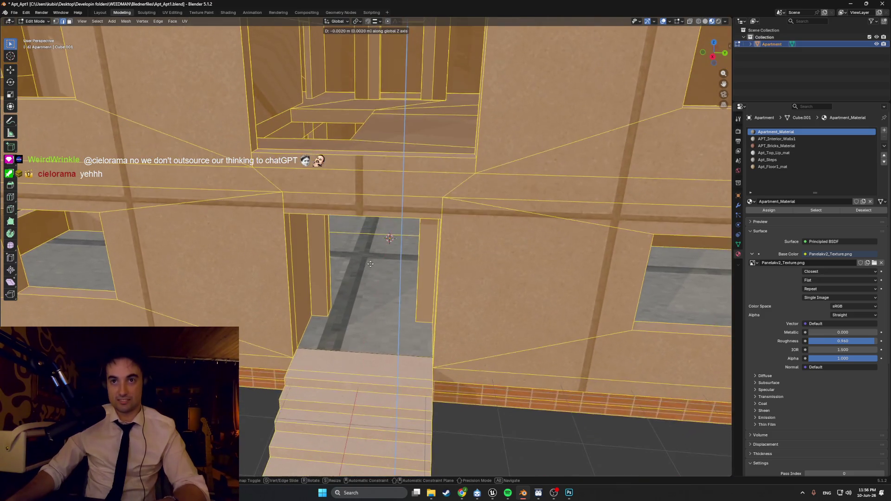
right_click(371, 264)
click(375, 237)
key(g)
key(z)
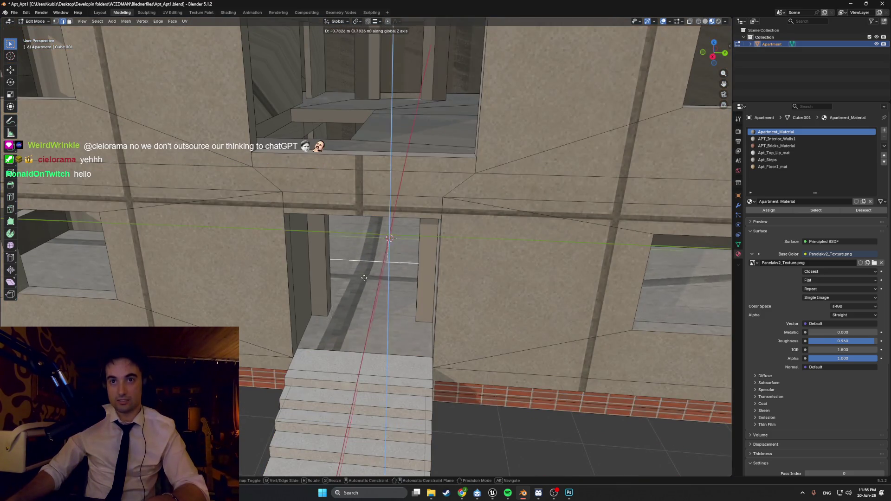
right_click(372, 320)
In solid shading, slide the edge along X to the front doorway's threshold.
key(z)
click(418, 298)
key(g)
key(x)
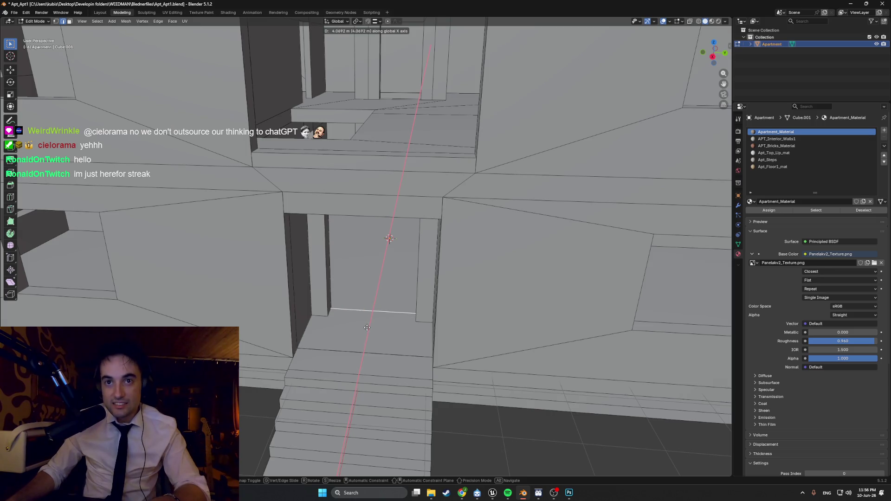
click(365, 329)
scroll(365, 328, up, 5)
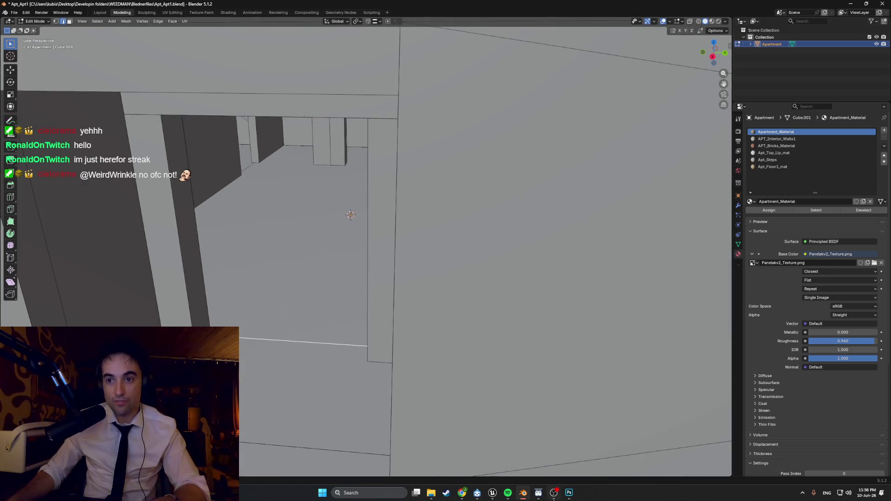
click(488, 491)
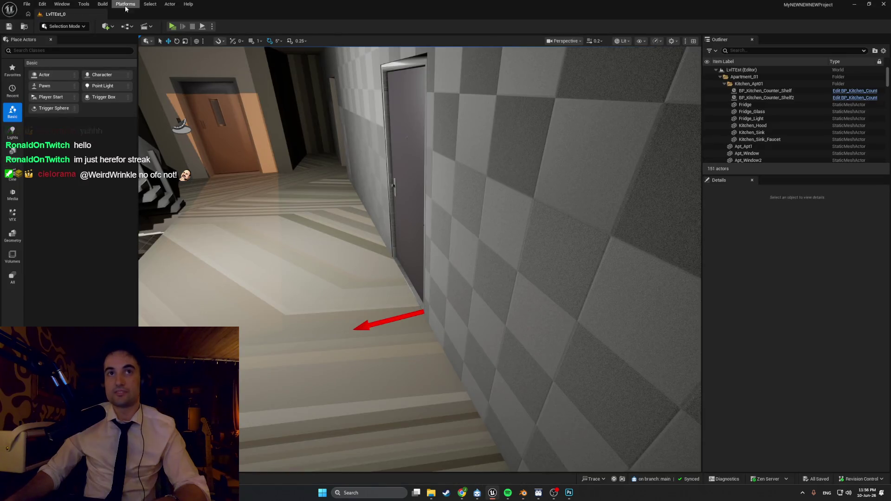
Play the level in Standalone mode, walk forward through the doorway, then stop.
key(alt+p)
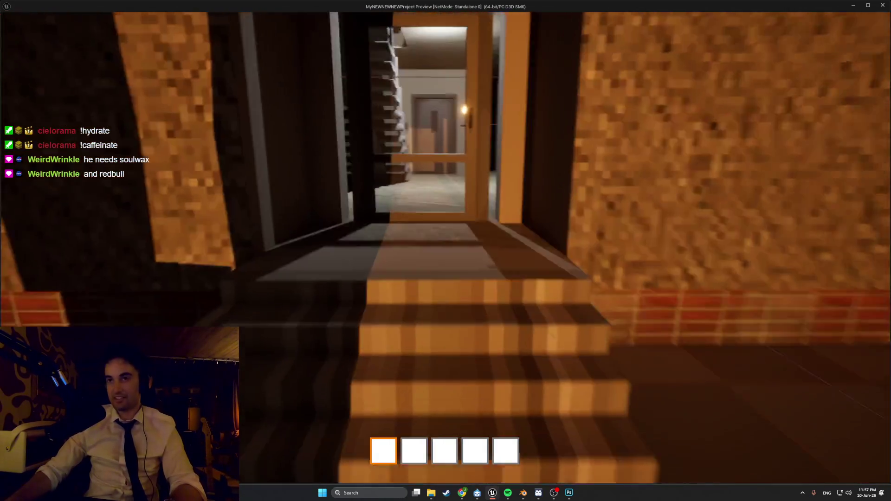
key(w)
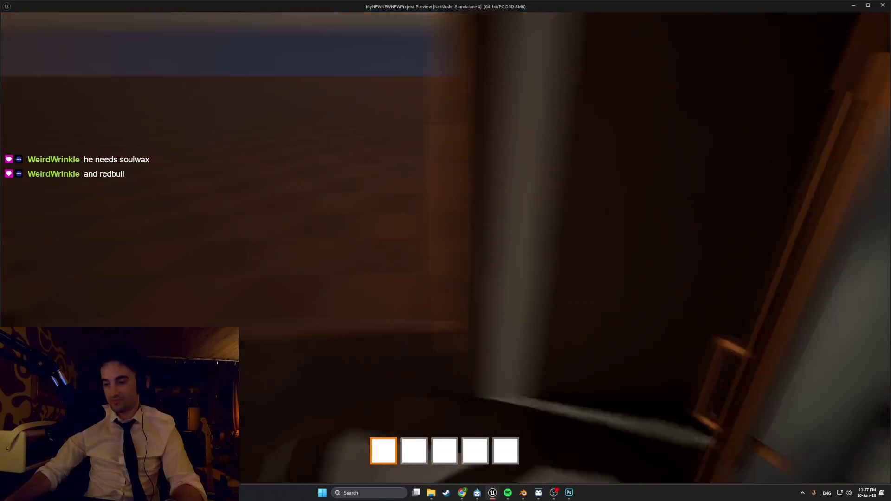
key(Escape)
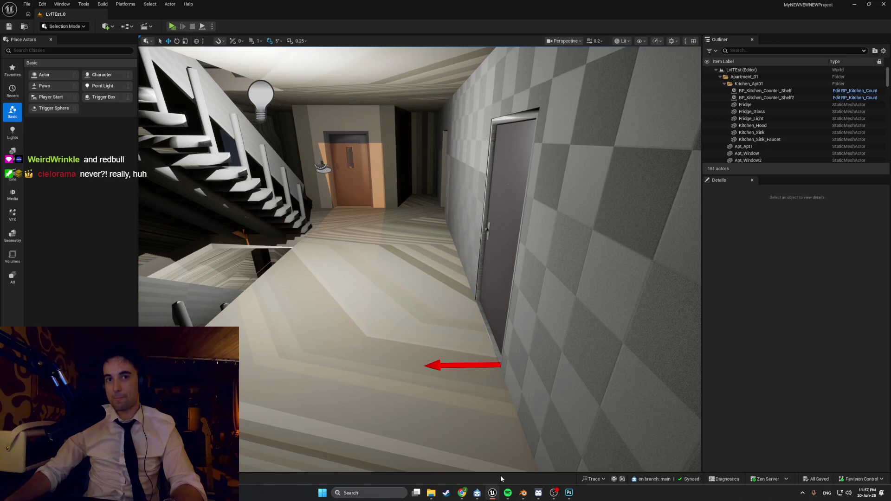
mouse_move(508, 494)
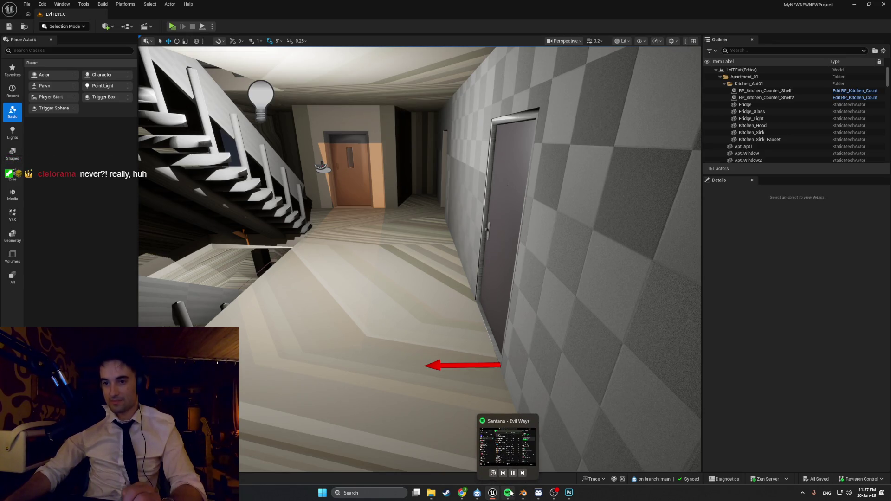
click(523, 493)
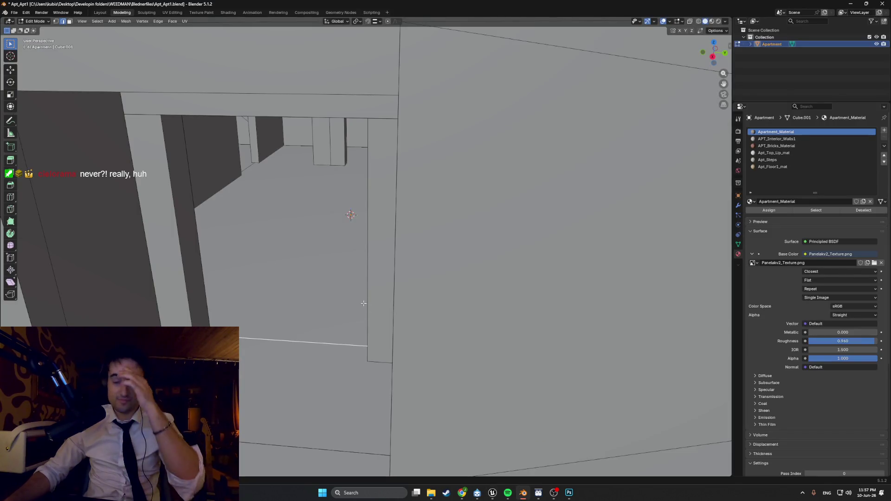
Move the selected threshold edge along the global X axis and confirm it.
scroll(288, 313, up, 5)
key(g)
key(y)
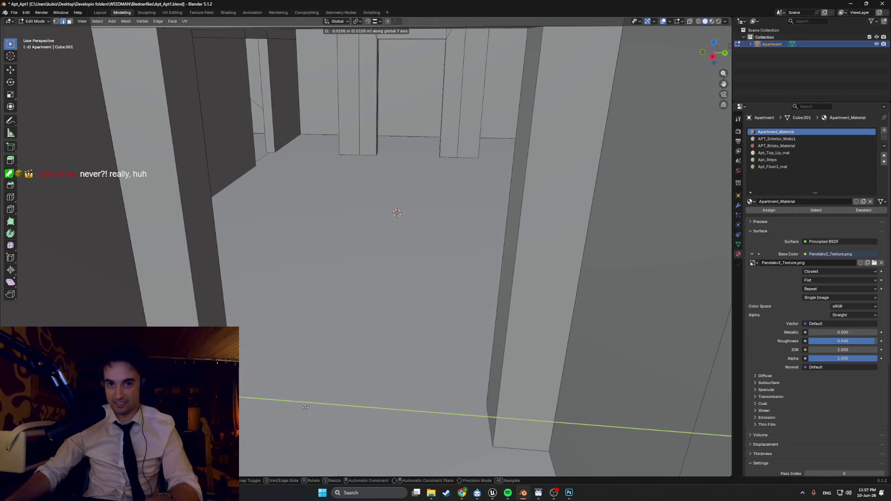
key(y)
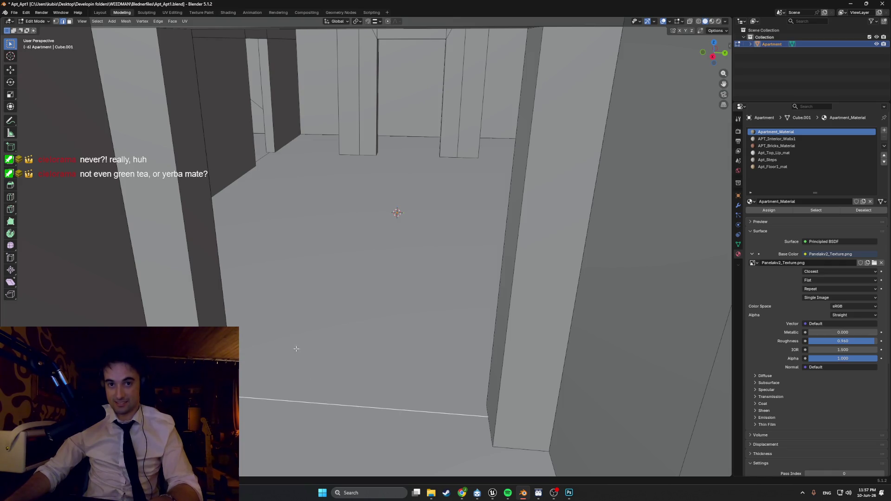
key(z)
key(x)
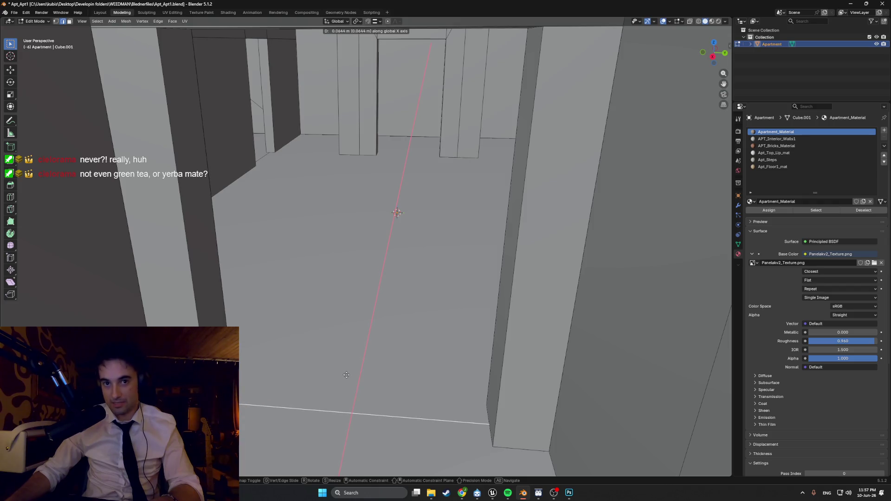
click(346, 375)
Pan, orbit and zoom around the facade to inspect the entrance and steps.
scroll(462, 280, down, 10)
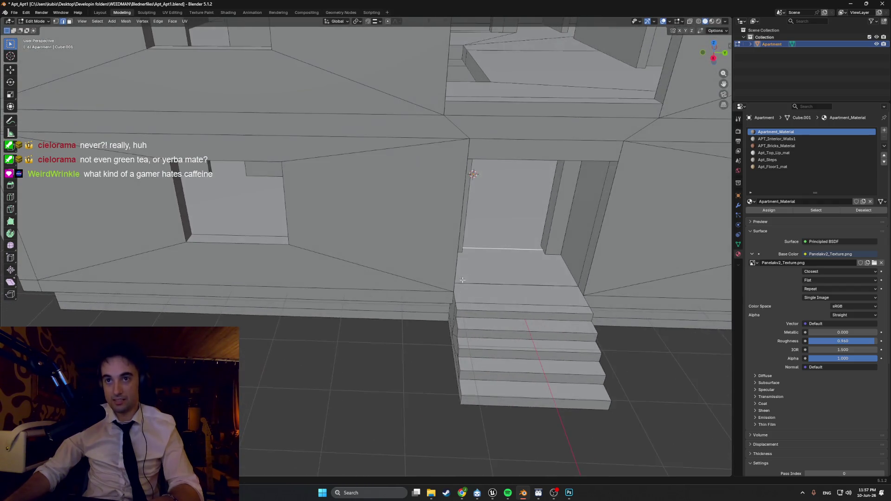
shift+middle_drag(462, 280, 408, 269)
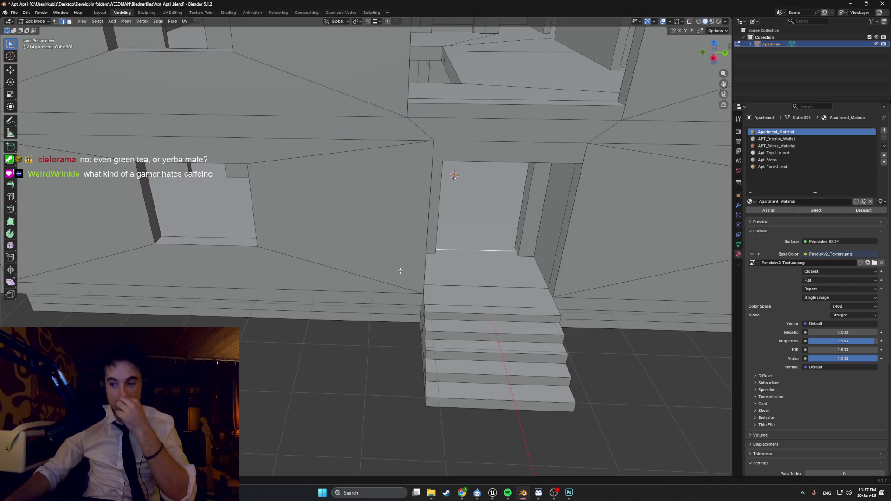
scroll(432, 275, down, 6)
scroll(491, 200, up, 4)
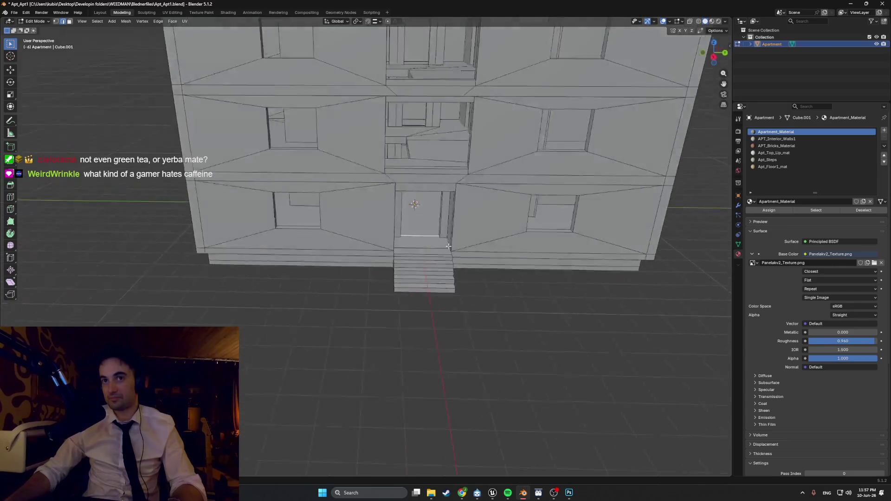
scroll(491, 200, down, 3)
scroll(381, 250, up, 6)
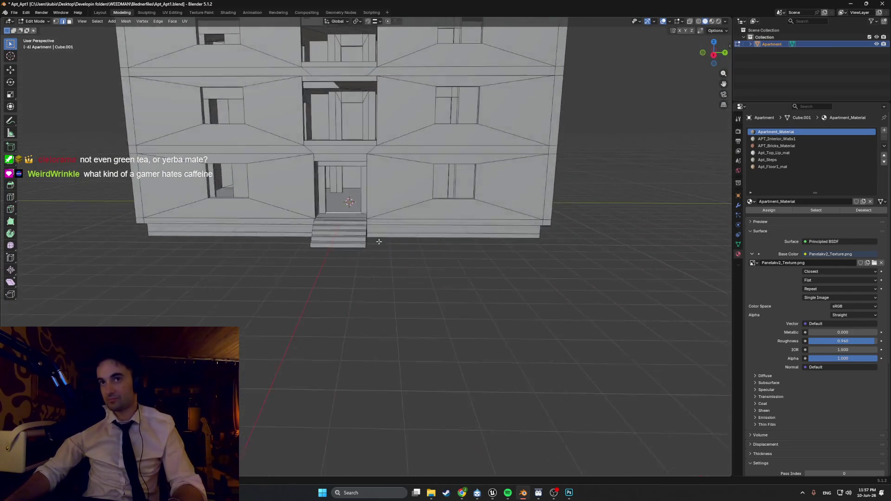
scroll(382, 251, up, 2)
mouse_move(385, 247)
middle_down()
mouse_move(492, 343)
mouse_move(472, 295)
middle_up()
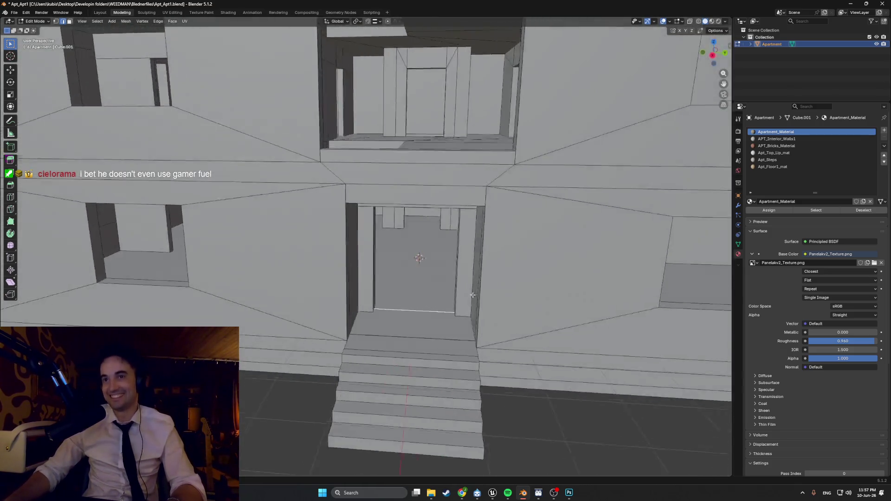
scroll(472, 295, down, 3)
scroll(408, 343, up, 6)
scroll(425, 356, down, 6)
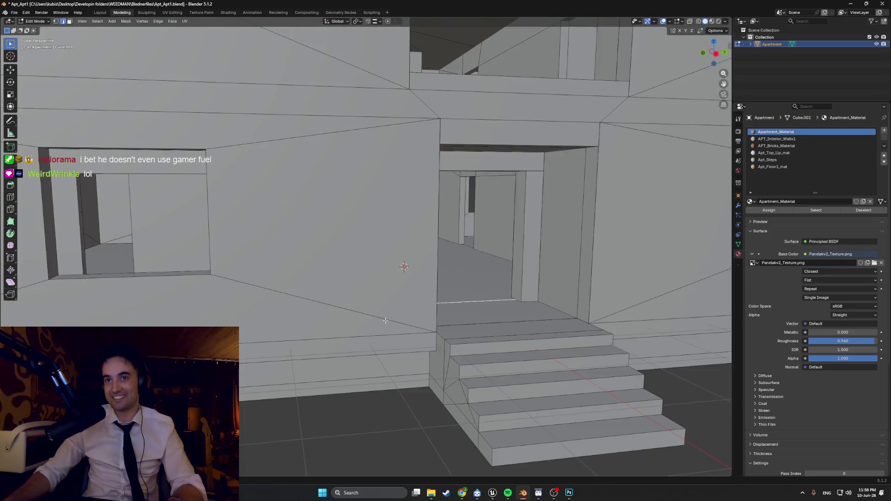
scroll(385, 320, down, 4)
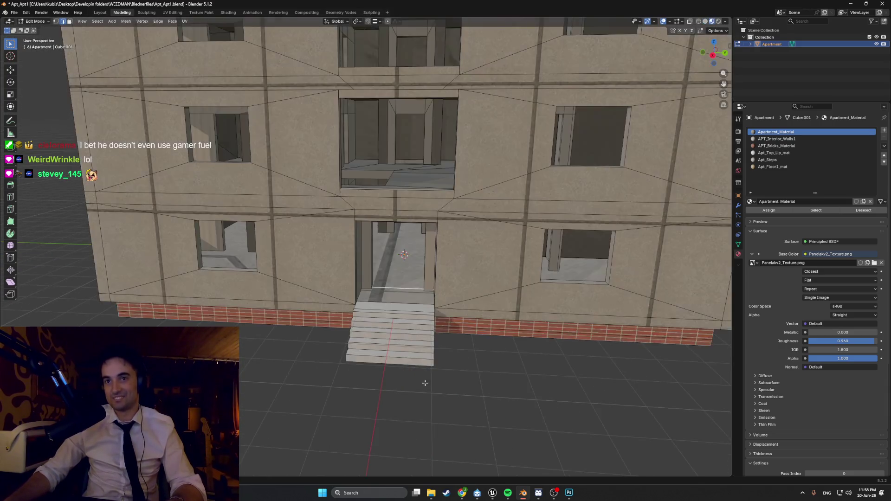
Snap the threshold edge along X so it lines up with the door frame.
scroll(394, 282, up, 2)
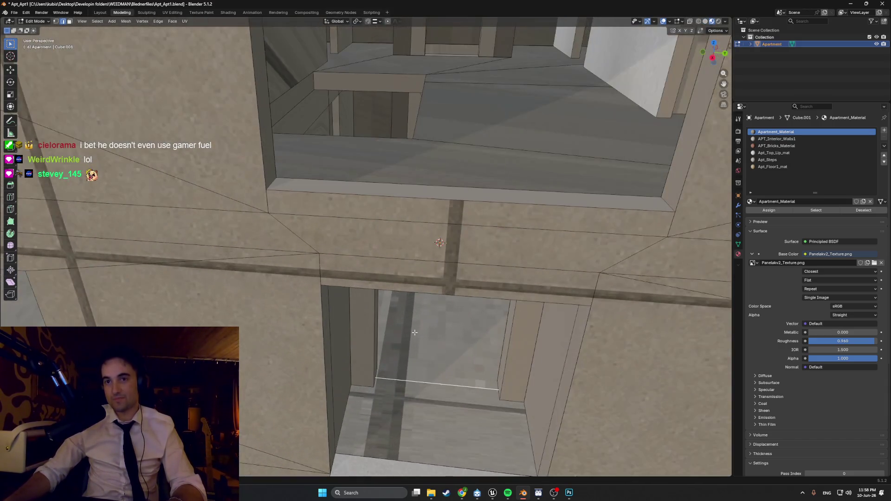
scroll(394, 283, up, 2)
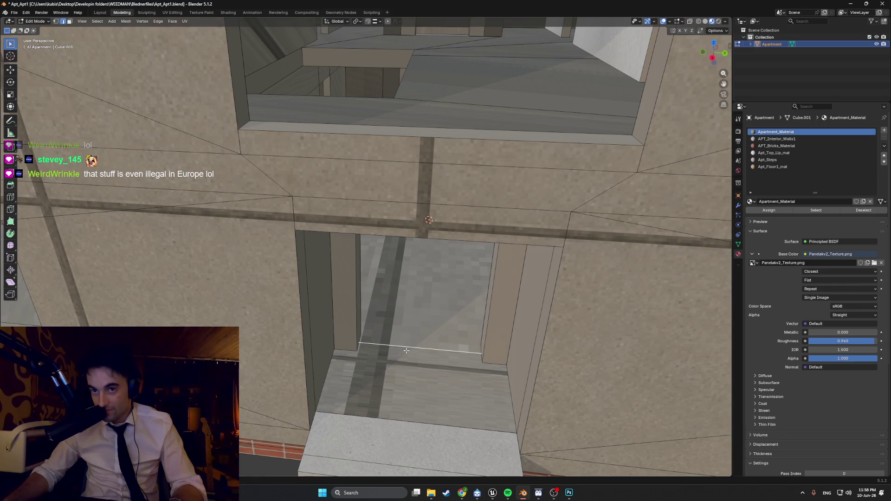
scroll(405, 348, up, 4)
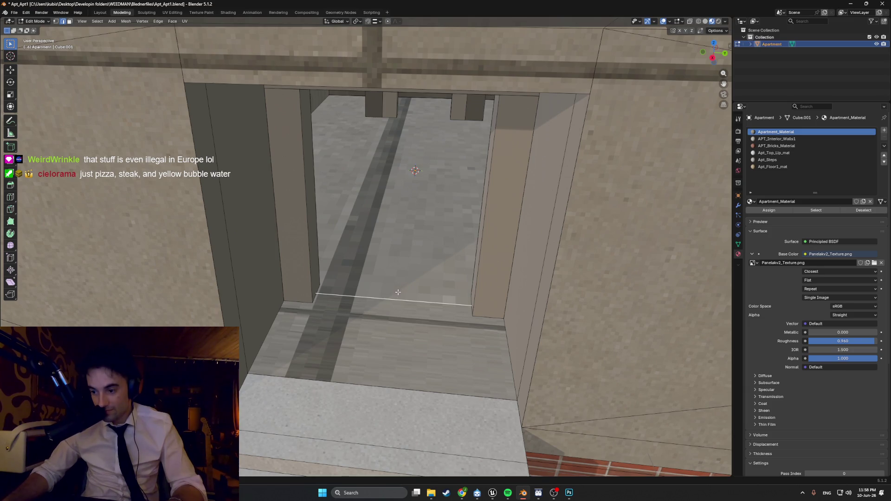
key(g)
key(y)
key(x)
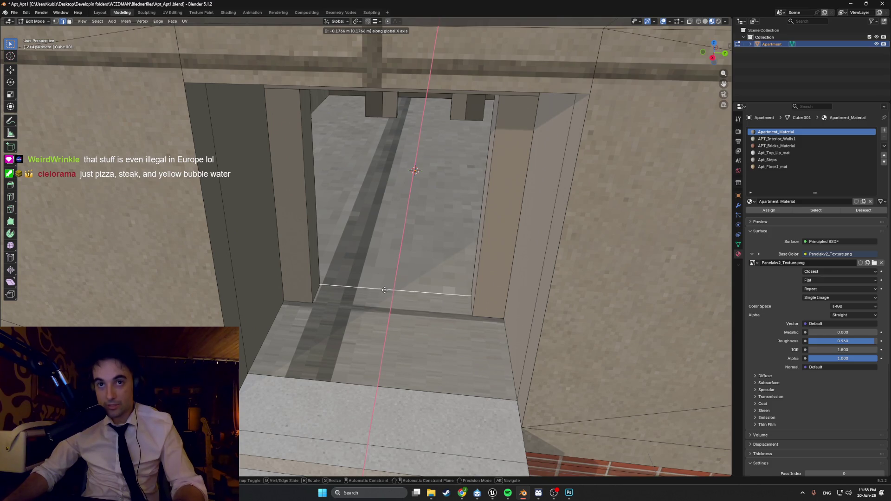
key(ctrl)
click(320, 271)
Select the landing face in front of the door.
scroll(320, 271, up, 6)
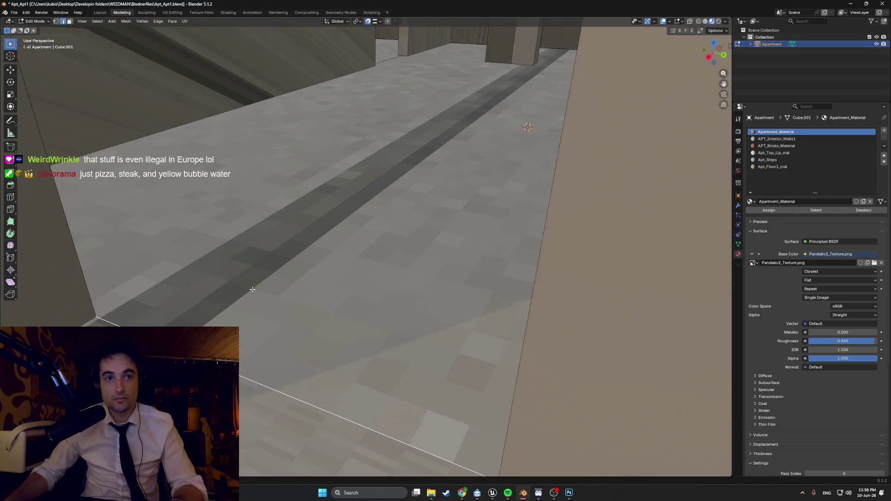
scroll(260, 288, down, 8)
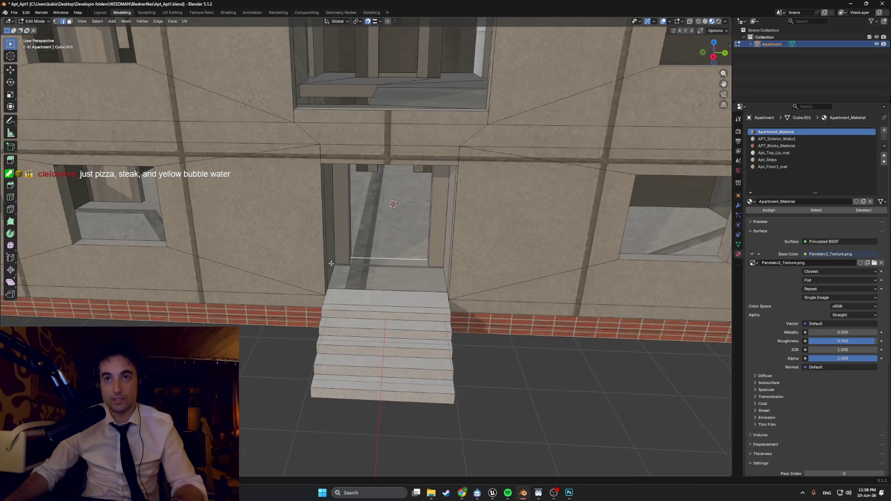
click(404, 277)
scroll(401, 278, up, 4)
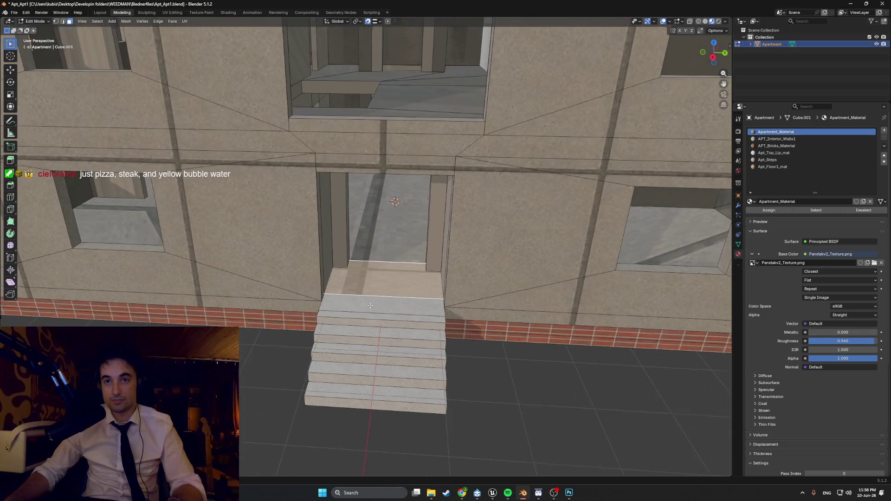
scroll(386, 298, up, 3)
Smart UV Project the landing face and assign it the Apt_Steps material.
key(u)
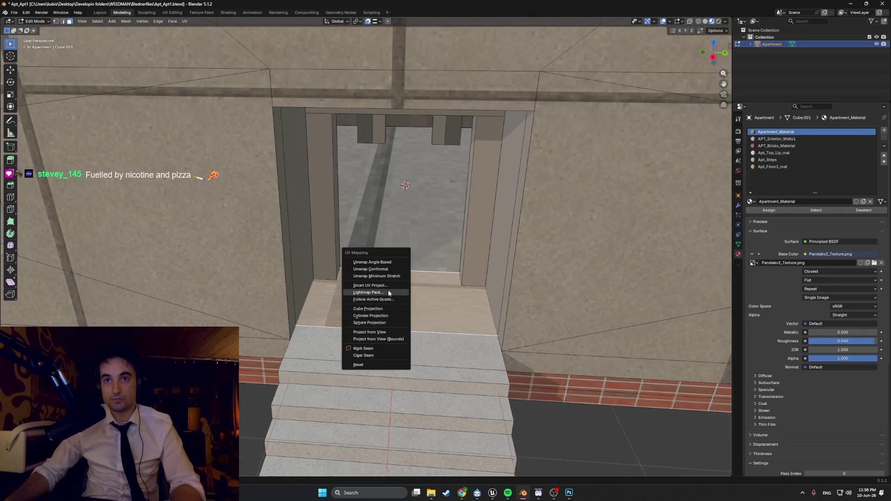
click(386, 287)
click(368, 355)
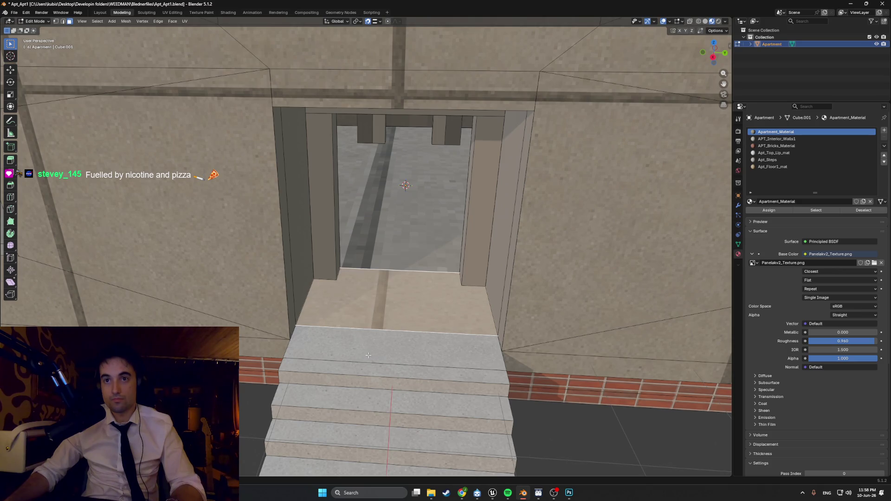
click(770, 160)
click(769, 210)
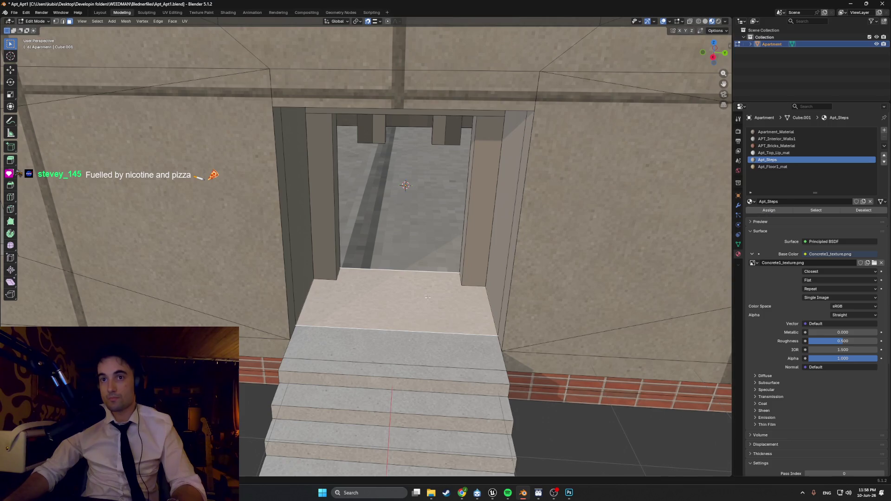
scroll(464, 116, up, 3)
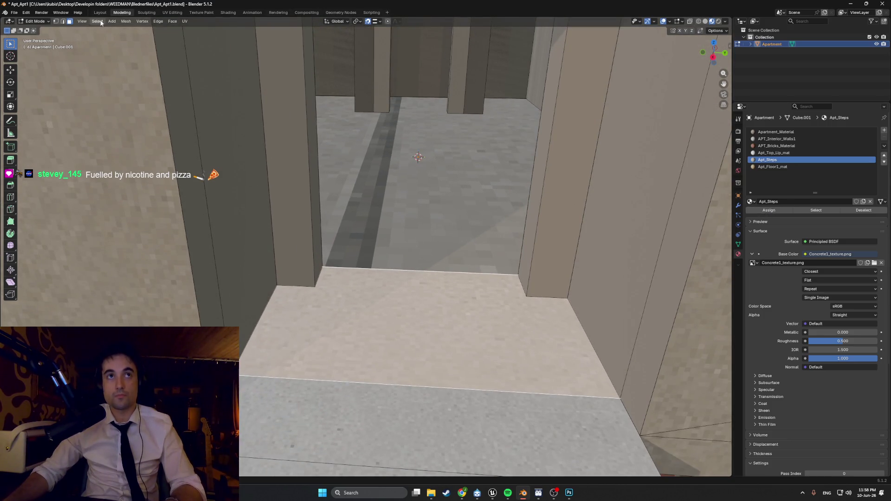
In the UV Editing layout, rescale the landing's UV island.
click(171, 13)
scroll(570, 330, up, 10)
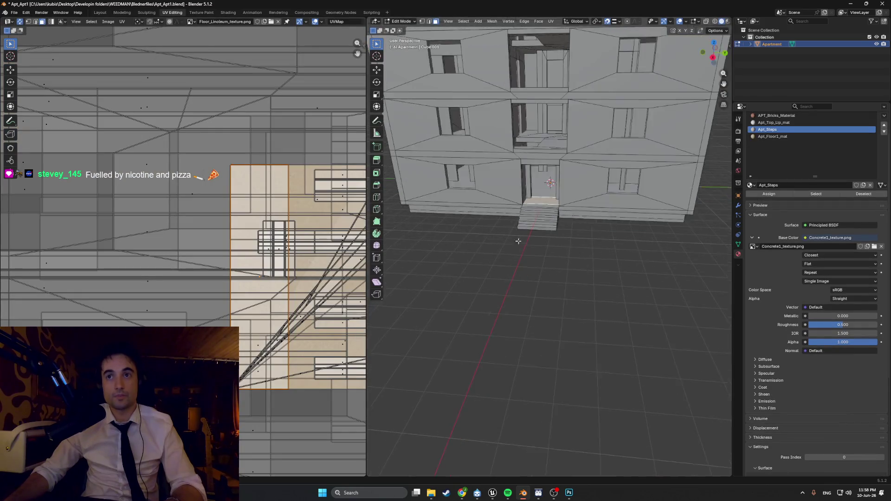
mouse_move(570, 331)
middle_down()
mouse_move(537, 185)
mouse_move(407, 273)
middle_up()
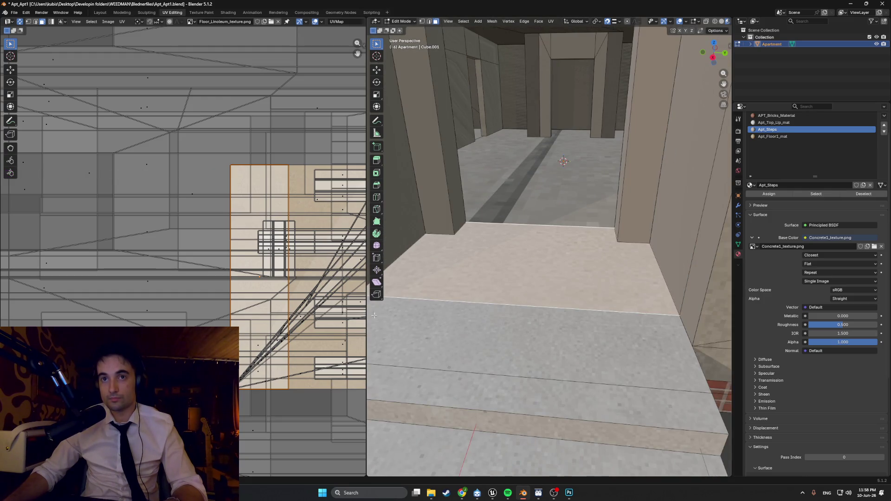
key(s)
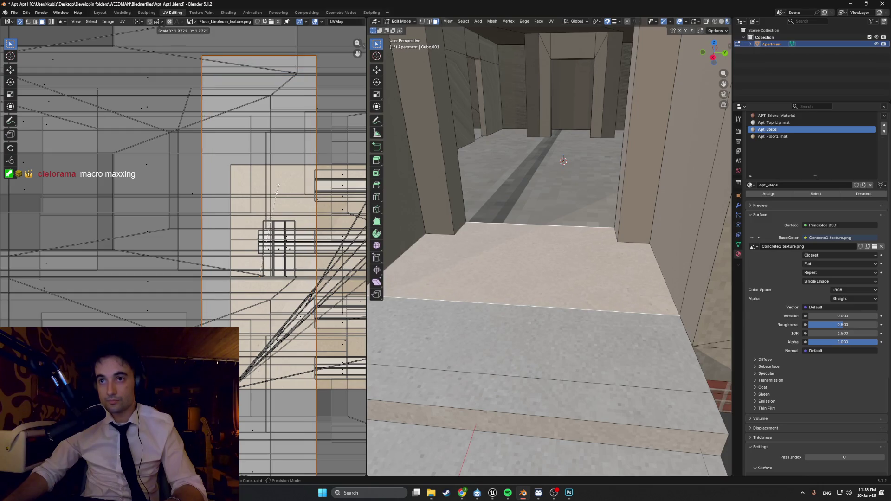
click(275, 193)
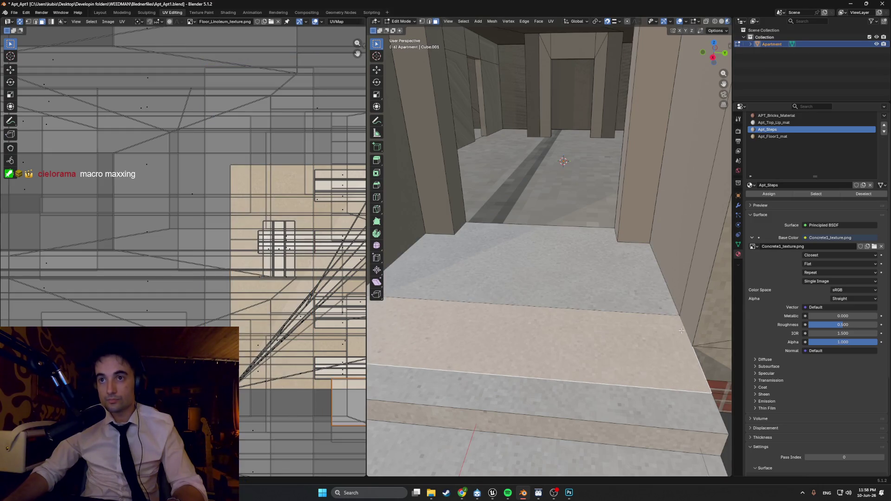
Preview the hallway, then select the corridor floor face and enlarge its UV island.
key(Tab)
mouse_move(655, 302)
middle_down()
mouse_move(585, 299)
mouse_move(589, 307)
middle_up()
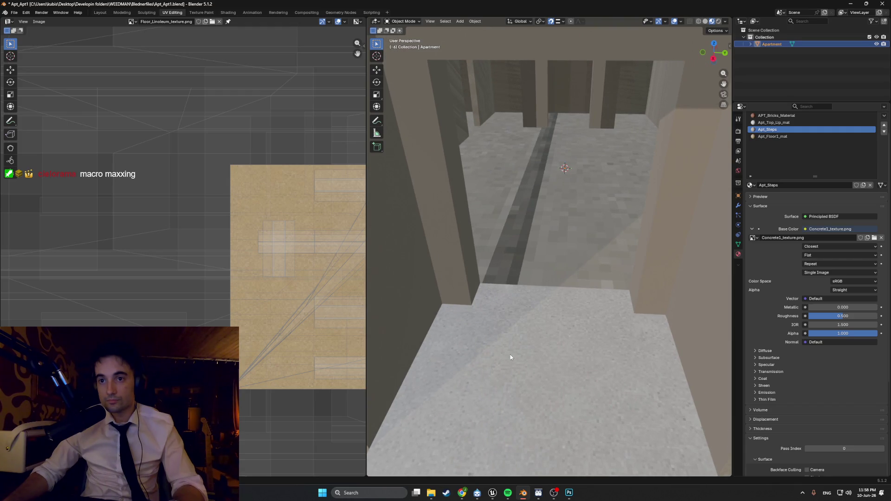
key(Tab)
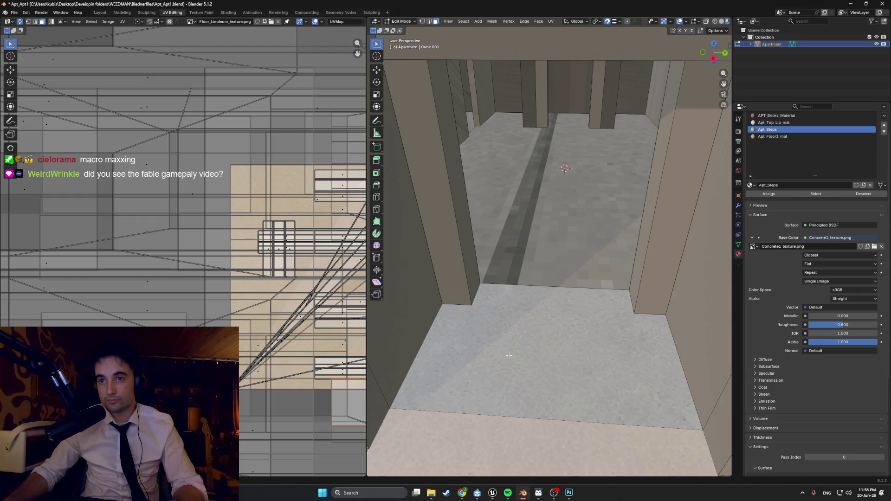
click(514, 364)
key(s)
click(288, 307)
scroll(578, 207, down, 10)
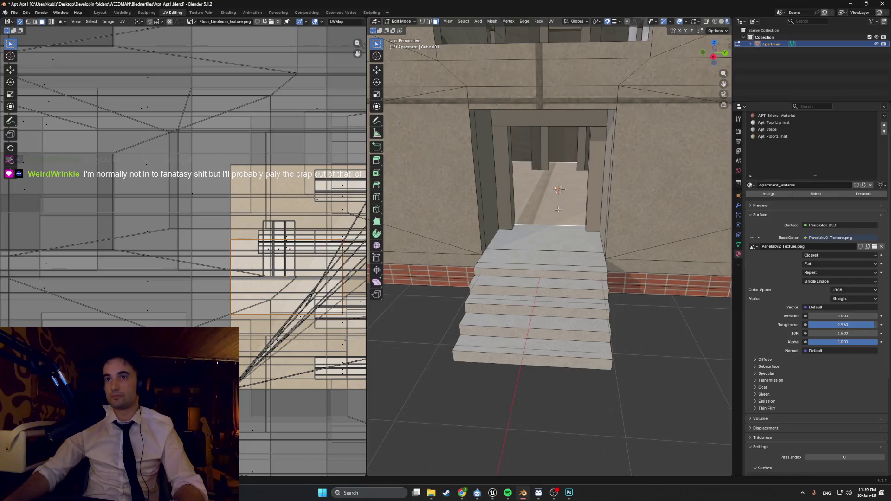
Load Floor_Linoleum_texture.png as the image texture of the Apt_Floor1_mat material.
scroll(578, 208, up, 10)
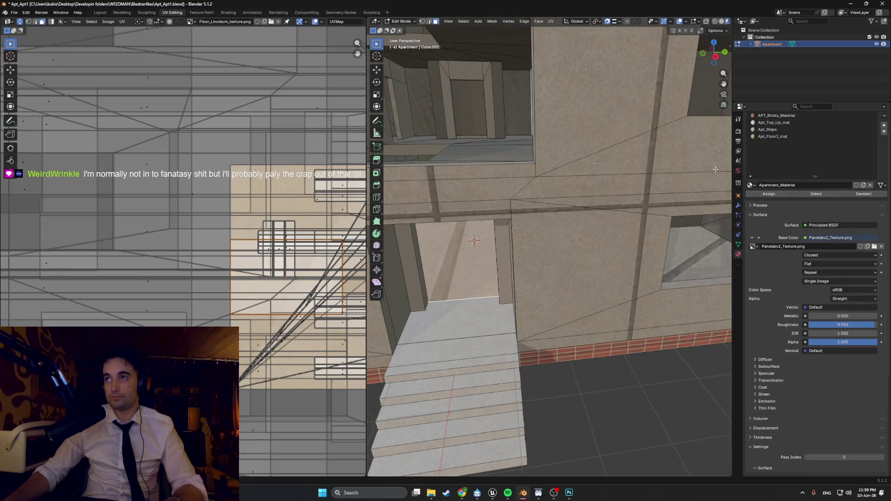
click(765, 138)
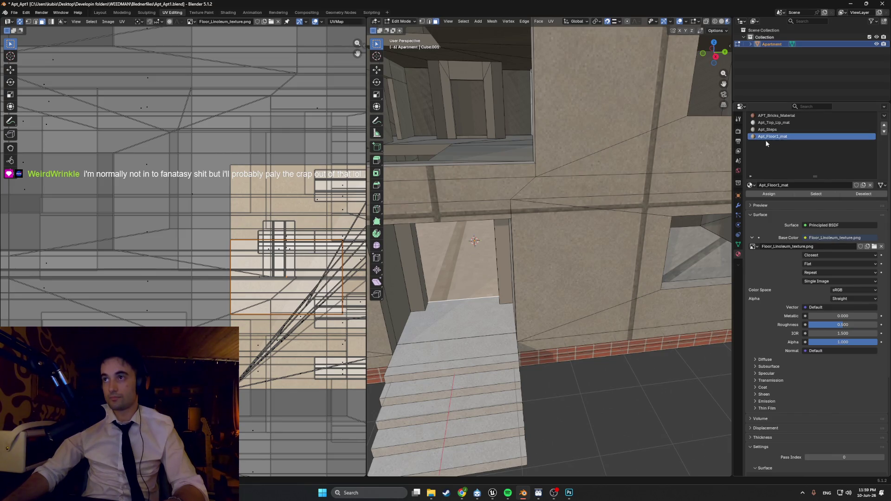
click(874, 247)
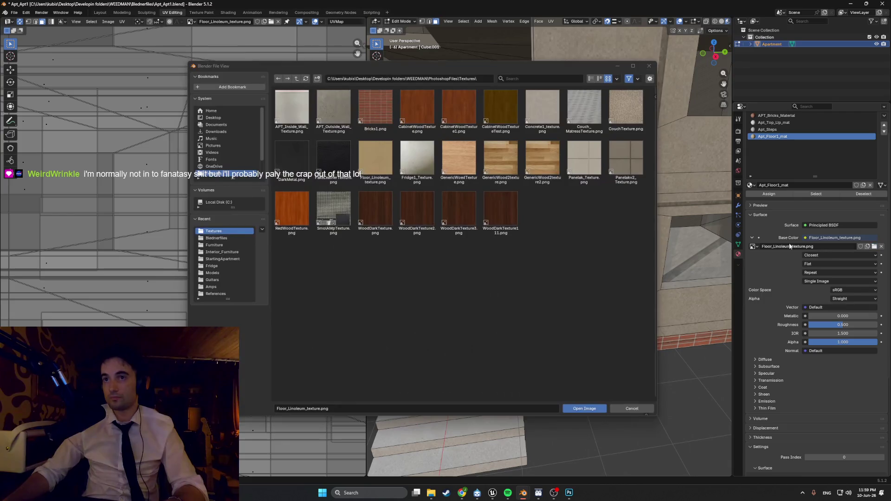
click(568, 495)
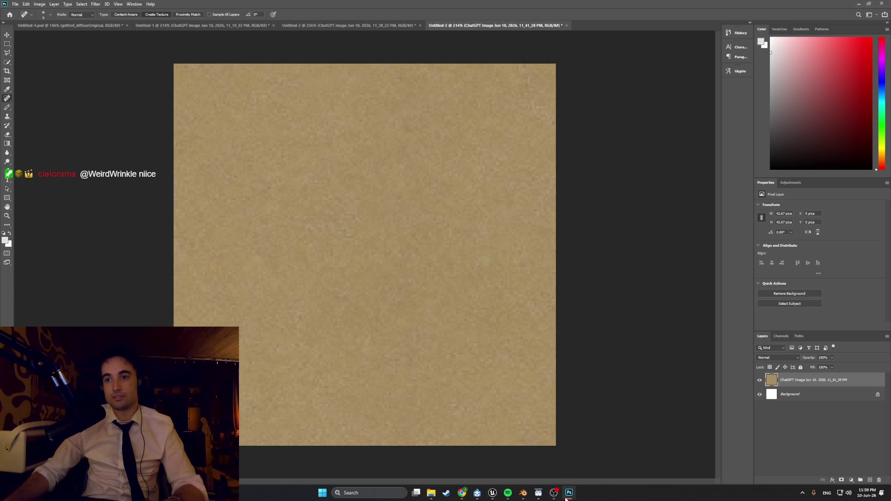
click(567, 495)
click(378, 161)
click(586, 409)
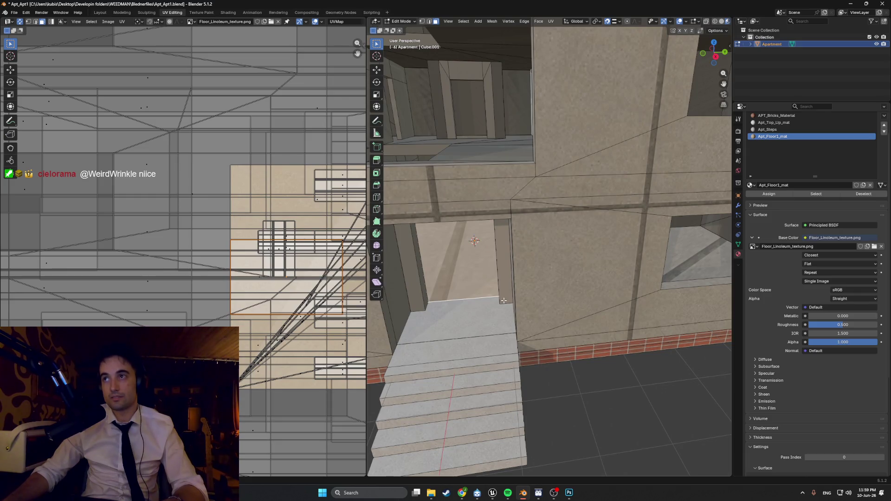
Give the floor face Apt_Floor1_mat and enlarge its UV island.
scroll(487, 269, up, 8)
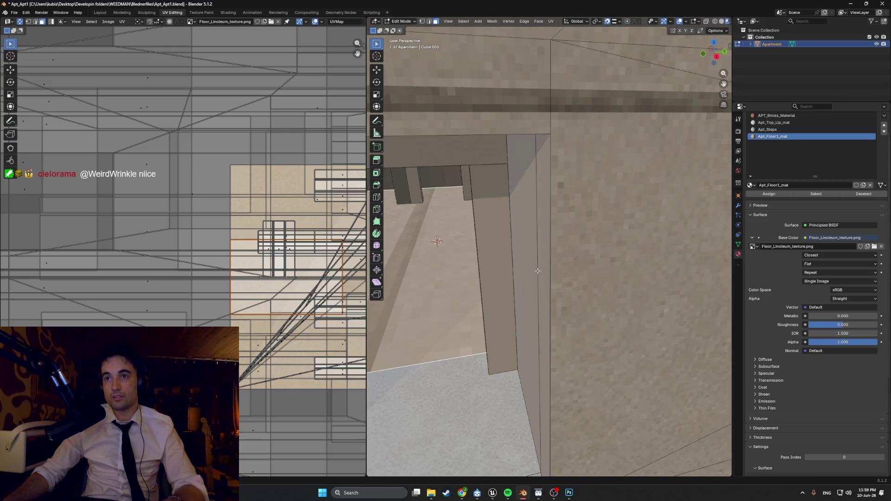
scroll(537, 271, down, 5)
click(765, 195)
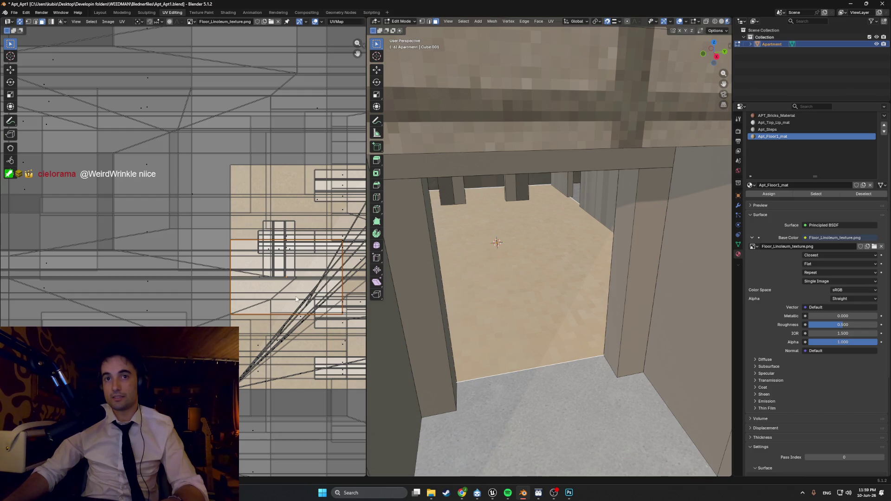
key(s)
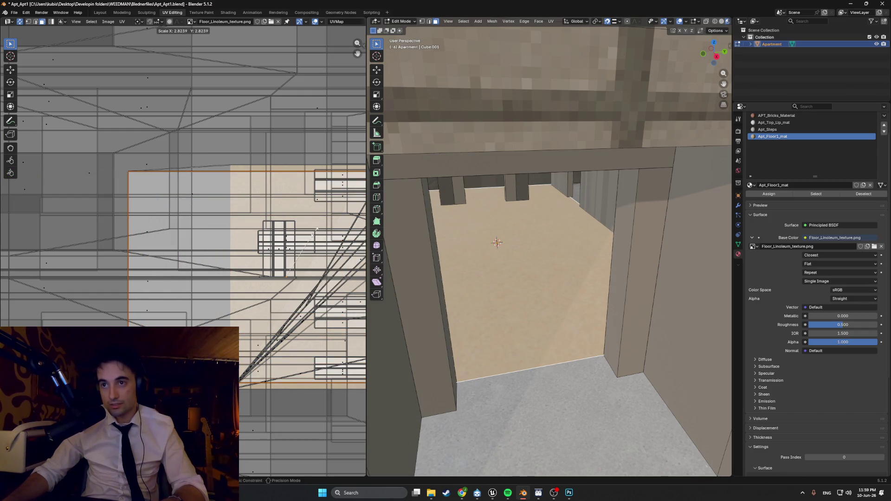
click(321, 220)
Scale the floor texture mapping by about 1.78, then select the top step strip face.
scroll(553, 288, up, 4)
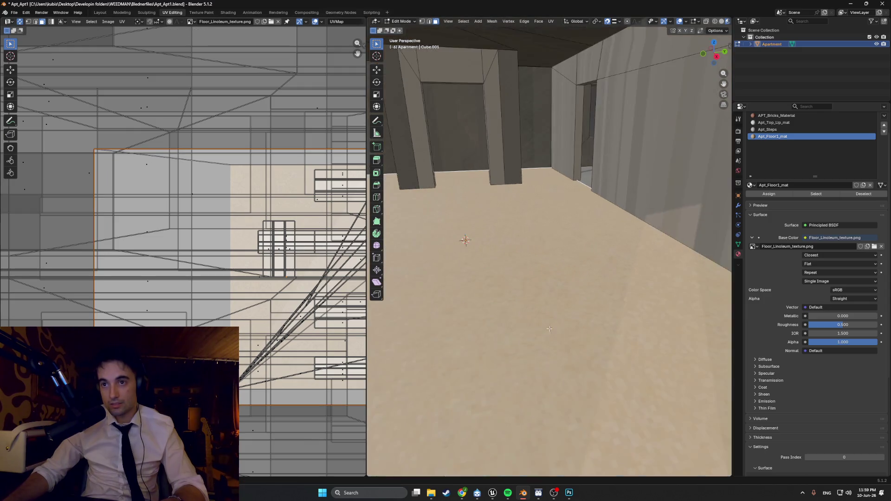
middle_drag(553, 288, 525, 278)
key(s)
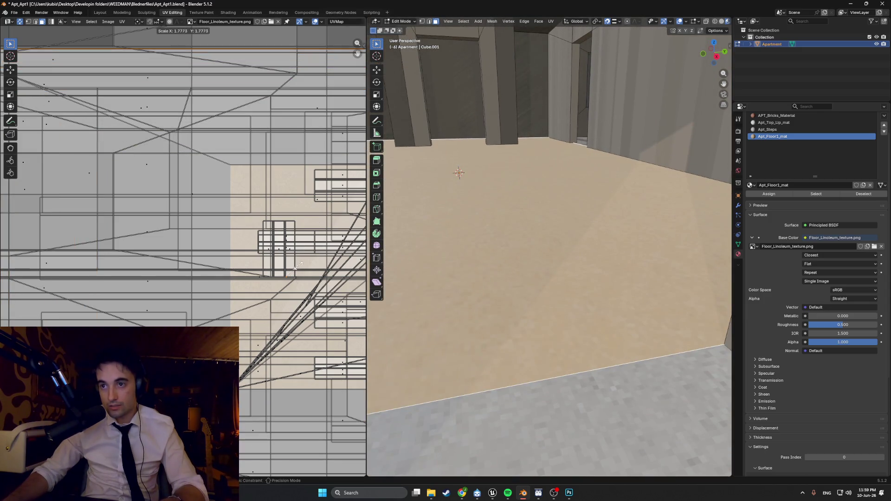
click(297, 267)
click(595, 392)
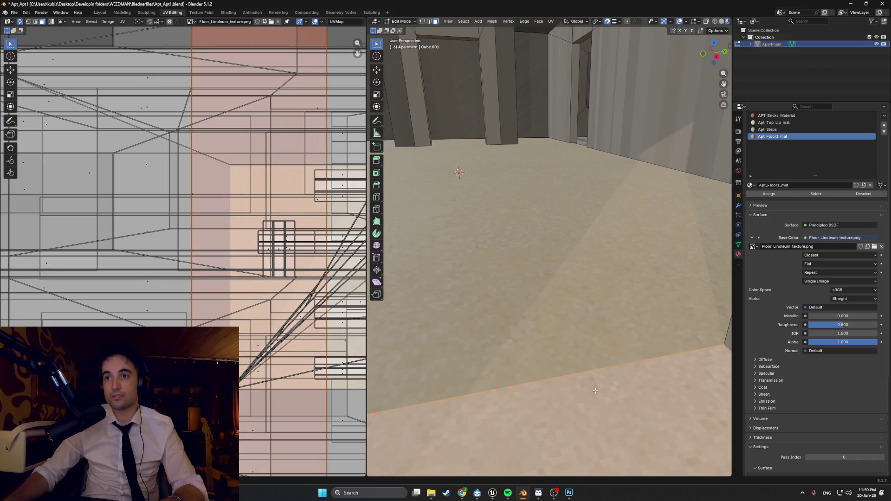
scroll(595, 391, down, 2)
scroll(596, 391, down, 4)
click(598, 381)
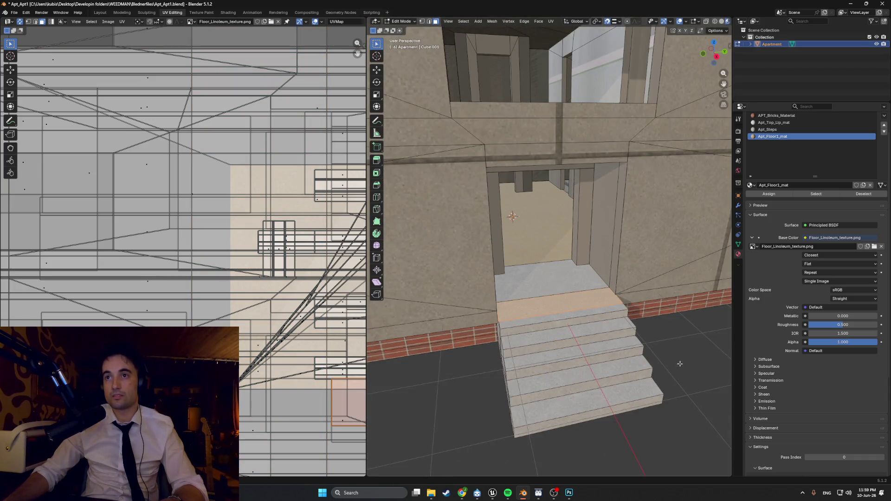
Orbit to view the building's upper floors and save Apt_Apt1.blend.
scroll(594, 340, down, 5)
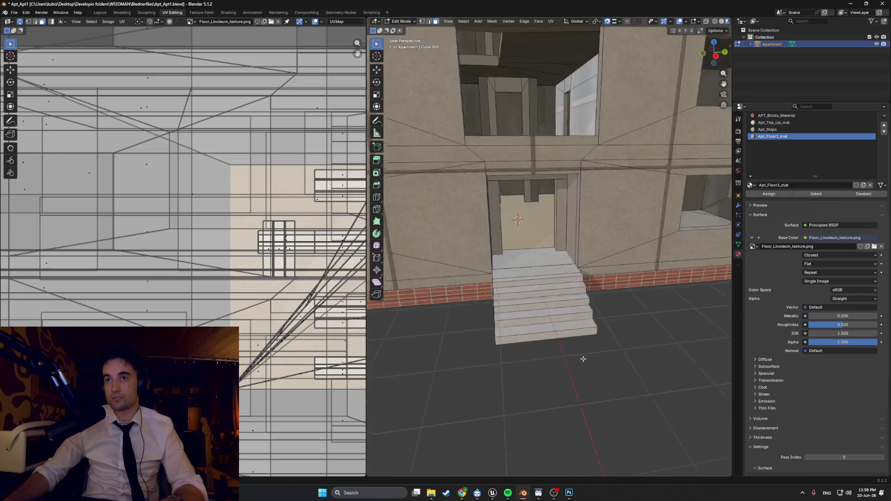
scroll(583, 358, up, 2)
scroll(585, 356, down, 4)
scroll(574, 320, up, 2)
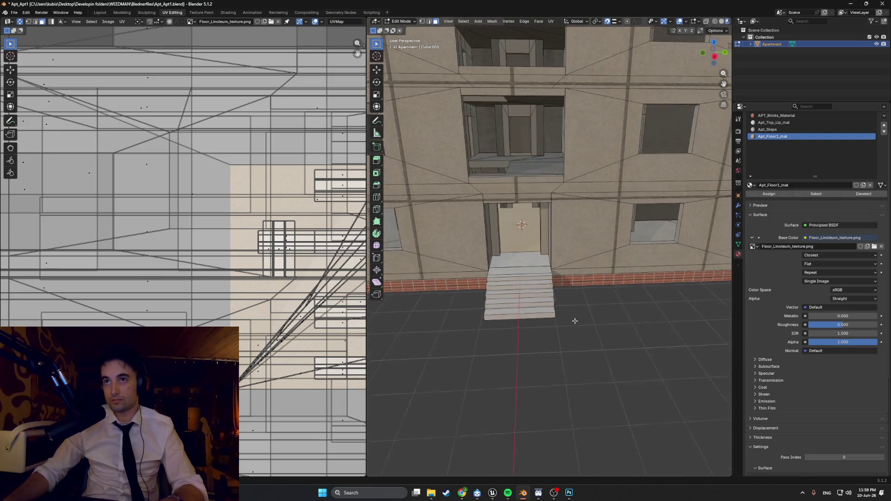
scroll(578, 316, down, 2)
middle_drag(574, 314, 583, 328)
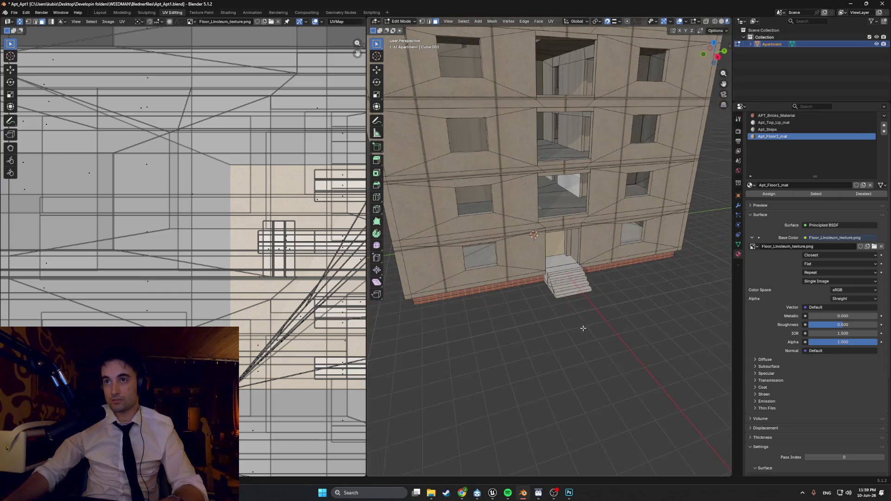
key(ctrl+s)
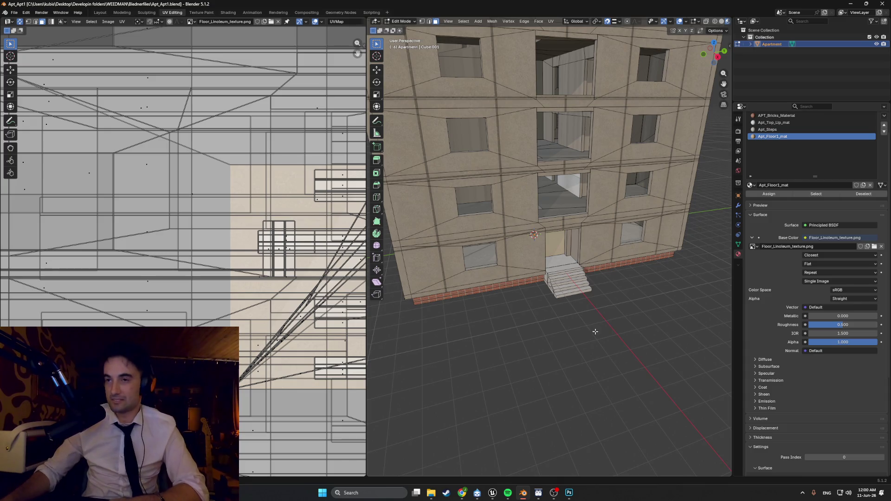
Orbit and zoom the viewport to inspect the textured building's corner.
scroll(592, 329, up, 10)
scroll(586, 310, down, 10)
mouse_move(586, 310)
middle_down()
mouse_move(512, 294)
mouse_move(566, 293)
mouse_move(534, 287)
mouse_move(580, 304)
mouse_move(599, 297)
mouse_move(595, 283)
mouse_move(528, 302)
middle_up()
scroll(511, 293, up, 10)
scroll(566, 293, down, 8)
scroll(580, 304, down, 5)
scroll(602, 309, up, 4)
scroll(602, 309, up, 3)
scroll(595, 283, down, 6)
Zoom back in on the model, then bring Steam's library window in front of Blender.
scroll(528, 303, up, 3)
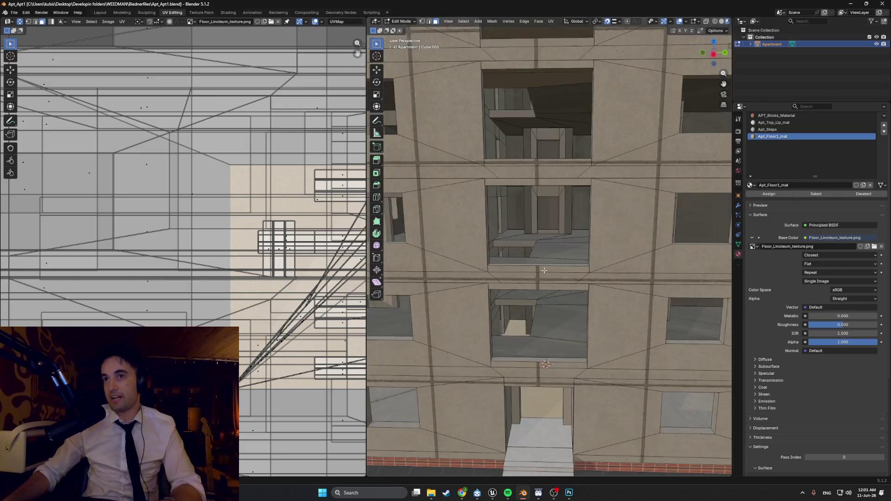
scroll(557, 283, up, 4)
scroll(582, 266, up, 3)
shift+scroll(582, 265, down, 3)
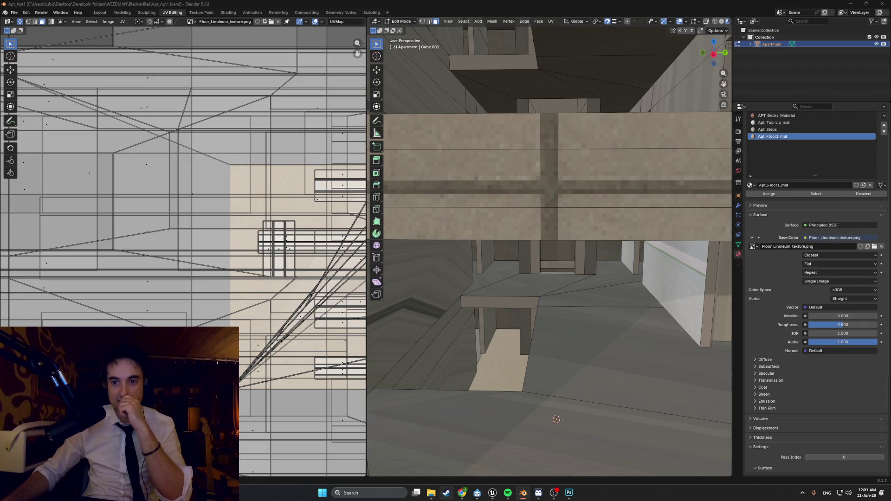
click(448, 493)
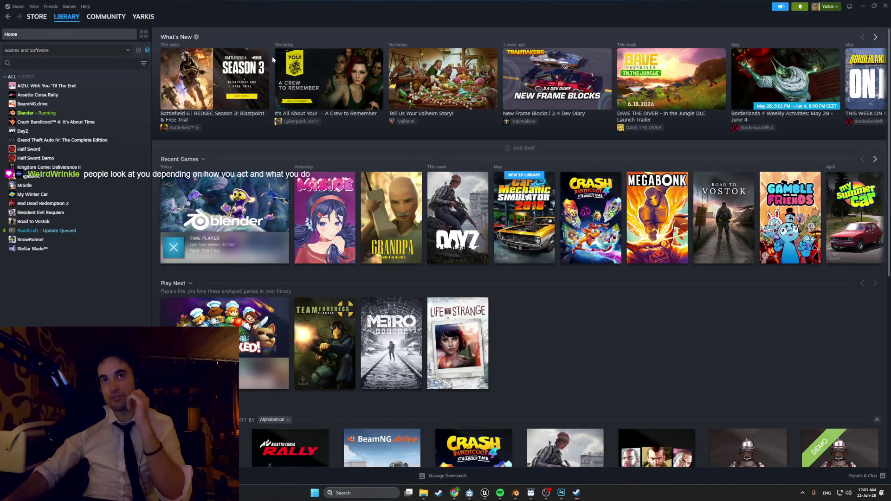
Open and scroll the Steam Store home page, then minimize Steam to reveal Blender.
mouse_move(37, 17)
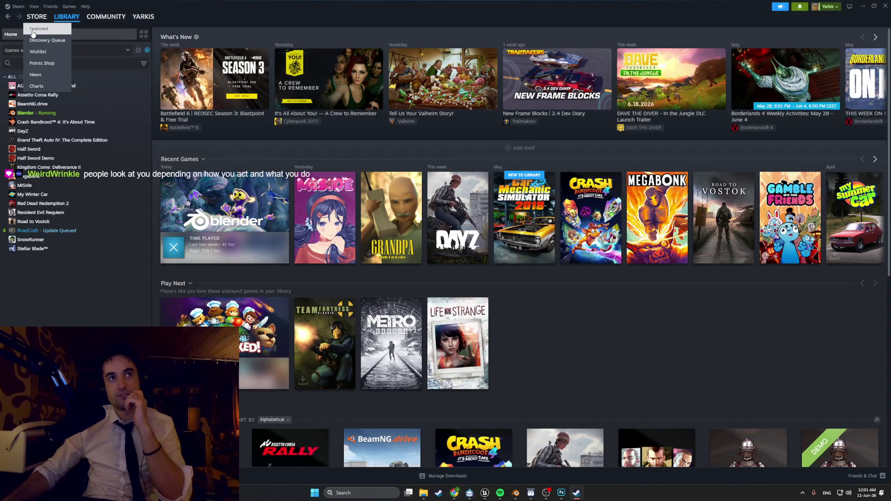
click(33, 33)
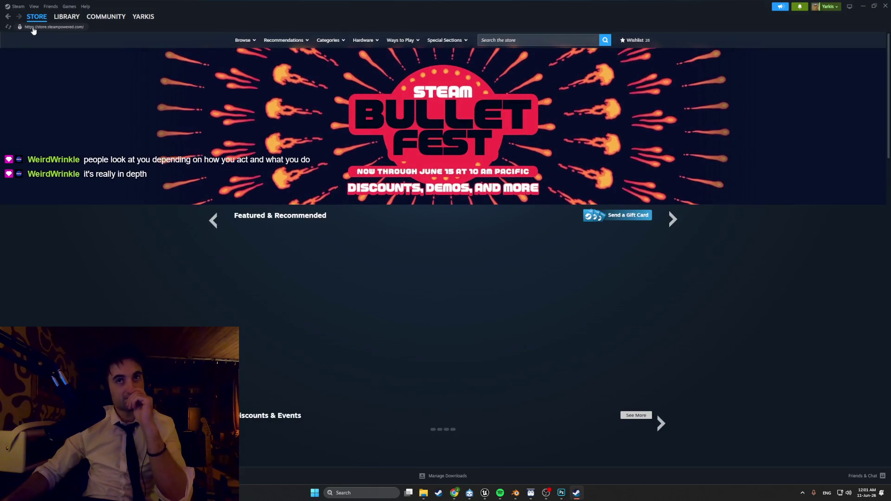
scroll(310, 81, down, 3)
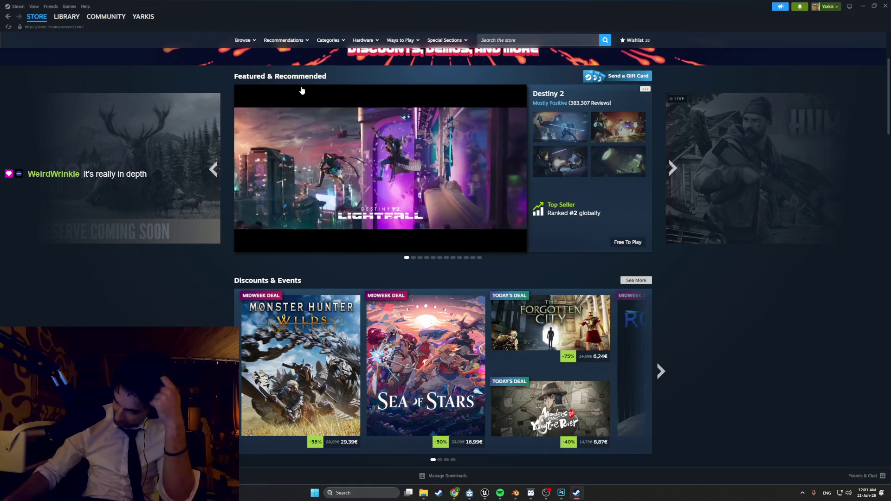
mouse_move(302, 90)
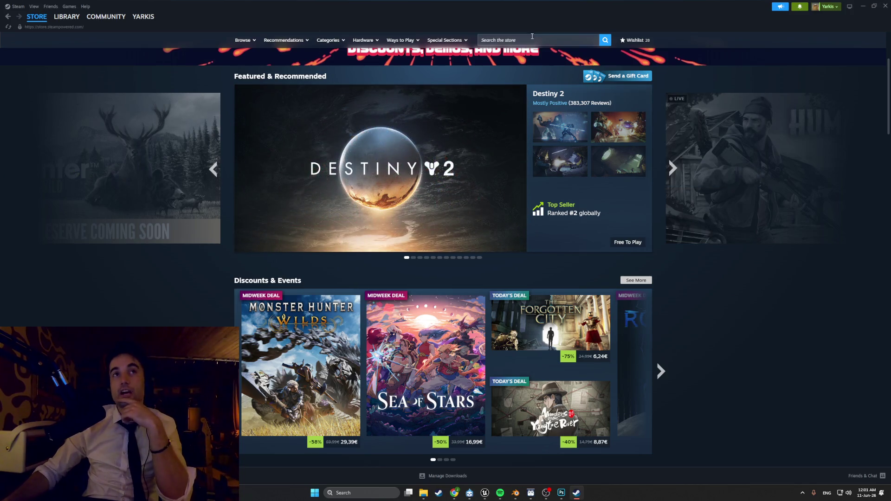
click(862, 6)
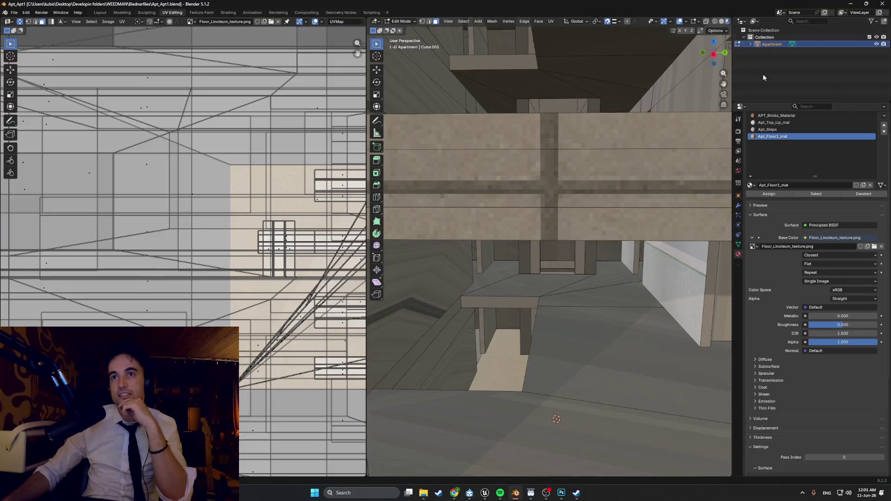
scroll(536, 251, down, 5)
scroll(546, 274, up, 2)
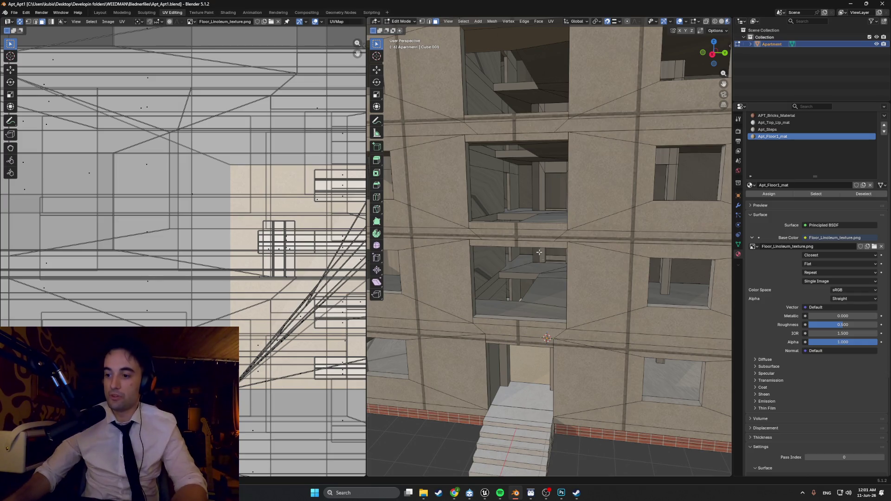
scroll(538, 252, down, 10)
middle_drag(566, 245, 552, 172)
scroll(545, 157, up, 6)
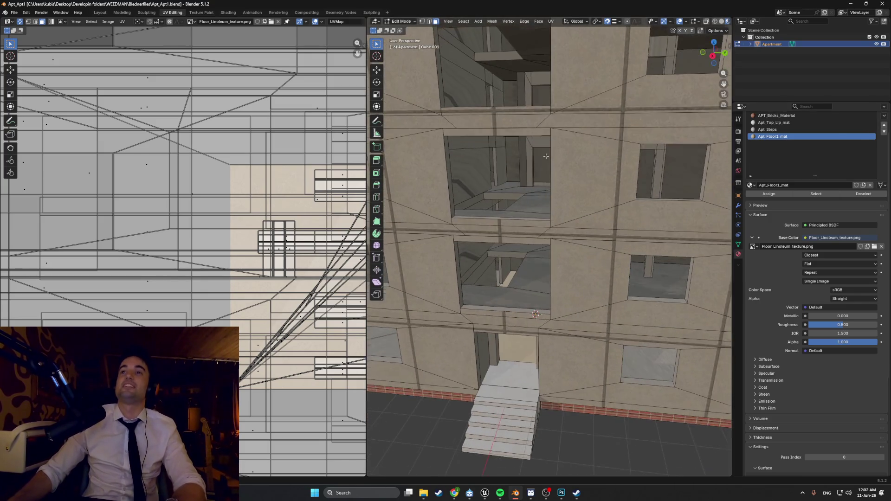
scroll(542, 185, down, 8)
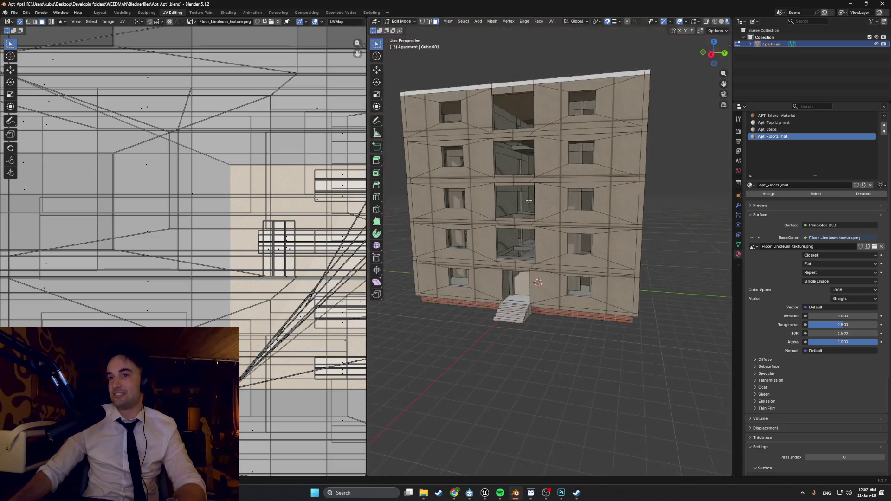
mouse_move(543, 198)
middle_down()
mouse_move(543, 216)
mouse_move(537, 198)
middle_up()
scroll(543, 216, up, 3)
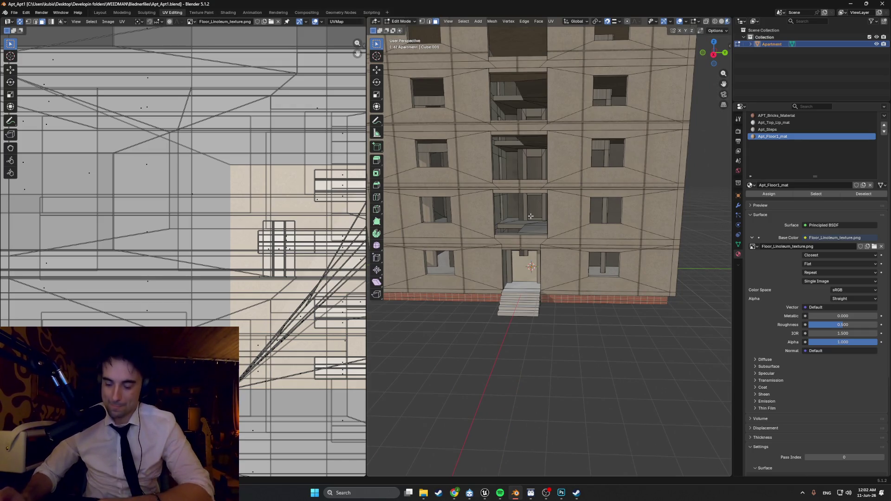
scroll(535, 218, up, 4)
mouse_move(535, 218)
middle_down()
mouse_move(550, 288)
mouse_move(545, 279)
middle_up()
scroll(545, 278, down, 5)
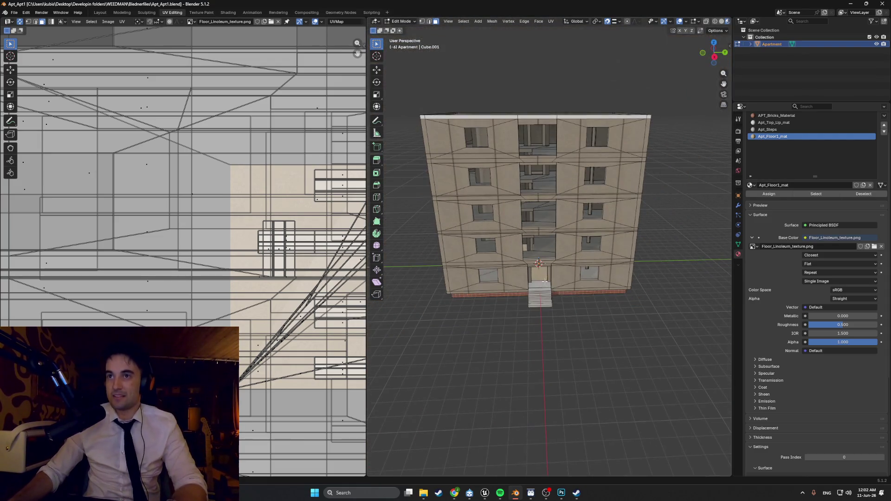
mouse_move(549, 196)
middle_down()
mouse_move(528, 212)
mouse_move(608, 159)
middle_up()
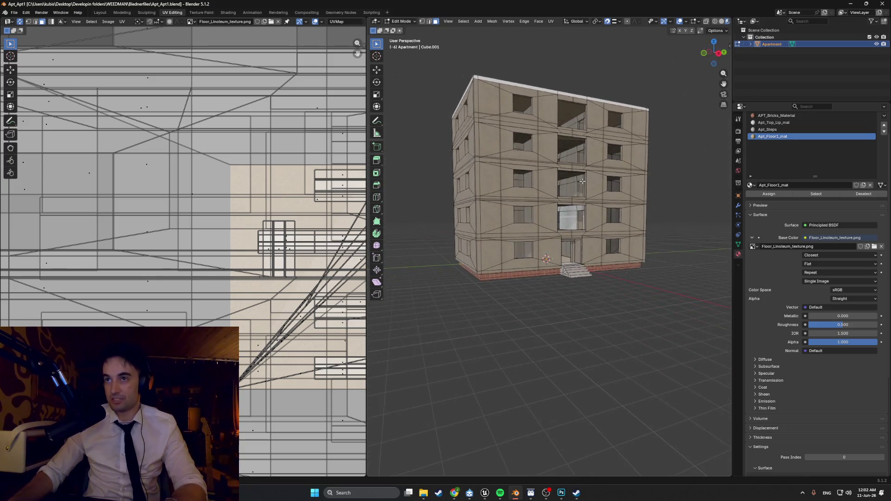
scroll(582, 181, up, 6)
mouse_move(629, 163)
middle_down()
mouse_move(598, 217)
mouse_move(566, 233)
mouse_move(553, 256)
mouse_move(595, 246)
mouse_move(563, 307)
middle_up()
scroll(598, 217, down, 6)
scroll(570, 225, up, 8)
scroll(563, 308, down, 5)
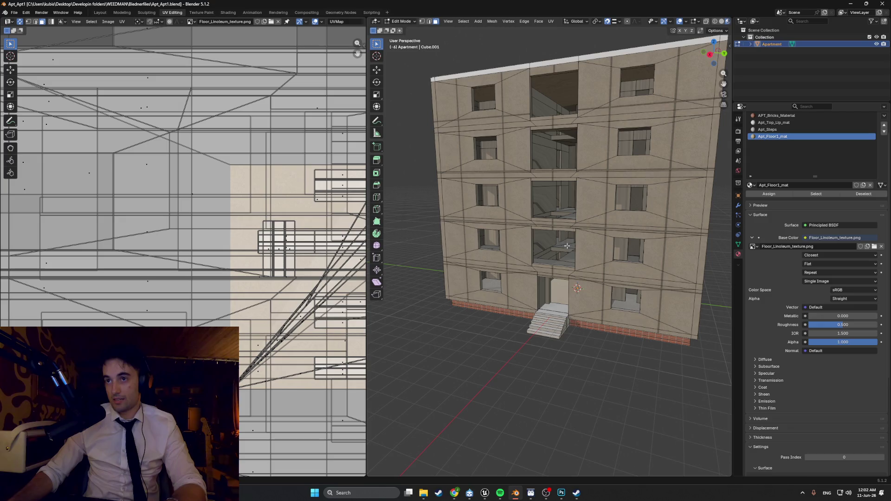
middle_drag(570, 281, 571, 281)
mouse_move(587, 243)
shift+middle_down()
mouse_move(524, 303)
mouse_move(572, 304)
mouse_move(550, 320)
shift+middle_up()
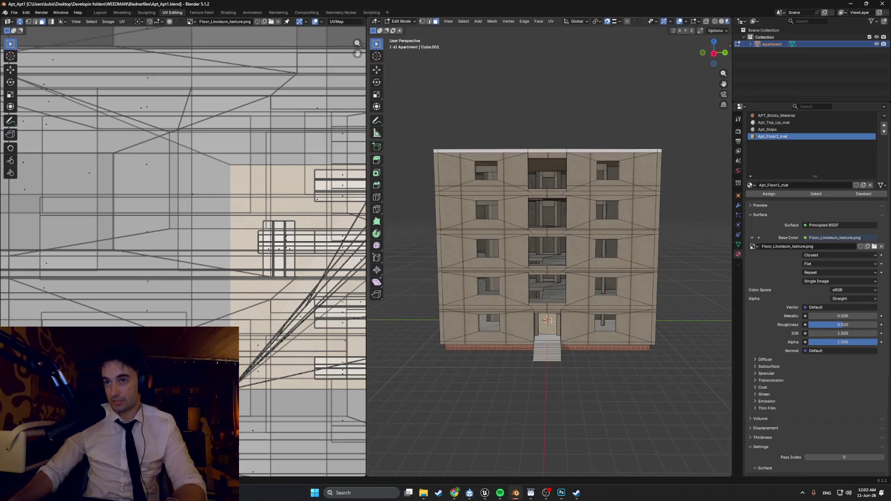
middle_drag(579, 237, 575, 359)
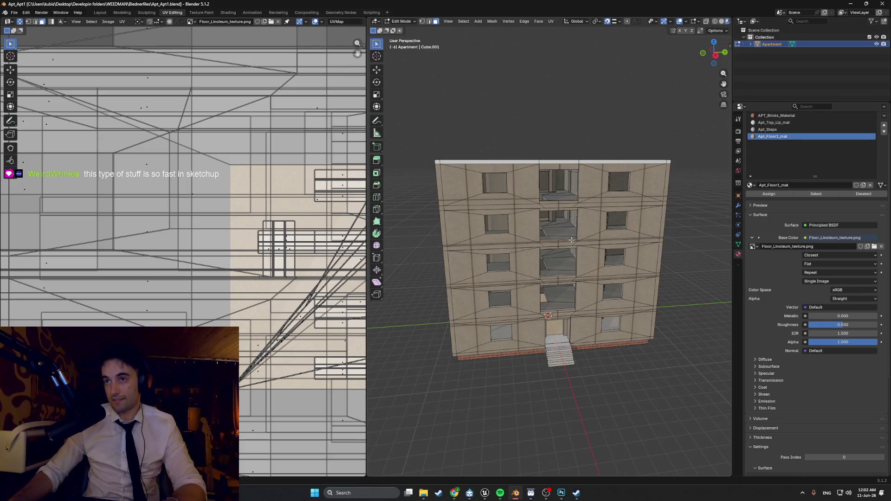
scroll(572, 239, up, 2)
mouse_move(572, 240)
middle_down()
mouse_move(607, 261)
mouse_move(587, 270)
middle_up()
scroll(572, 117, up, 5)
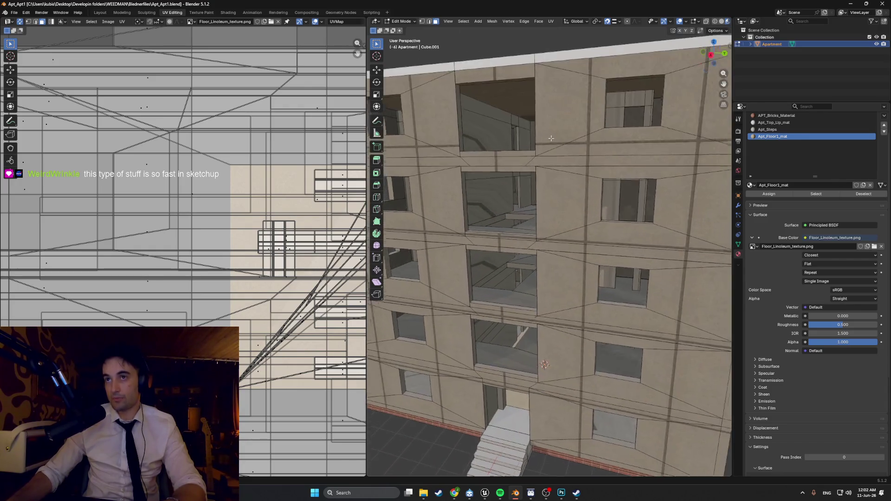
mouse_move(532, 222)
middle_down()
mouse_move(568, 215)
mouse_move(593, 226)
middle_up()
Select the roof-edge strip faces to reveal their Apt_Top_Lip_mat slot, then deselect them.
click(572, 221)
click(585, 225)
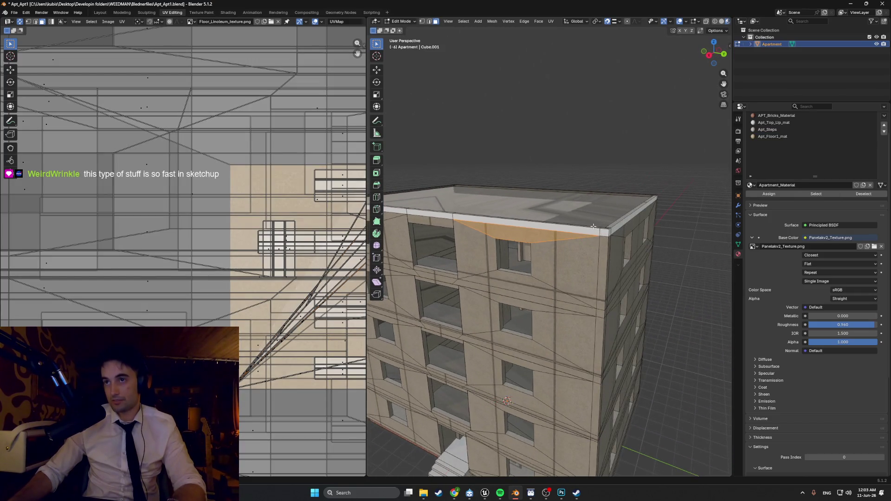
click(599, 235)
shift+click(610, 233)
key(alt+a)
Orbit to the building's right face and bring up the base colour's texture source options.
scroll(610, 233, up, 3)
mouse_move(610, 233)
middle_down()
mouse_move(463, 215)
mouse_move(496, 221)
middle_up()
scroll(444, 210, down, 3)
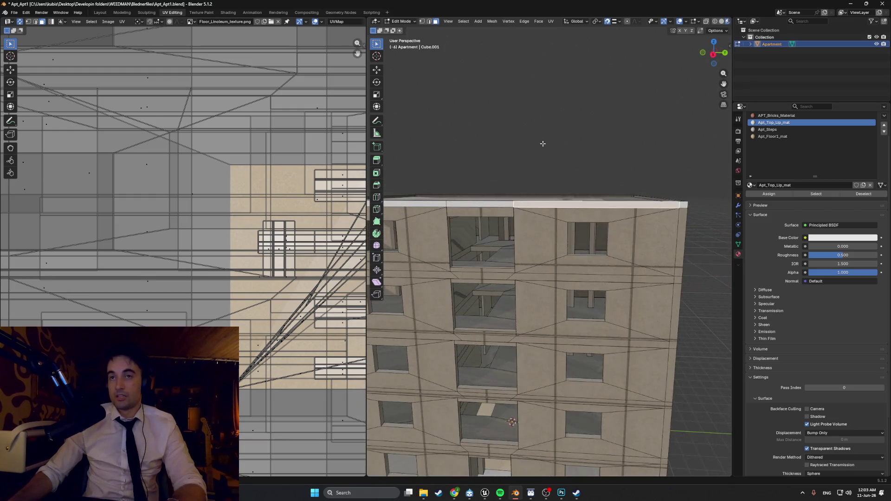
scroll(495, 221, up, 2)
scroll(500, 226, down, 4)
scroll(290, 245, down, 5)
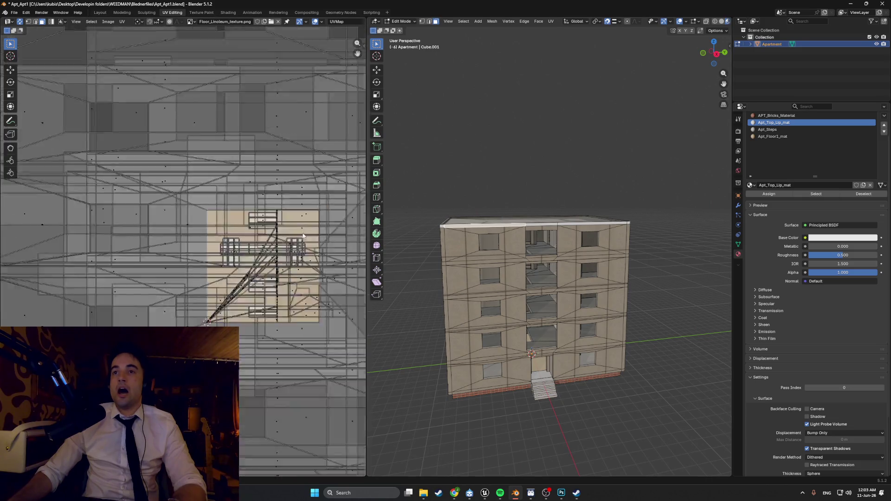
scroll(520, 203, up, 7)
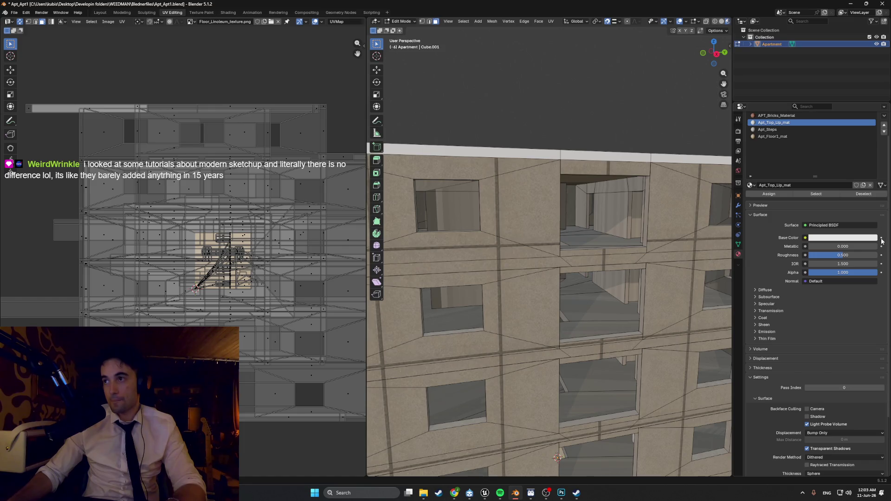
click(805, 239)
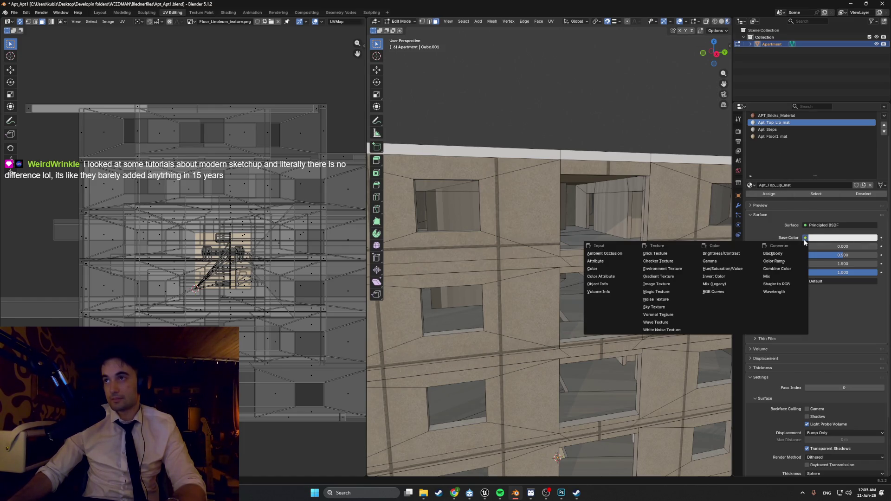
Plug an Image Texture into Base Color and load DarkMetal.png from the Textures folder.
click(685, 285)
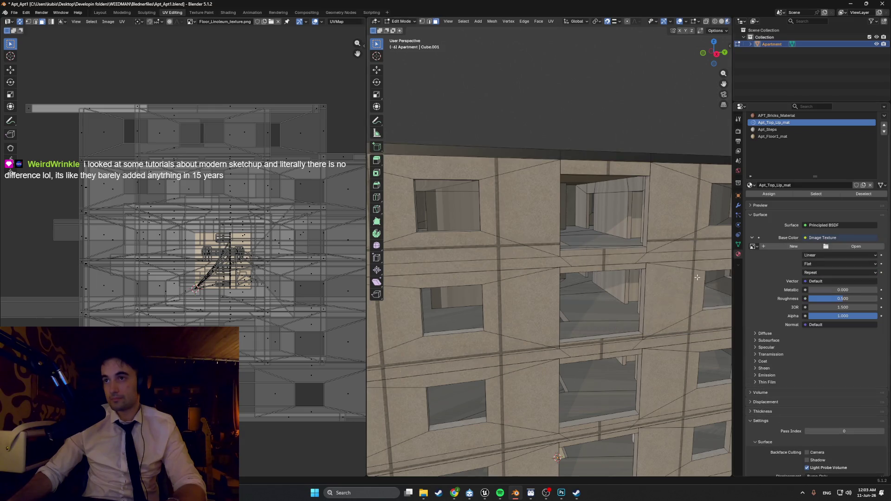
click(866, 248)
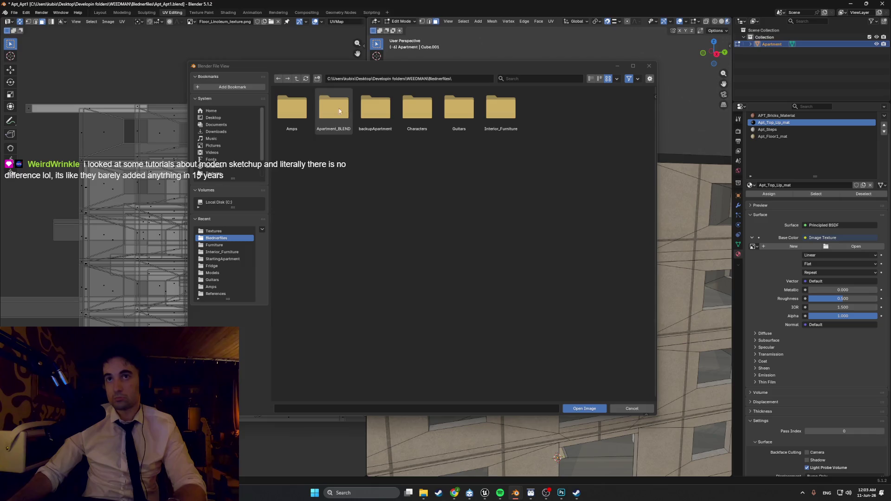
click(237, 231)
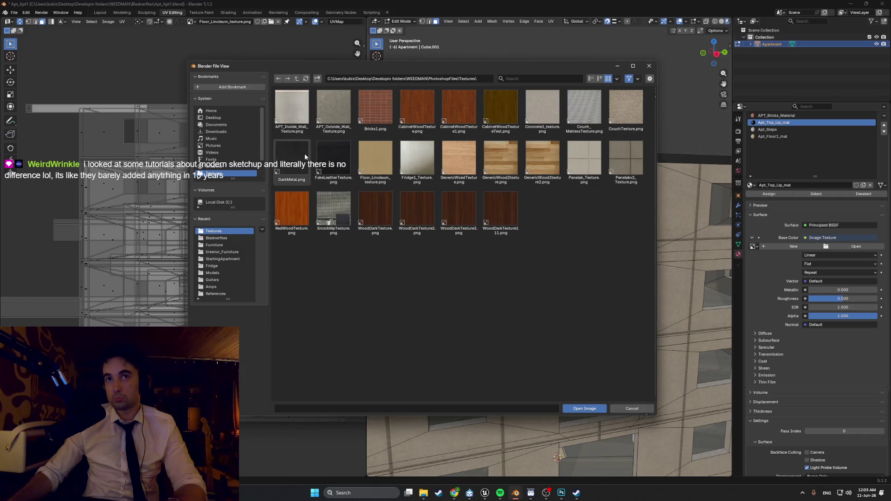
double_click(292, 158)
Return to Object Mode, review the building's left side, and deselect it.
key(Tab)
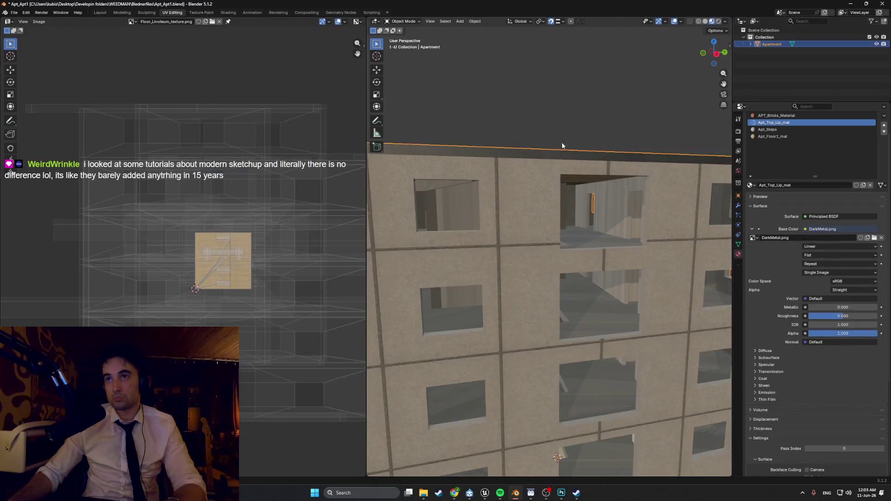
scroll(580, 152, down, 10)
mouse_move(574, 179)
middle_down()
mouse_move(539, 171)
mouse_move(515, 183)
mouse_move(536, 175)
middle_up()
scroll(534, 176, up, 4)
scroll(516, 181, up, 2)
scroll(624, 266, down, 6)
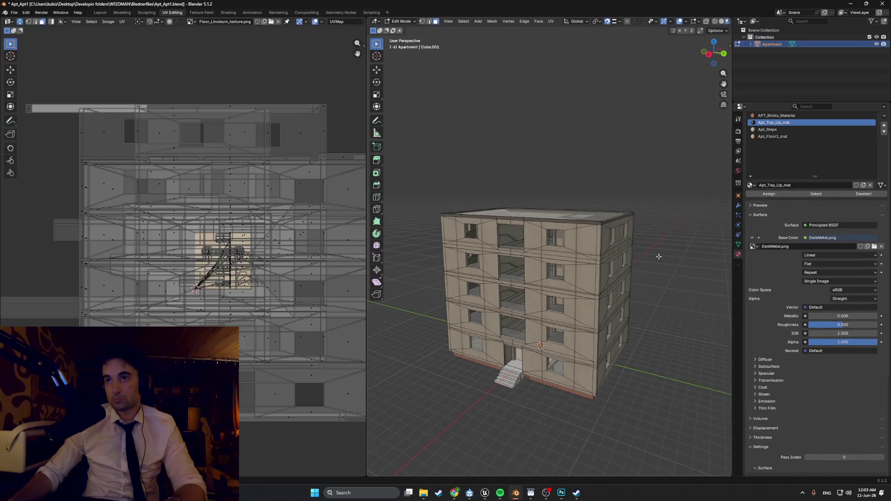
click(673, 231)
Switch to the Modeling workspace and orbit to a three-quarter view of the building and roof.
click(121, 13)
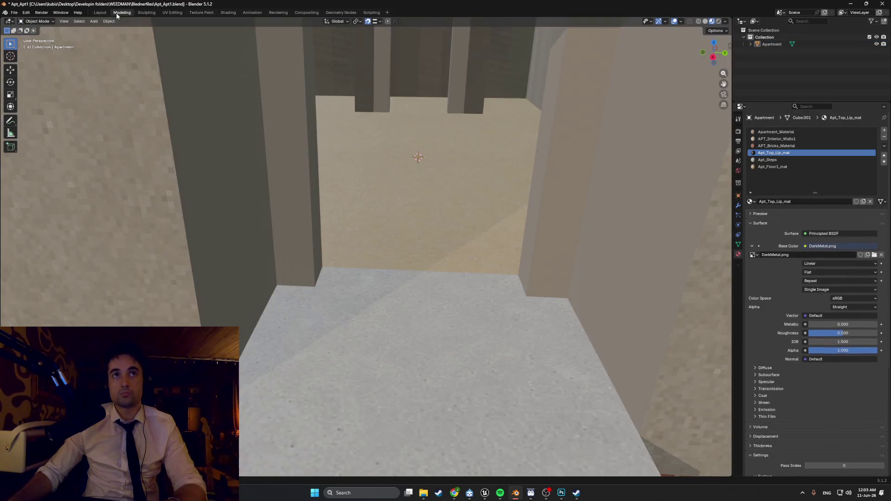
scroll(389, 168, down, 8)
mouse_move(389, 168)
middle_down()
mouse_move(477, 143)
mouse_move(441, 215)
mouse_move(335, 200)
mouse_move(515, 191)
mouse_move(536, 192)
mouse_move(545, 206)
mouse_move(451, 205)
mouse_move(692, 207)
mouse_move(9, 212)
mouse_move(3, 219)
mouse_move(161, 223)
middle_up()
scroll(162, 221, up, 1)
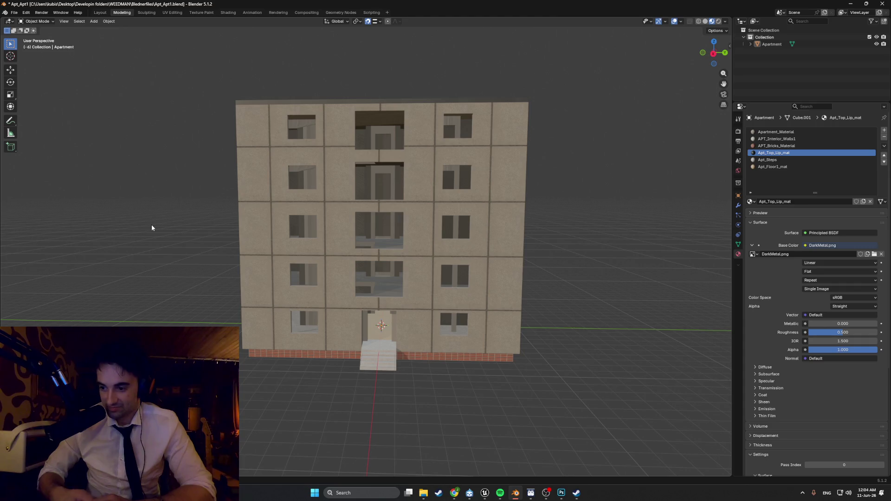
mouse_move(197, 255)
middle_down()
mouse_move(449, 288)
mouse_move(450, 254)
mouse_move(467, 237)
middle_up()
scroll(385, 239, up, 3)
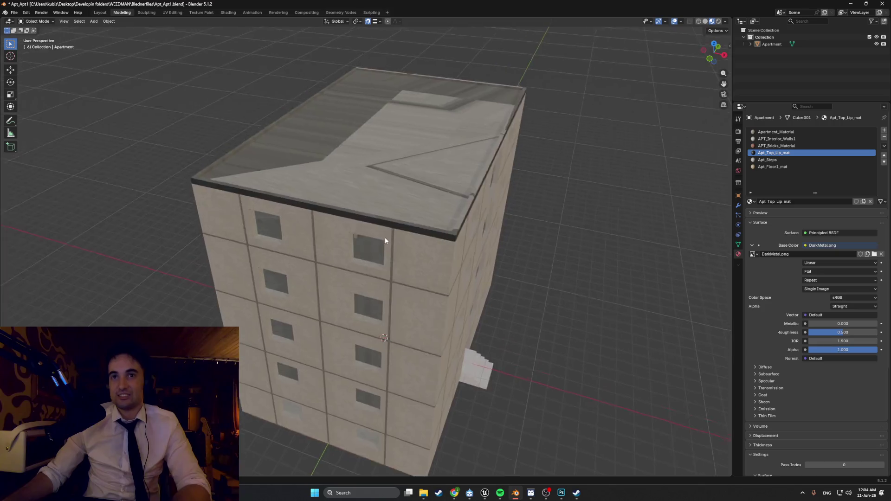
Enter Edit Mode on the building, select the roof lip loop and assign Apt_Top_Lip_mat.
middle_drag(385, 239, 413, 254)
click(405, 240)
key(Tab)
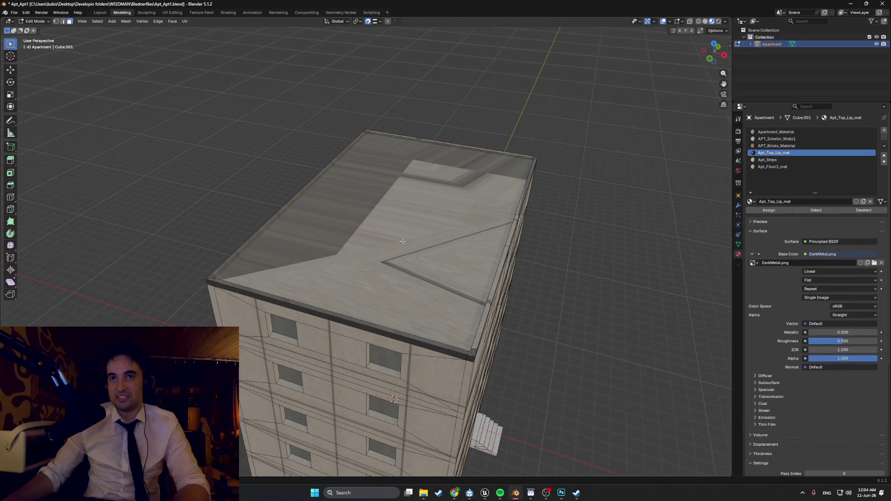
click(402, 241)
scroll(402, 241, up, 5)
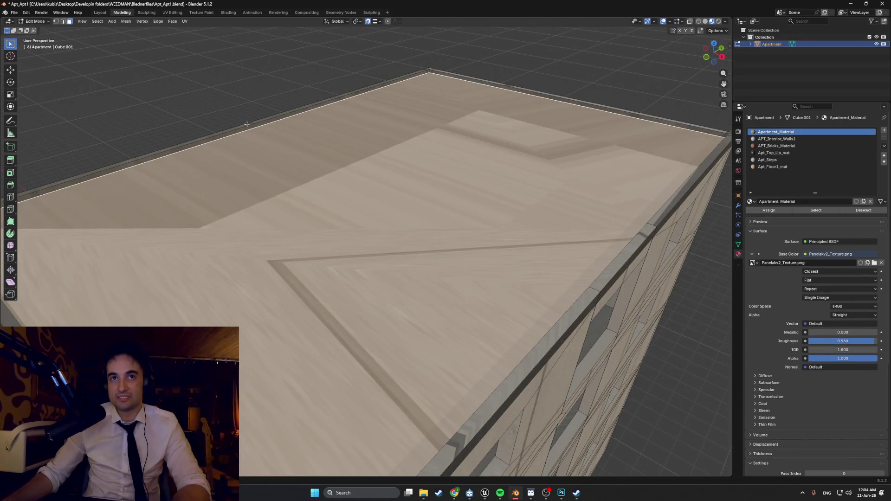
click(244, 132)
mouse_move(245, 132)
middle_down()
mouse_move(295, 143)
mouse_move(324, 133)
mouse_move(316, 141)
middle_up()
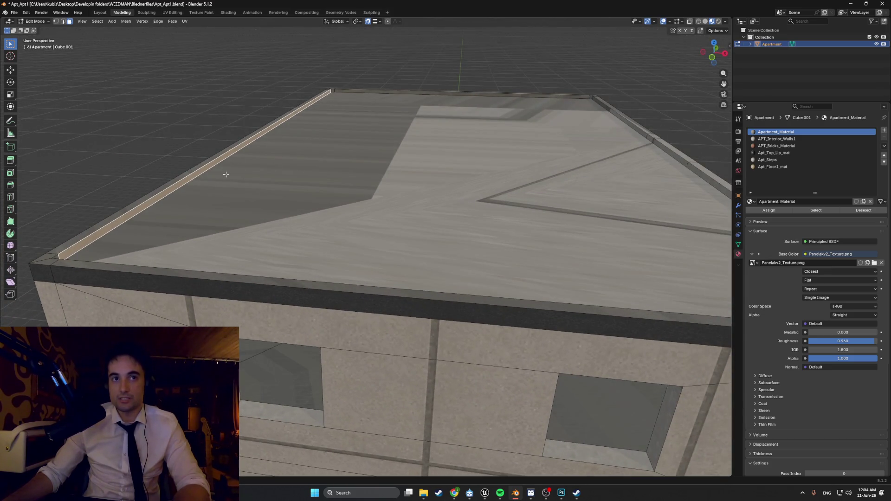
alt+click(334, 90)
mouse_move(334, 90)
middle_down()
mouse_move(365, 136)
mouse_move(313, 135)
mouse_move(302, 103)
middle_up()
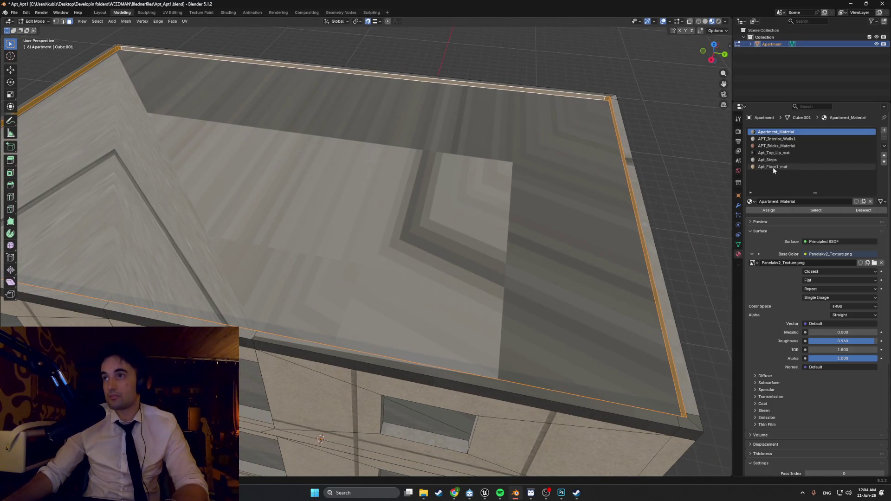
click(773, 154)
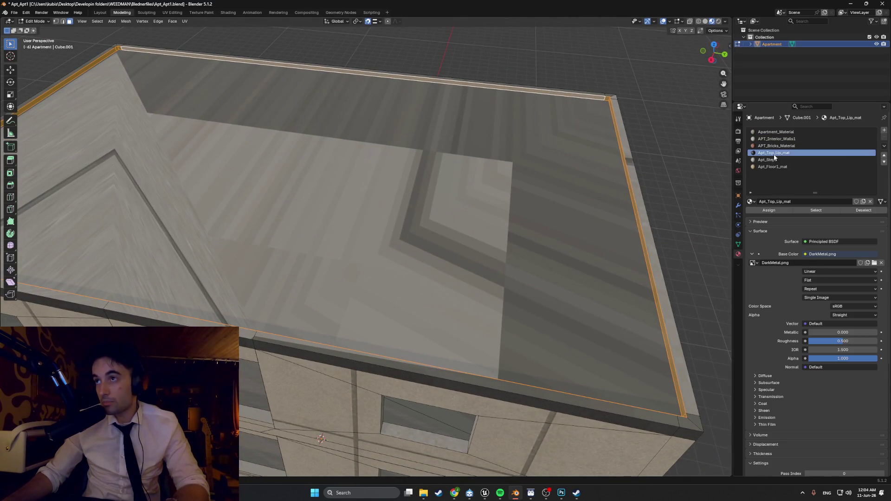
click(770, 212)
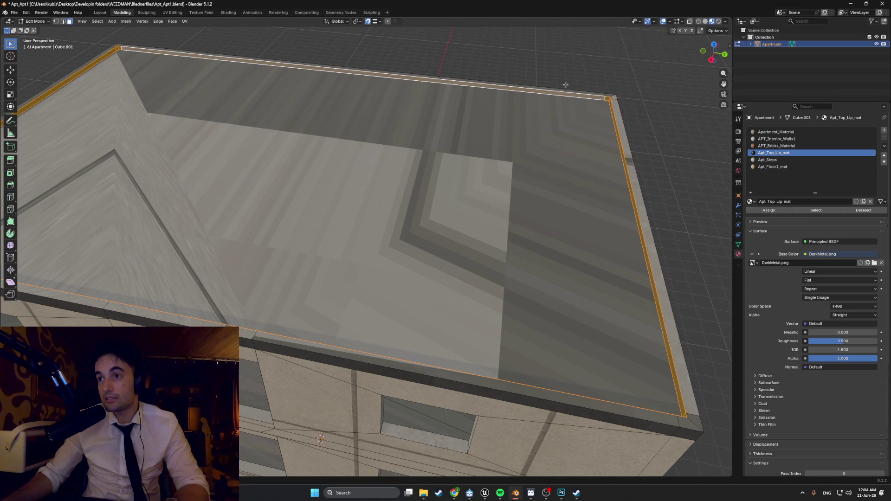
Select the remaining roof lip strips along the right and front edges.
scroll(543, 78, down, 6)
middle_drag(515, 83, 483, 85)
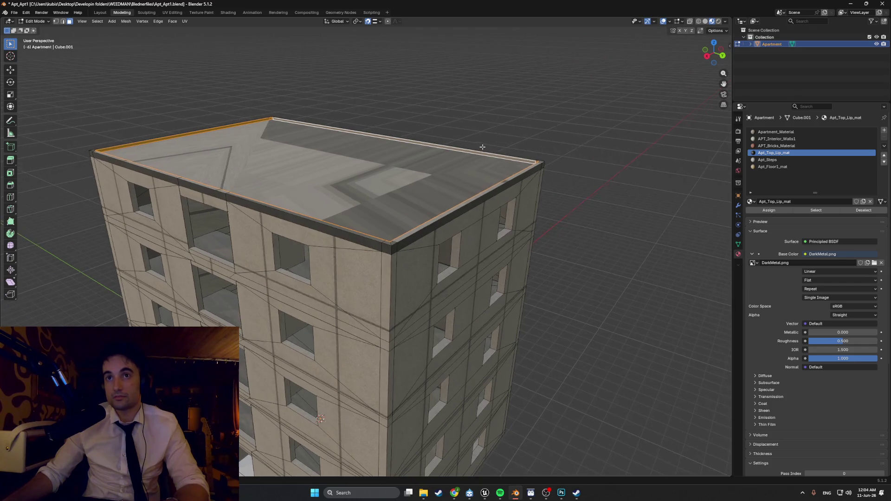
scroll(431, 274, up, 4)
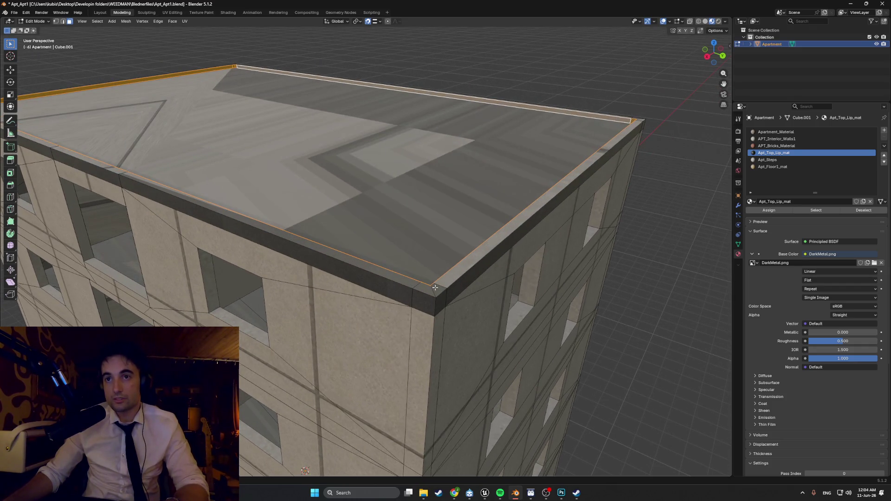
shift+click(433, 288)
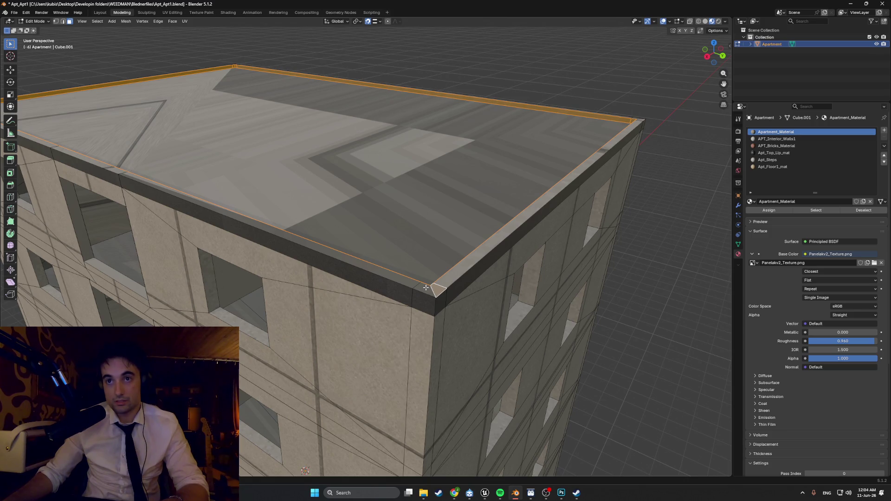
alt+shift+click(426, 288)
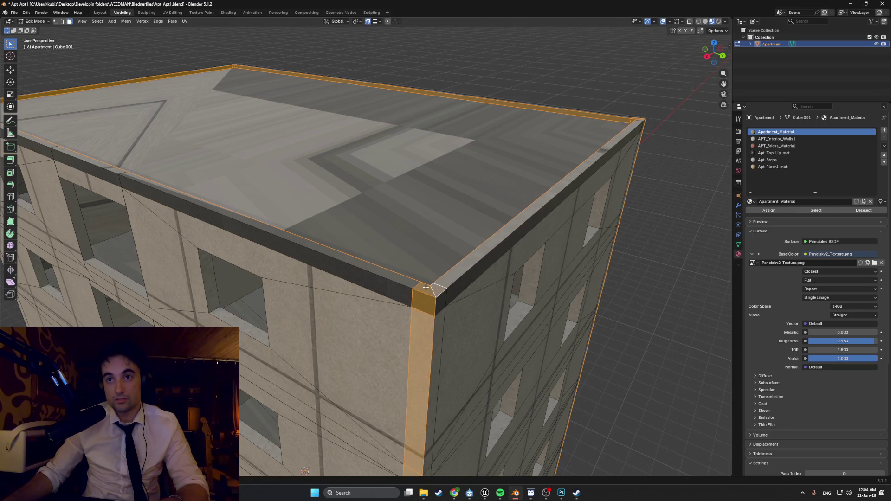
key(ctrl+z)
key(ctrl+z)
key(ctrl+z)
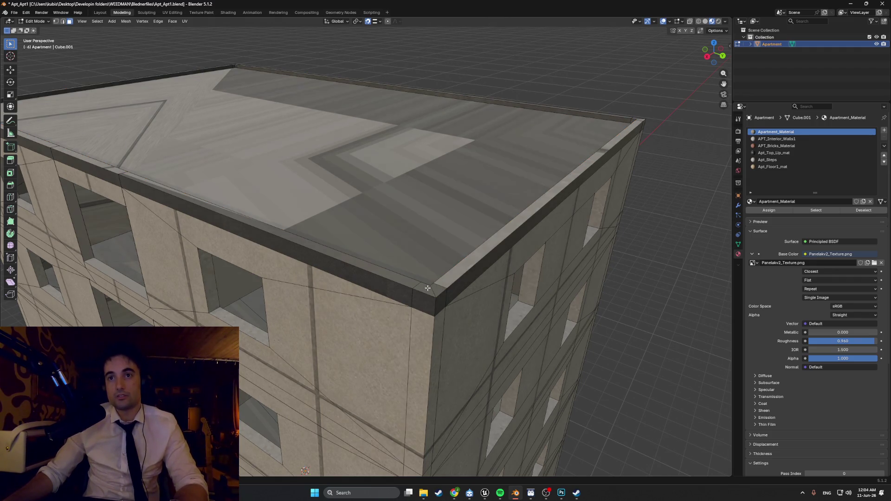
alt+click(435, 287)
alt+shift+click(414, 282)
middle_drag(414, 282, 274, 240)
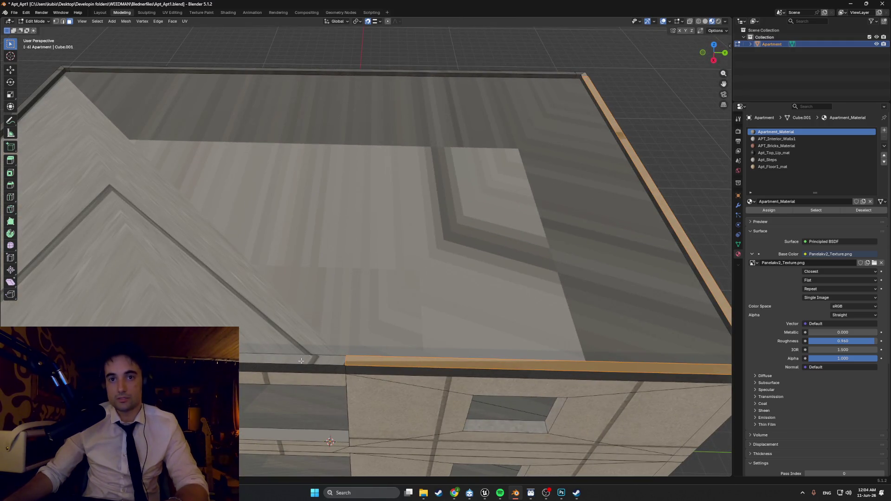
scroll(375, 284, up, 2)
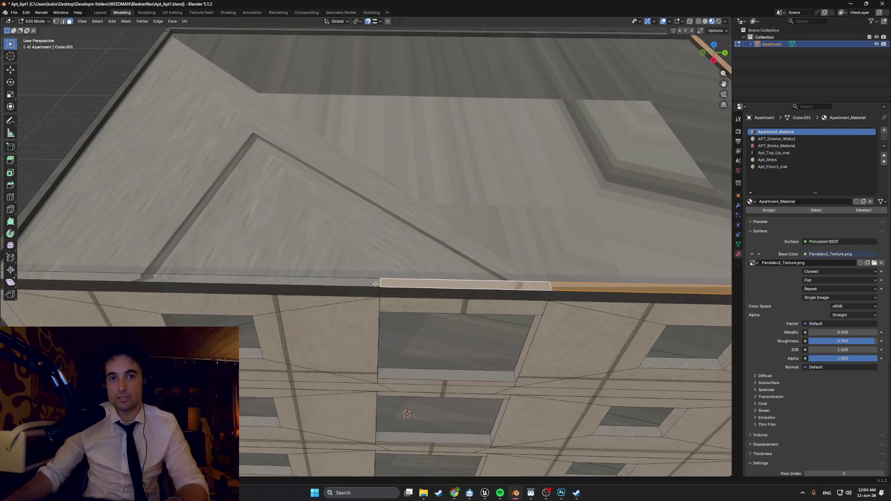
Add the left strip and corner faces, assign Apt_Top_Lip_mat to them, and deselect.
shift+click(320, 286)
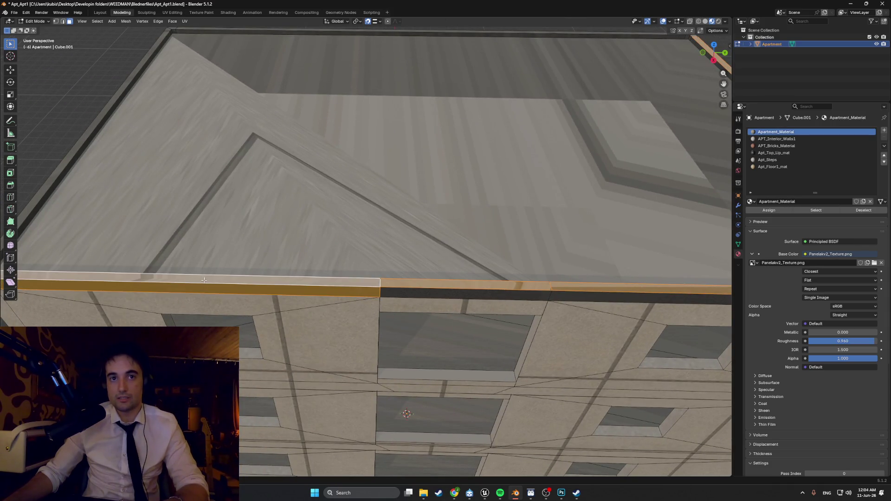
scroll(203, 279, down, 3)
shift+click(185, 285)
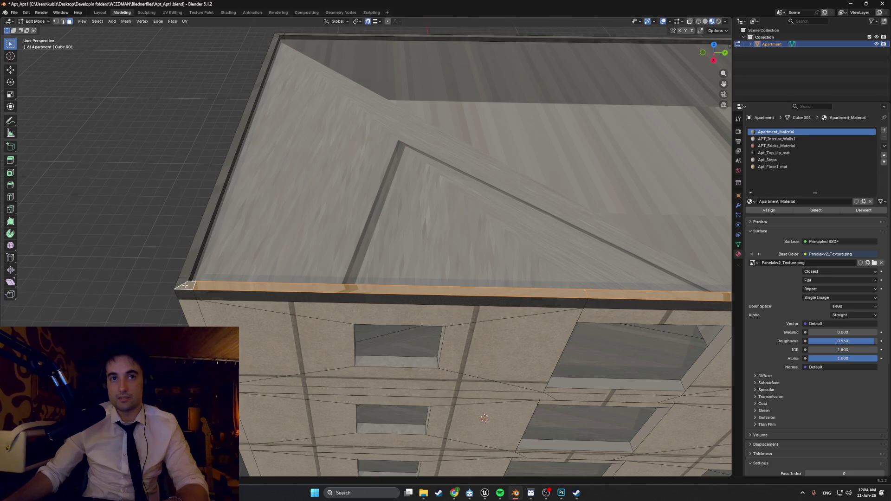
mouse_move(201, 271)
middle_down()
mouse_move(274, 242)
mouse_move(483, 205)
middle_up()
shift+click(271, 234)
shift+click(440, 199)
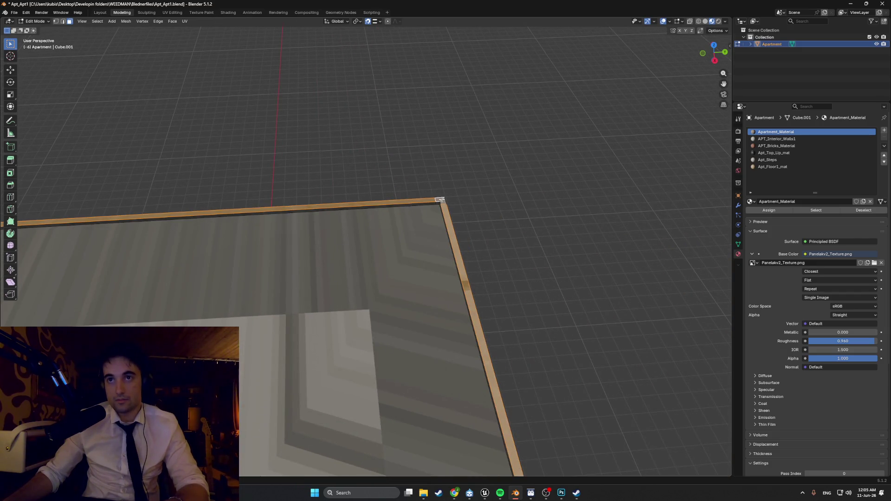
mouse_move(409, 243)
shift+middle_down()
mouse_move(405, 145)
mouse_move(415, 144)
shift+middle_up()
click(774, 153)
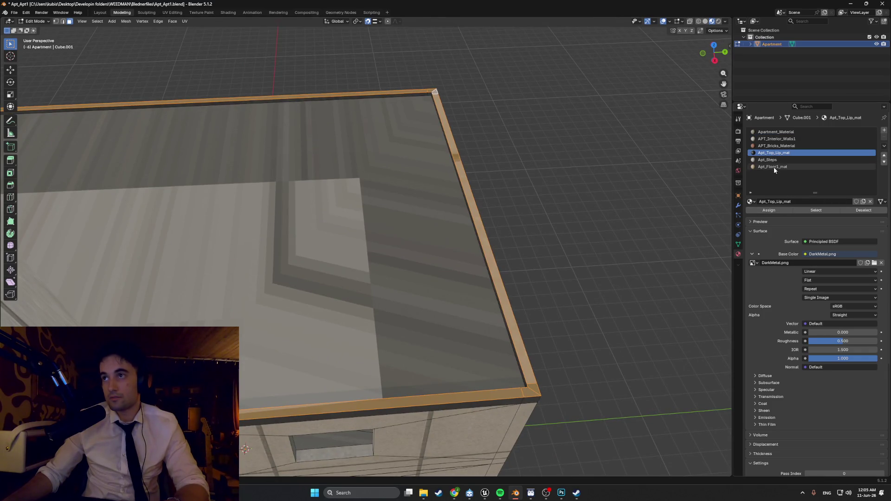
click(769, 213)
click(541, 225)
middle_drag(541, 225, 509, 203)
scroll(508, 202, down, 8)
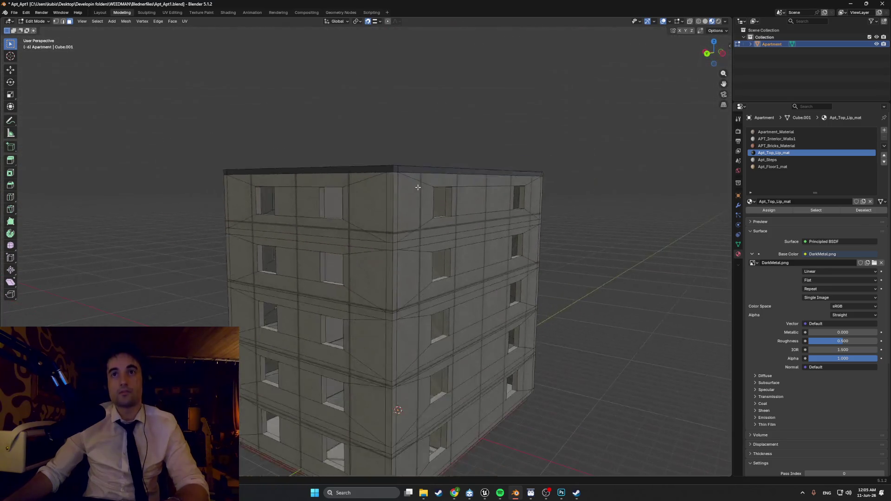
mouse_move(453, 198)
middle_down()
mouse_move(523, 191)
mouse_move(512, 211)
mouse_move(493, 187)
mouse_move(419, 231)
mouse_move(566, 201)
mouse_move(524, 218)
mouse_move(497, 252)
mouse_move(398, 274)
middle_up()
key(ctrl+s)
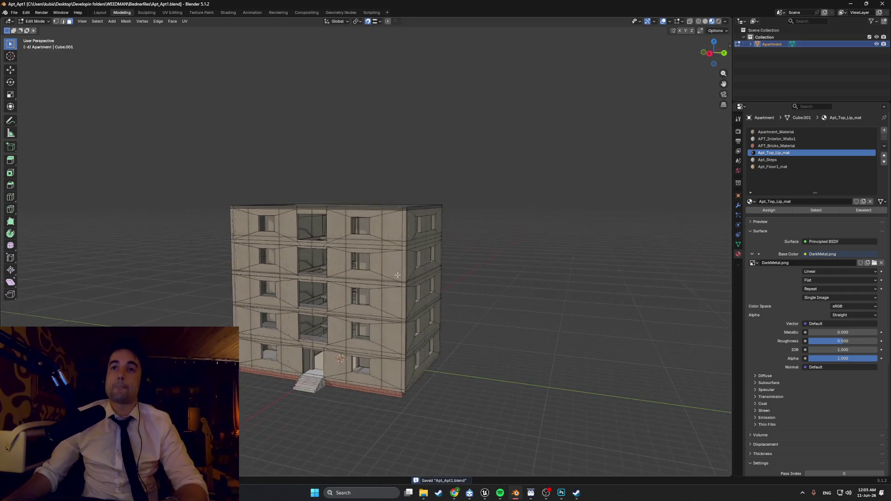
mouse_move(398, 237)
middle_down()
mouse_move(440, 246)
mouse_move(264, 229)
middle_up()
scroll(438, 240, up, 3)
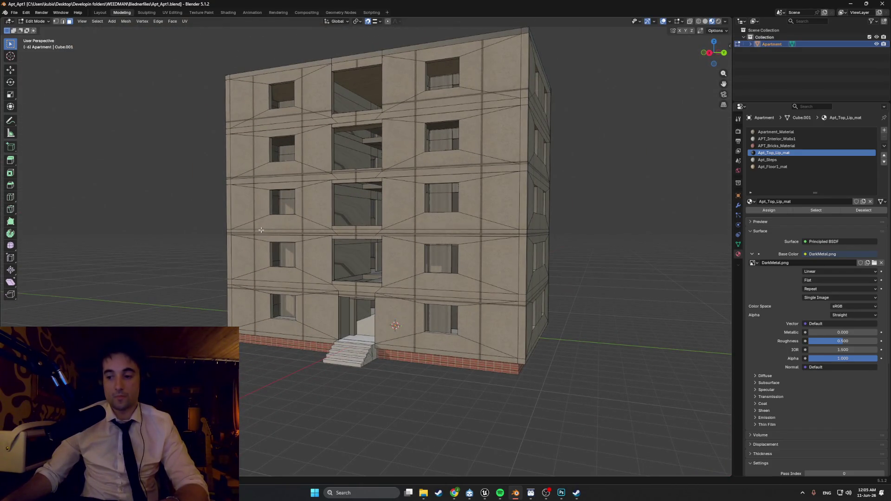
middle_drag(361, 240, 398, 243)
scroll(397, 242, down, 2)
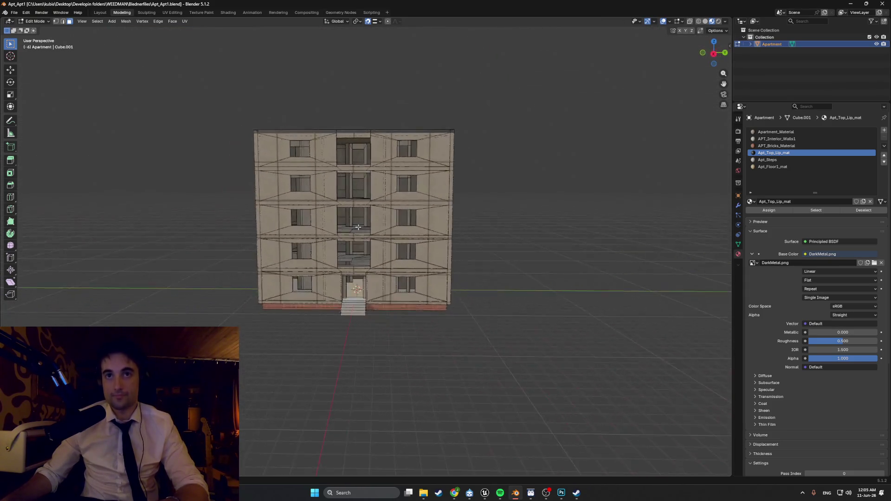
scroll(382, 228, up, 6)
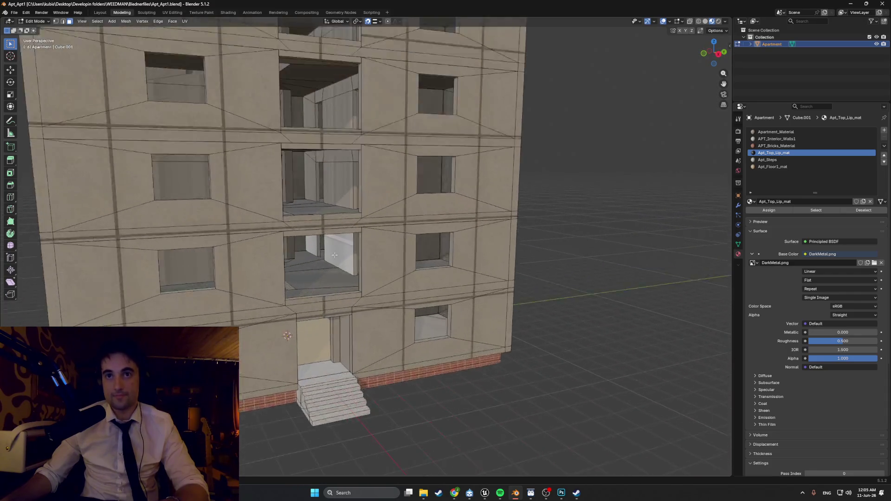
scroll(390, 263, down, 3)
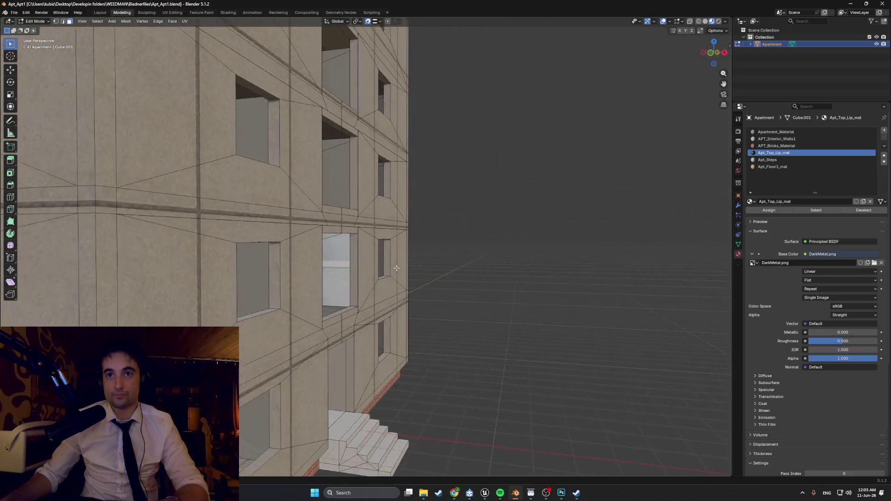
scroll(348, 265, up, 3)
scroll(348, 265, down, 2)
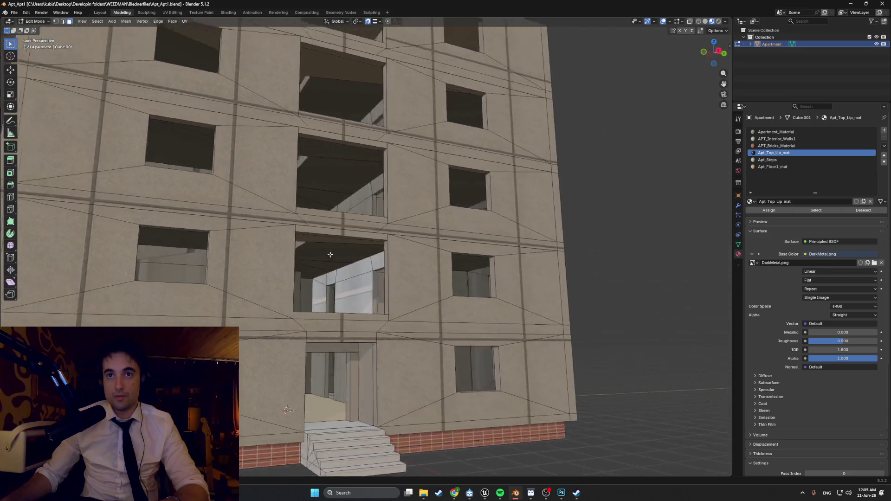
scroll(324, 264, up, 3)
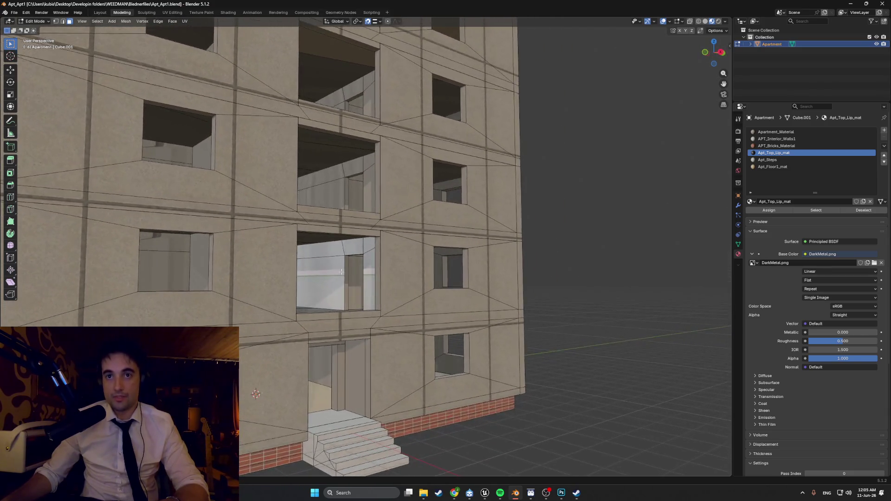
scroll(348, 259, up, 3)
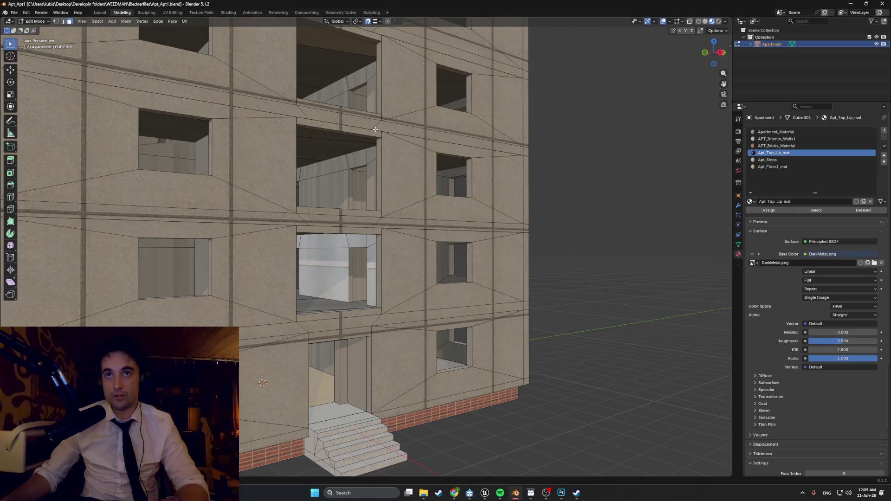
scroll(375, 129, down, 3)
mouse_move(375, 129)
middle_down()
mouse_move(318, 166)
mouse_move(369, 197)
mouse_move(405, 261)
middle_up()
scroll(319, 166, down, 5)
scroll(370, 197, up, 5)
scroll(369, 197, up, 3)
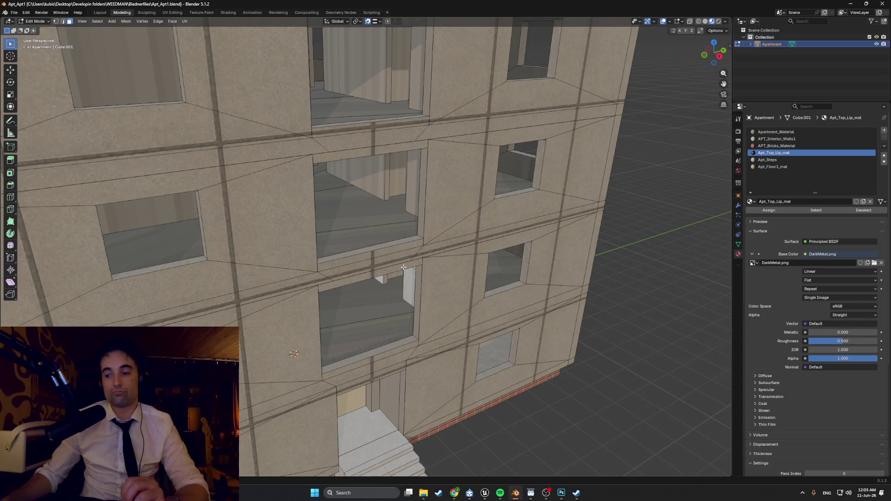
scroll(402, 267, down, 2)
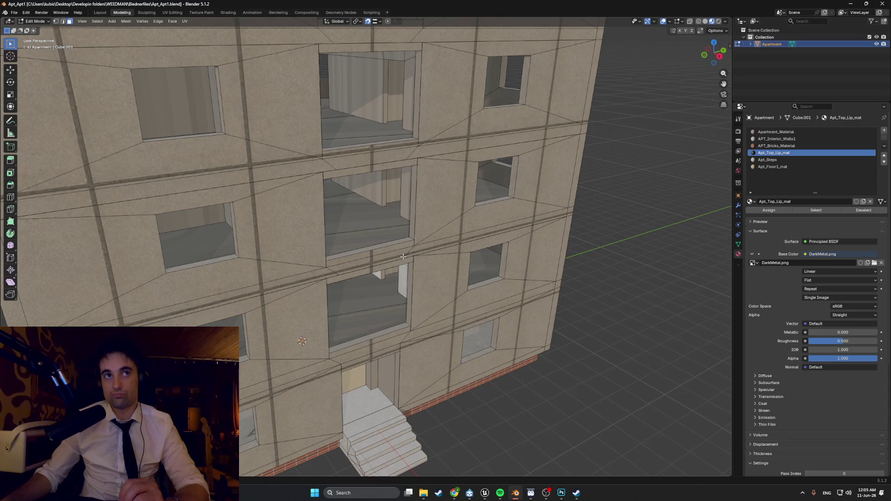
mouse_move(402, 257)
middle_down()
mouse_move(353, 234)
mouse_move(365, 231)
mouse_move(380, 205)
mouse_move(423, 221)
mouse_move(424, 235)
mouse_move(435, 236)
mouse_move(371, 245)
mouse_move(350, 265)
middle_up()
scroll(330, 286, up, 5)
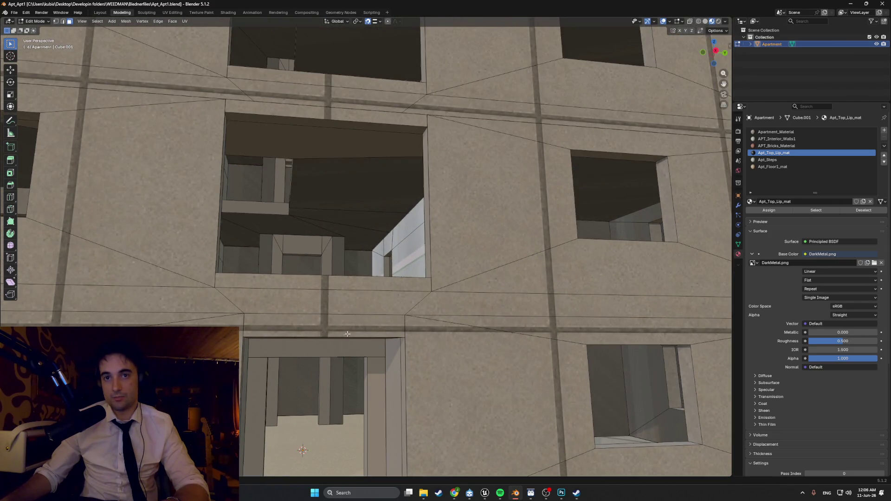
scroll(347, 333, down, 5)
middle_drag(347, 334, 469, 285)
scroll(394, 315, down, 5)
scroll(456, 285, down, 4)
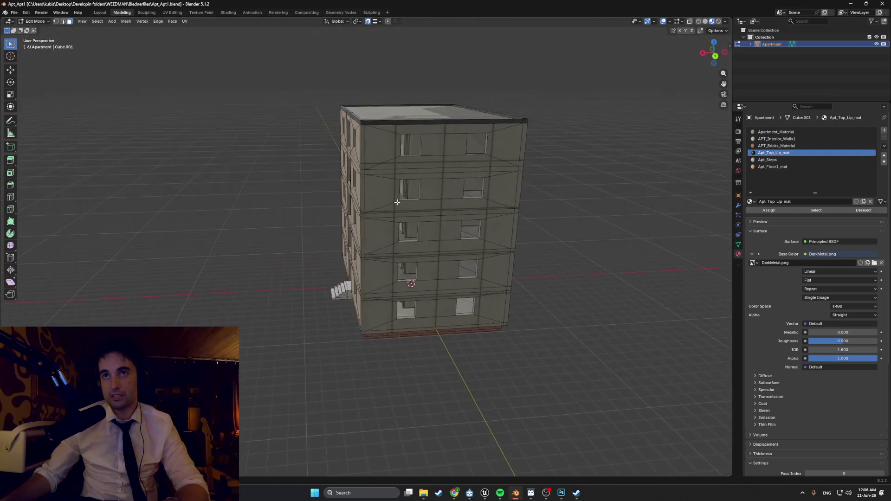
middle_drag(416, 200, 426, 198)
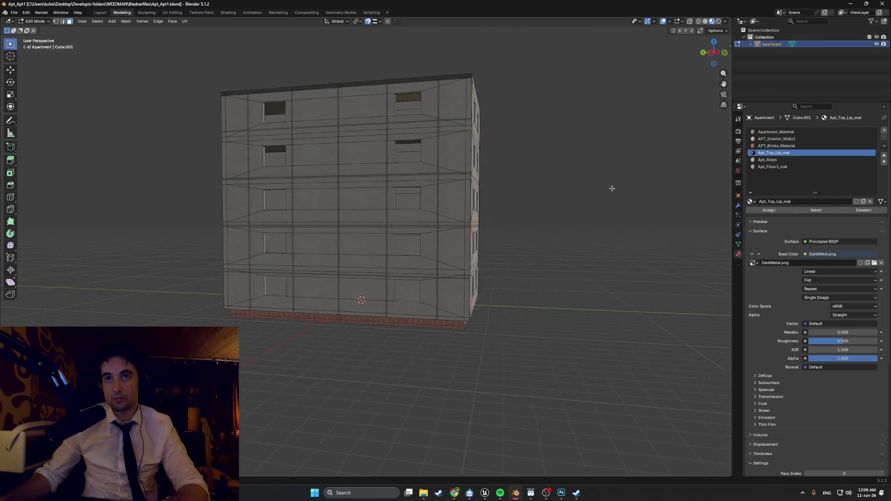
key(KP_3)
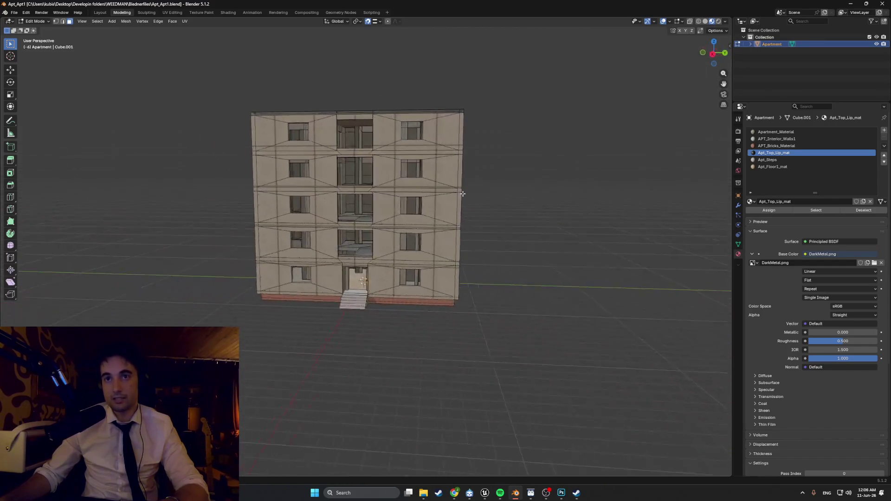
scroll(423, 229, up, 5)
shift+middle_drag(424, 229, 437, 269)
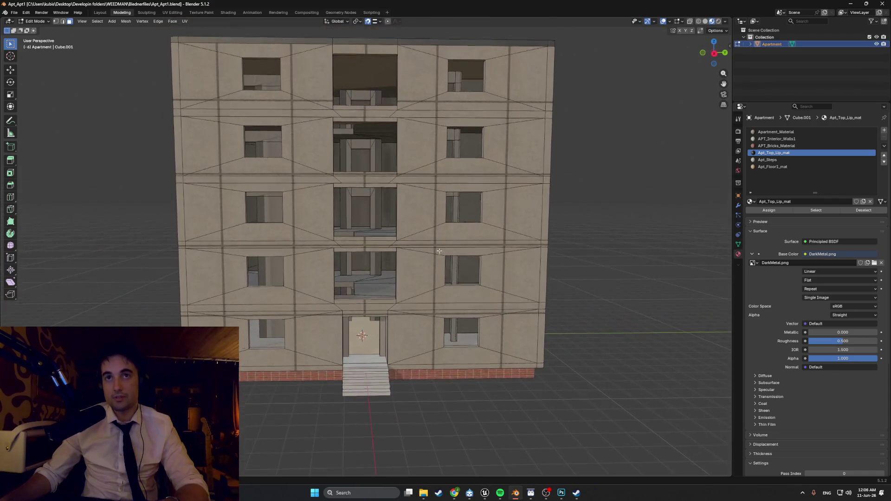
mouse_move(355, 190)
shift+middle_down()
mouse_move(366, 215)
mouse_move(343, 252)
mouse_move(318, 372)
mouse_move(377, 103)
mouse_move(343, 194)
shift+middle_up()
scroll(366, 215, down, 5)
scroll(376, 103, up, 4)
scroll(343, 194, up, 5)
Select all roof lip faces via an X-ray front-view box select, plus the roof top face.
click(303, 259)
shift+click(269, 257)
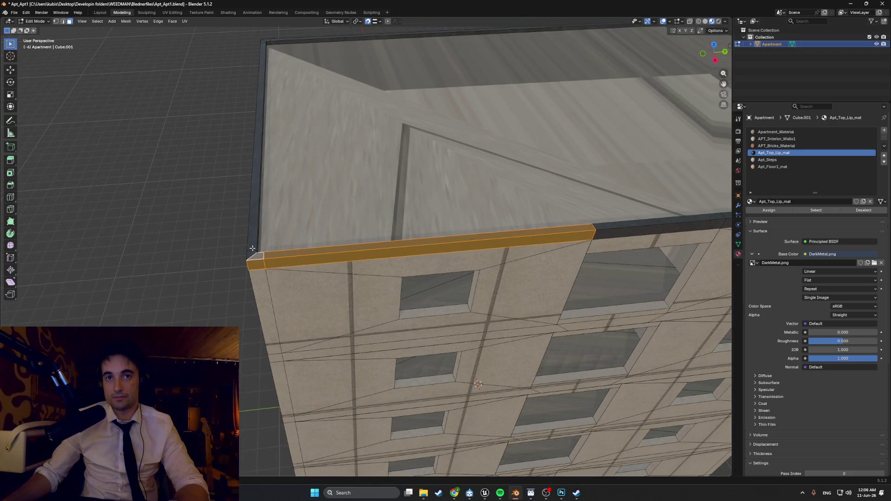
scroll(344, 167, down, 6)
key(alt+z)
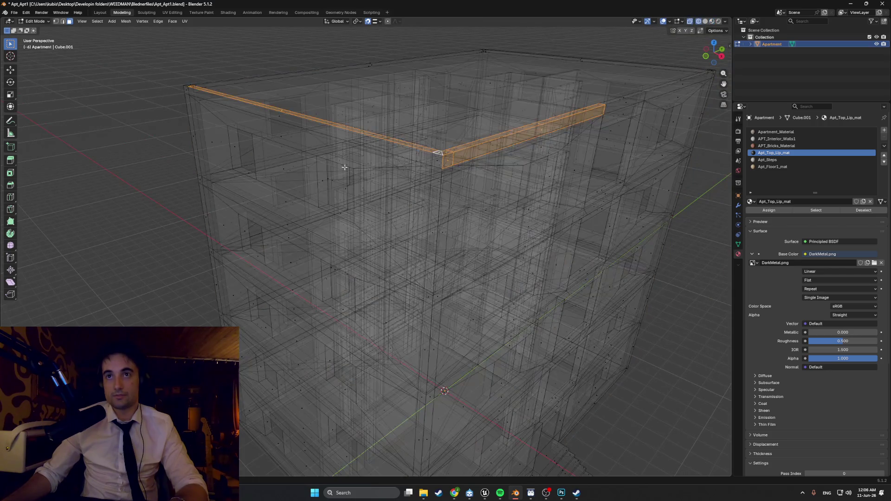
key(KP_1)
drag(529, 104, 180, 78)
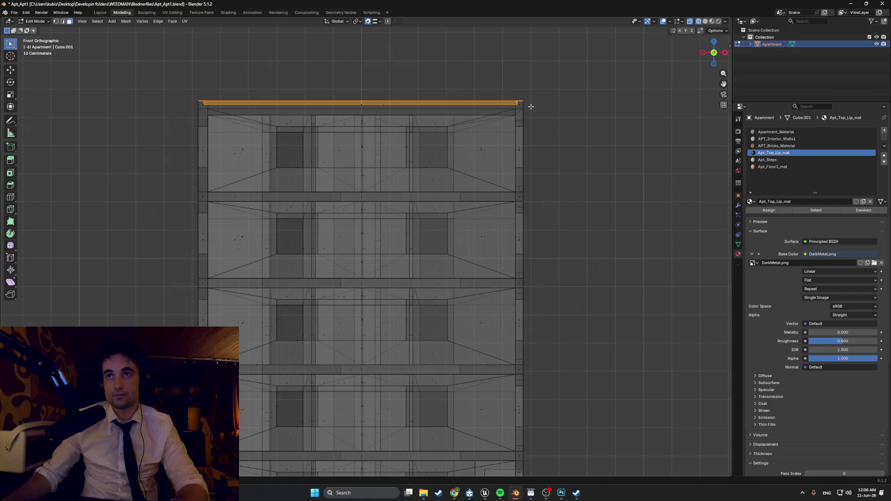
mouse_move(531, 106)
middle_down()
mouse_move(286, 133)
mouse_move(311, 135)
middle_up()
key(alt+z)
shift+click(413, 111)
mouse_move(413, 111)
middle_down()
mouse_move(417, 141)
mouse_move(394, 135)
middle_up()
scroll(386, 133, down, 5)
Smart UV Project the selected roof faces in Material Preview, then open the UV Editing layout.
key(z)
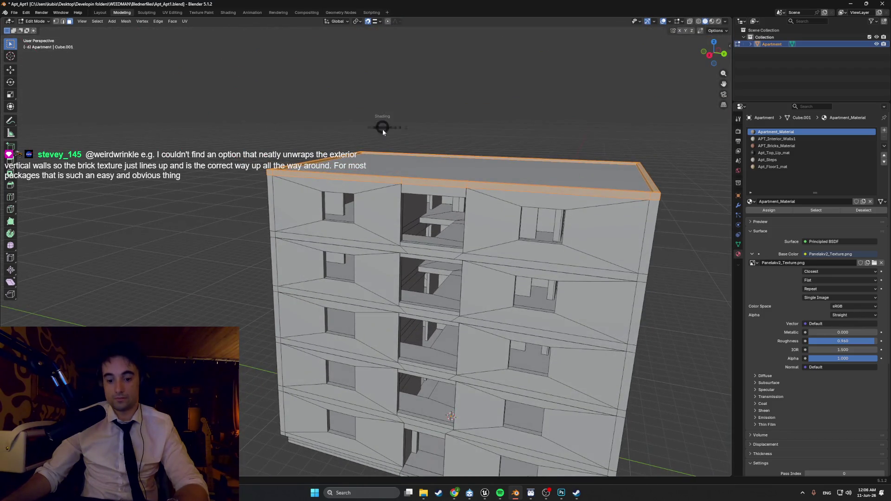
click(394, 175)
key(u)
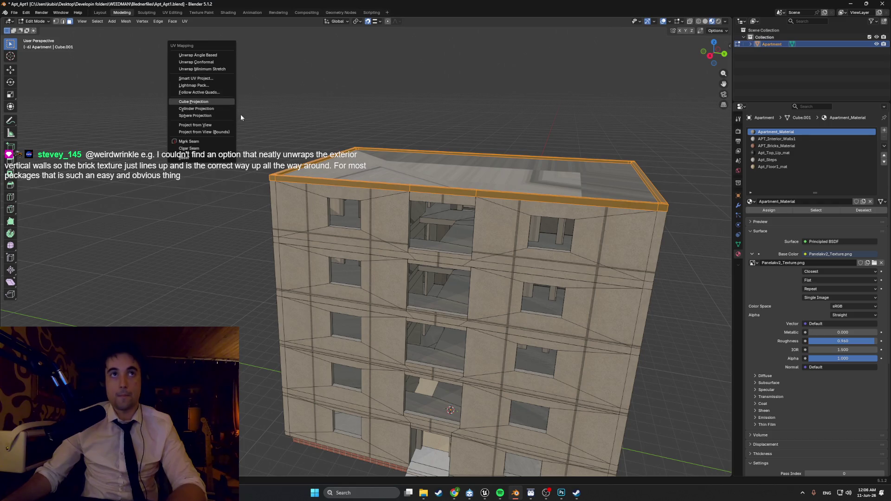
click(222, 83)
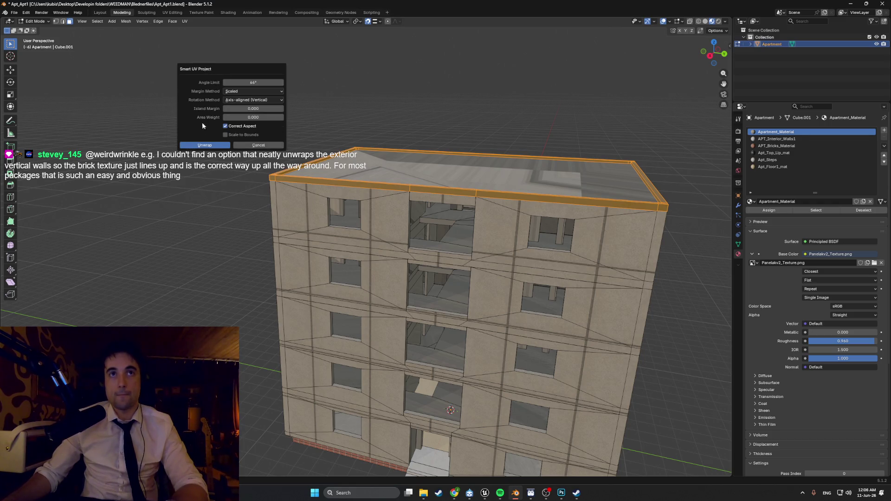
click(207, 147)
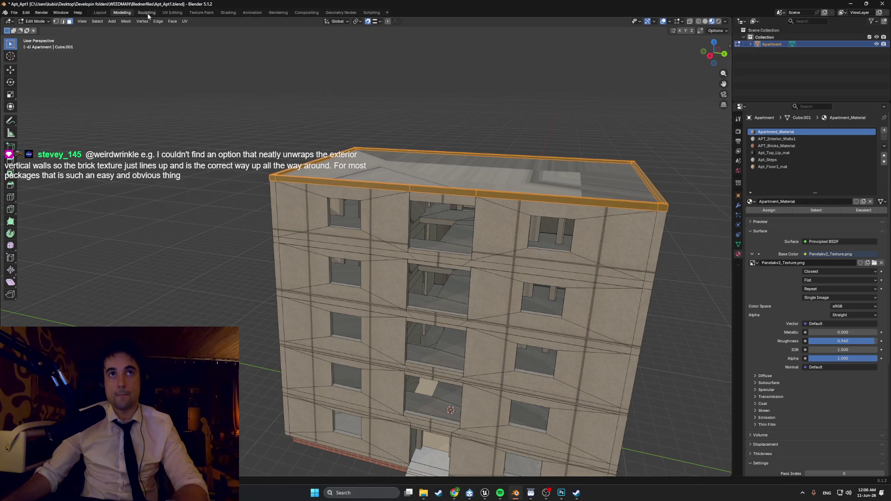
click(172, 13)
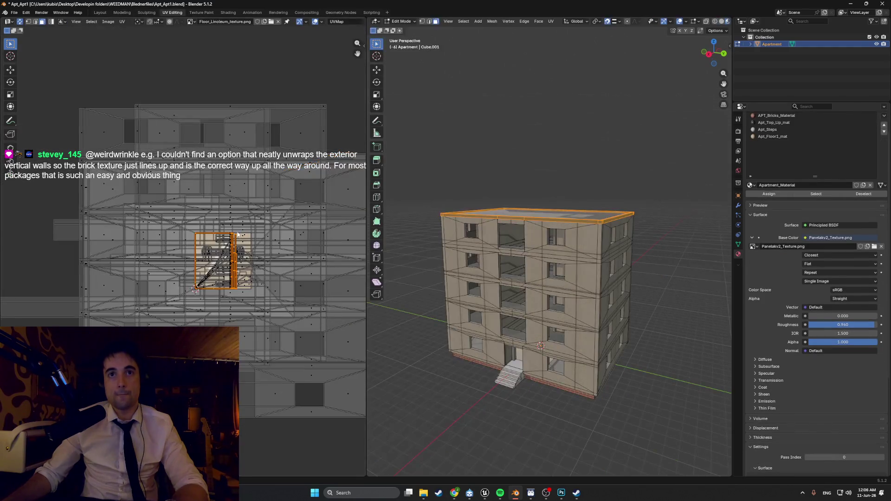
Scale the selected roof UV islands by about 2.74, deselect, and keep Closest interpolation.
scroll(576, 179, up, 10)
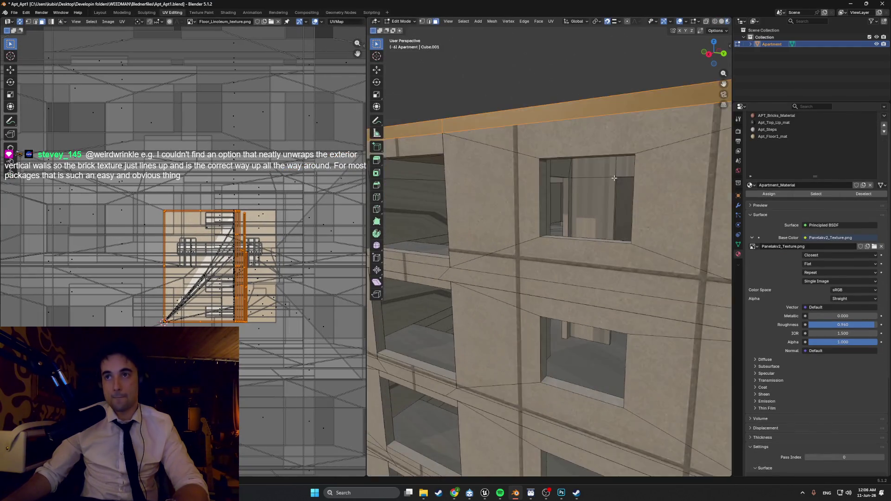
key(s)
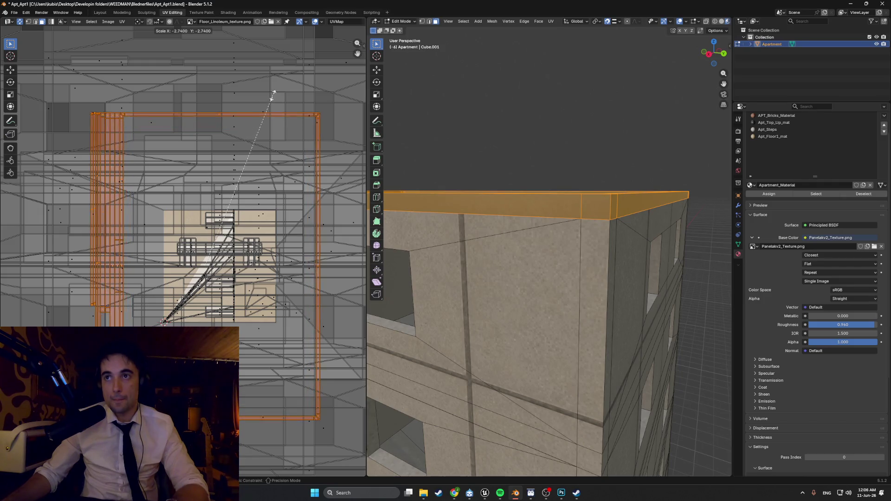
click(489, 107)
middle_drag(489, 107, 500, 119)
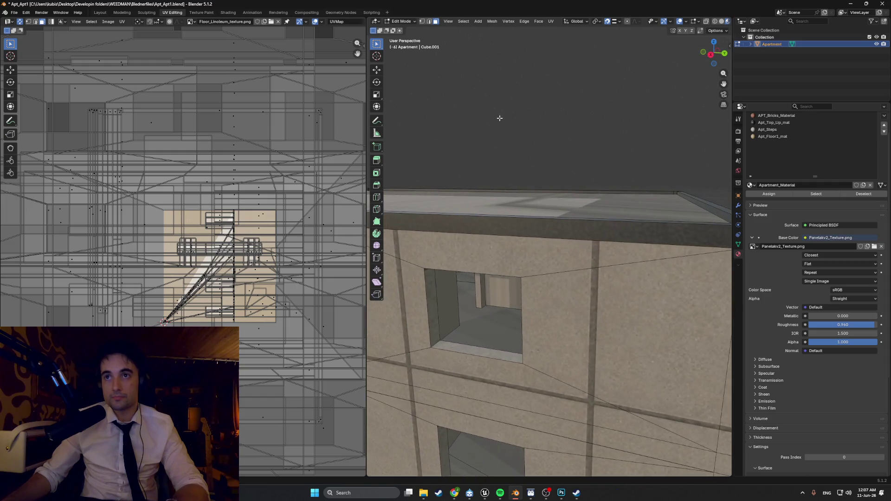
click(839, 255)
click(827, 281)
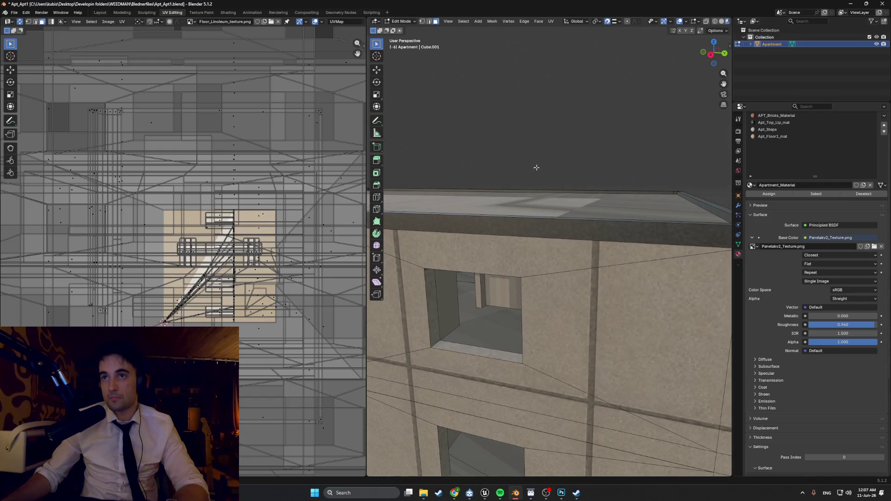
Inspect the building's top and front, then select the Apt_Top_Lip_mat material slot.
scroll(536, 168, down, 5)
mouse_move(533, 175)
middle_down()
mouse_move(543, 217)
mouse_move(509, 196)
mouse_move(522, 172)
middle_up()
scroll(543, 217, down, 5)
scroll(515, 192, up, 5)
scroll(514, 182, down, 5)
scroll(522, 172, up, 5)
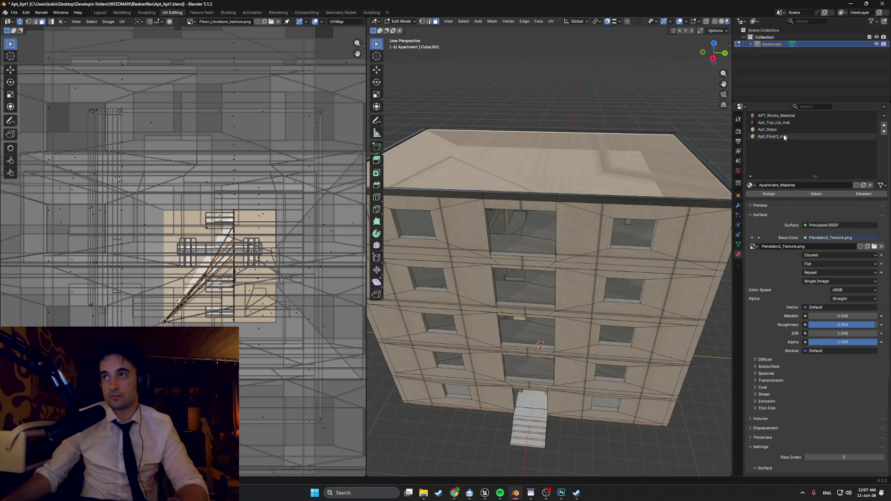
click(779, 122)
Assign Apt_Top_Lip_mat to the roof top, smart-unwrap it and raise roughness to 1.000.
click(769, 194)
middle_drag(580, 218, 495, 235)
key(u)
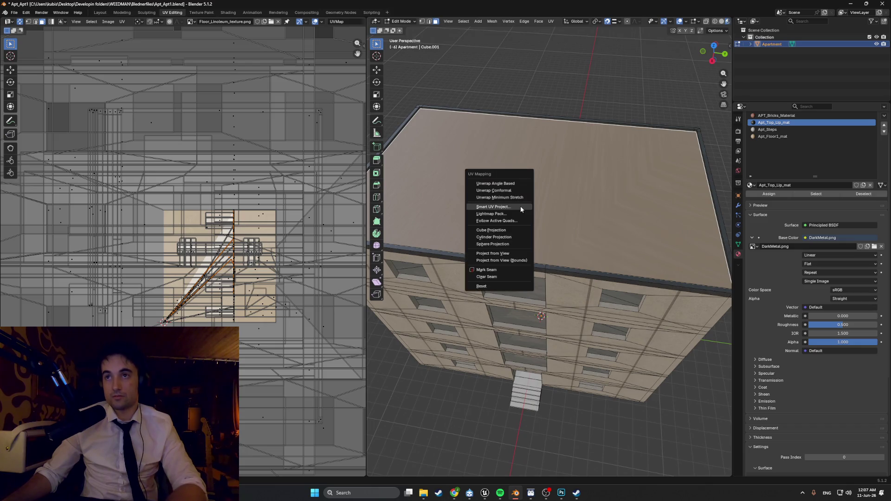
click(521, 210)
click(508, 271)
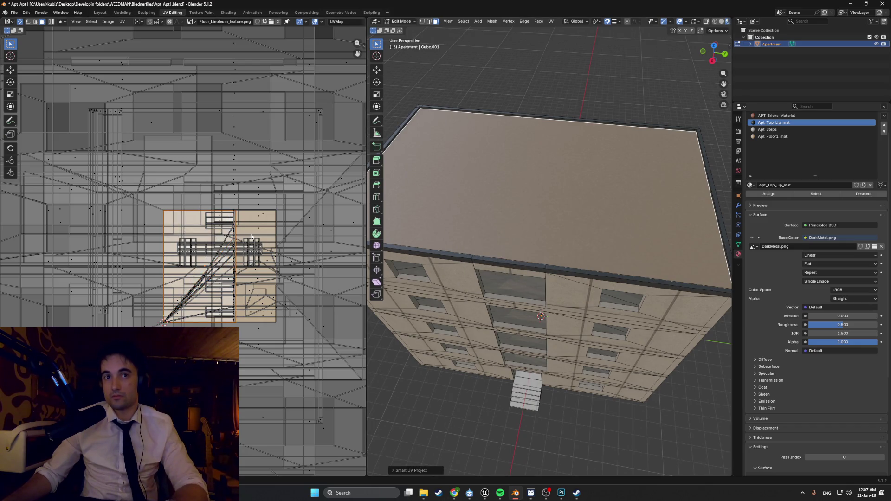
scroll(251, 236, down, 2)
scroll(541, 186, up, 3)
scroll(601, 204, down, 1)
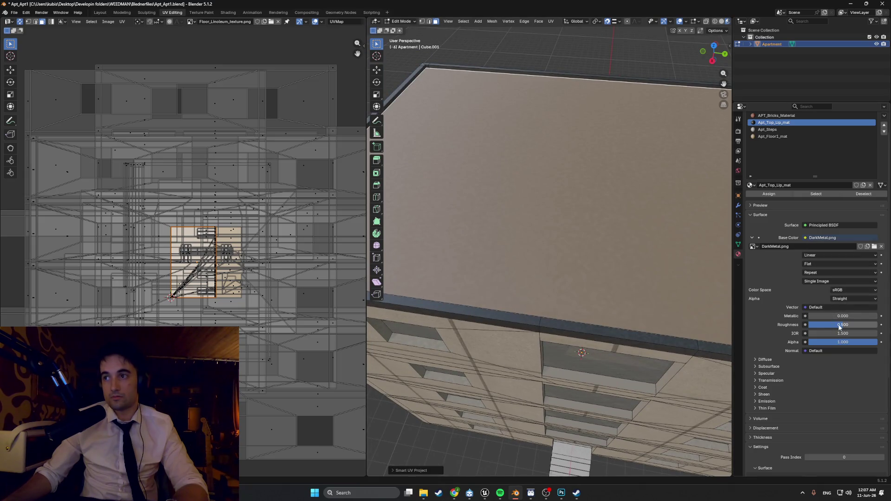
drag(835, 324, 874, 324)
scroll(598, 228, down, 4)
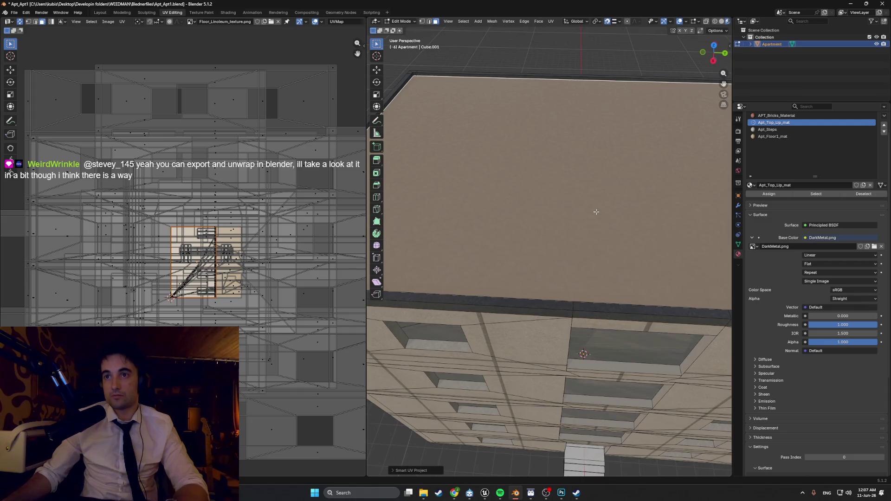
Enlarge the roof's UV island so the texture tiles finer, then shrink it slightly.
key(s)
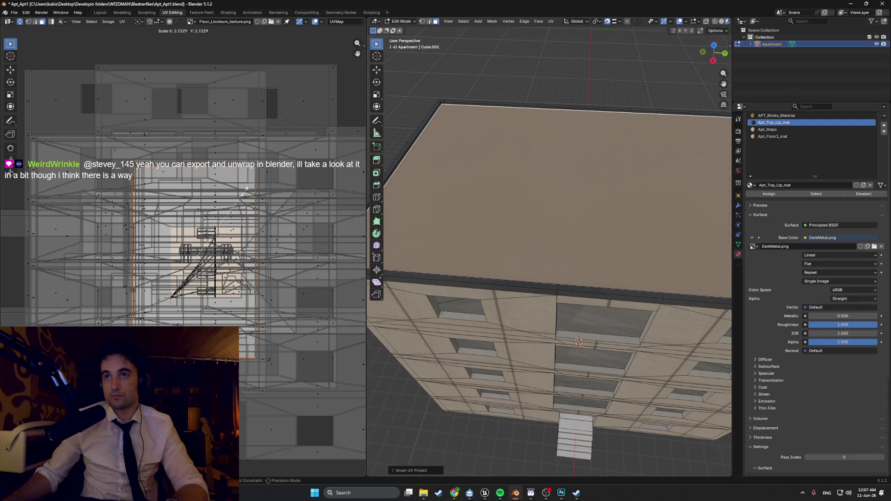
scroll(534, 111, up, 6)
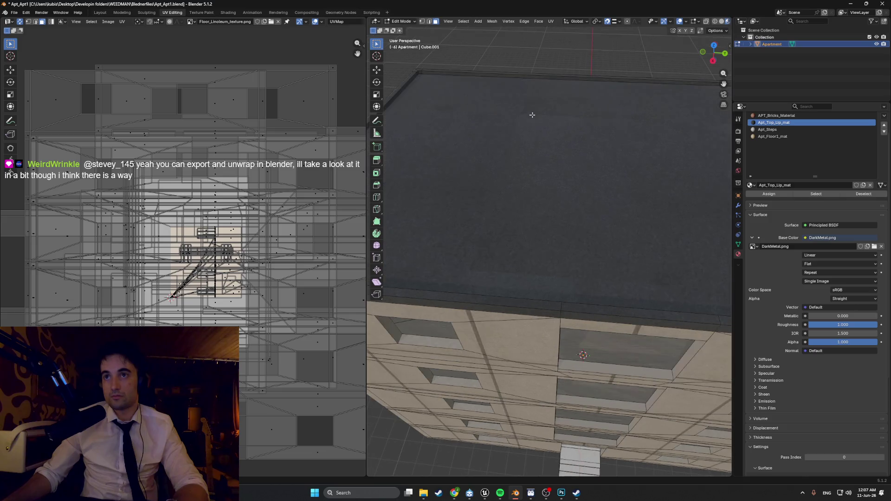
scroll(538, 157, down, 4)
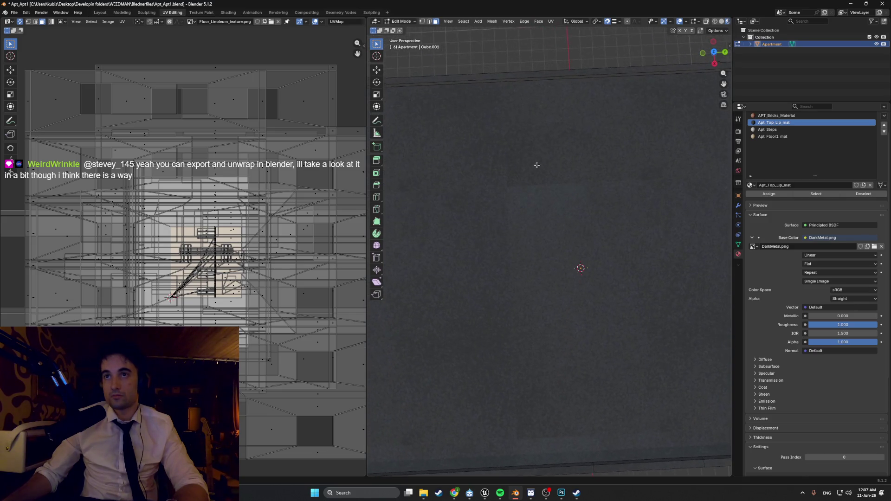
mouse_move(486, 133)
middle_down()
mouse_move(567, 136)
mouse_move(513, 106)
mouse_move(559, 143)
mouse_move(544, 167)
mouse_move(562, 197)
middle_up()
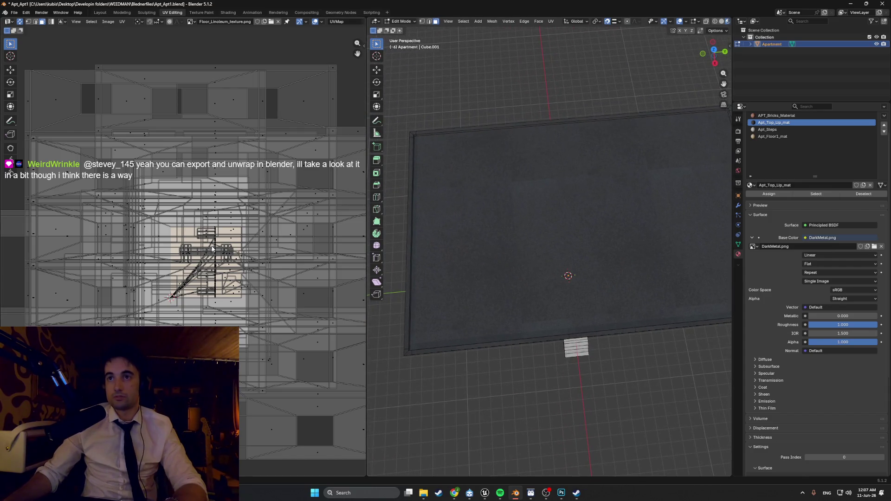
click(507, 233)
mouse_move(405, 217)
middle_down()
mouse_move(467, 218)
mouse_move(483, 229)
mouse_move(539, 208)
middle_up()
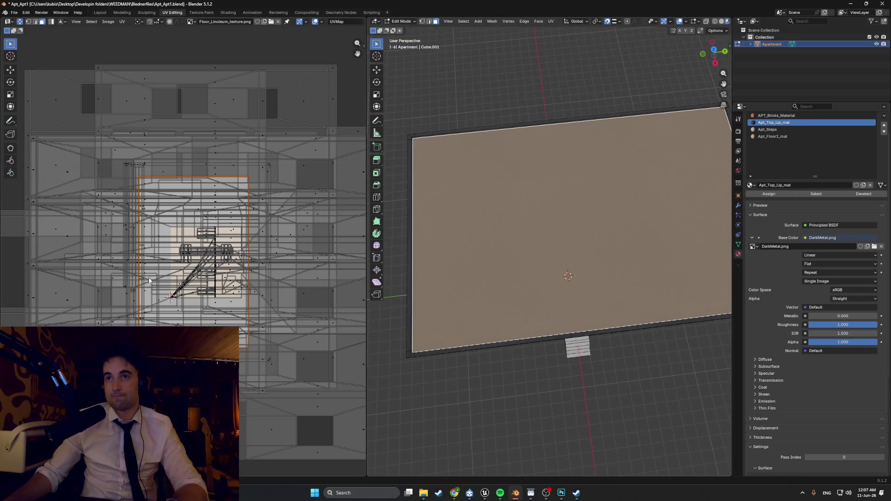
key(s)
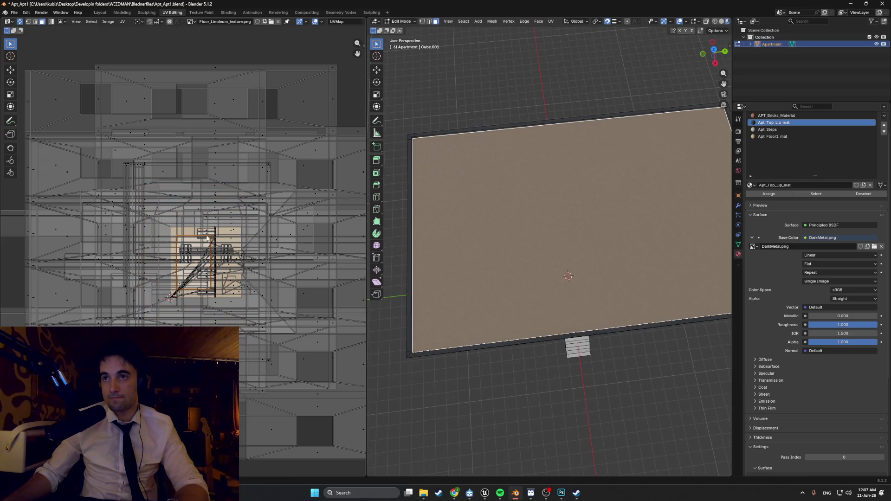
Switch the DarkMetal.png image texture interpolation from Linear to Closest.
middle_drag(469, 113, 464, 109)
scroll(462, 104, up, 5)
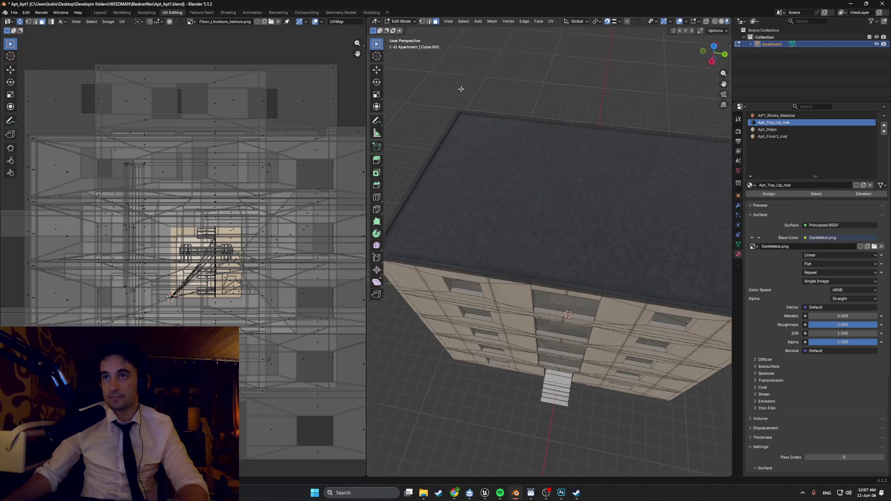
scroll(462, 105, up, 2)
click(810, 255)
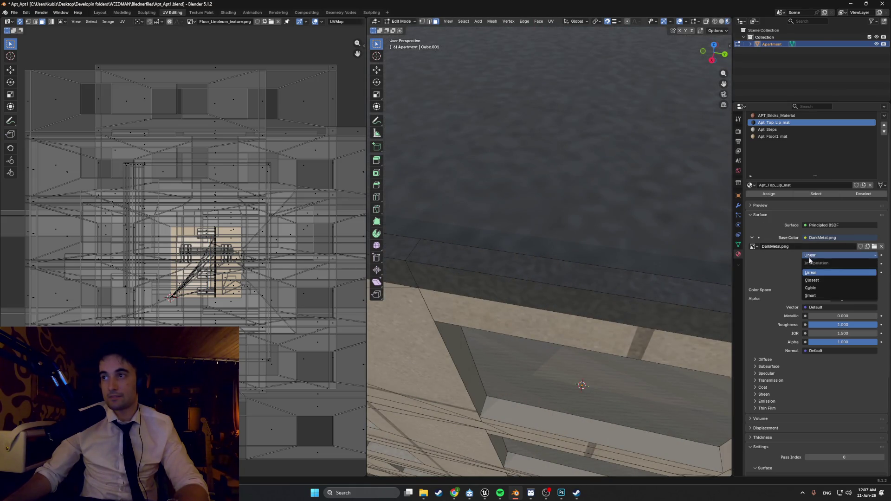
click(817, 281)
scroll(641, 216, down, 8)
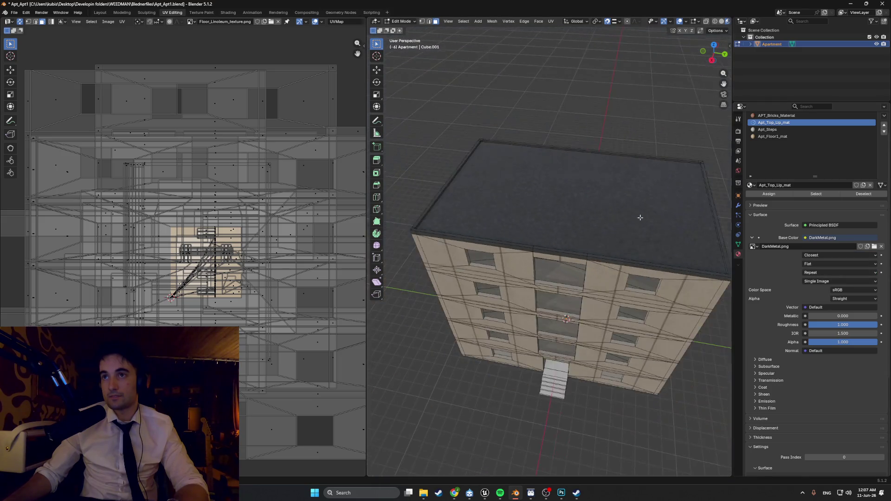
mouse_move(577, 143)
middle_down()
mouse_move(559, 127)
mouse_move(575, 114)
mouse_move(599, 135)
mouse_move(489, 214)
mouse_move(603, 202)
middle_up()
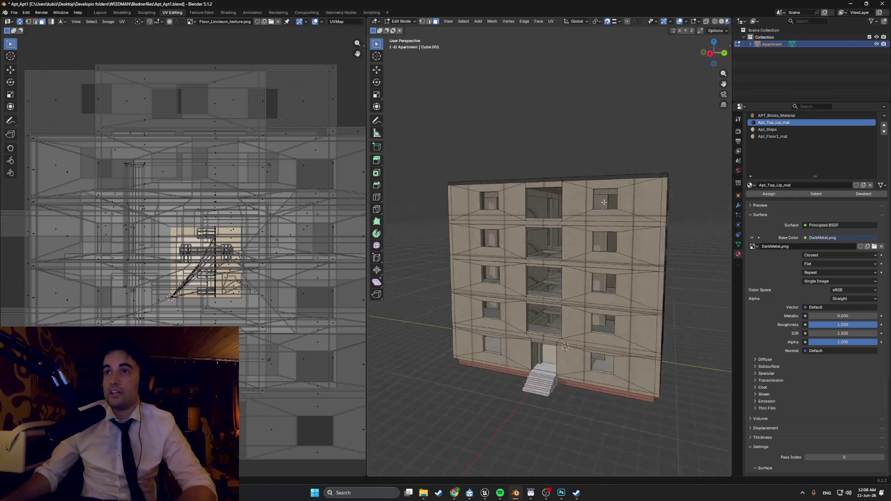
scroll(594, 205, down, 5)
scroll(522, 214, up, 5)
mouse_move(522, 215)
middle_down()
mouse_move(548, 204)
mouse_move(552, 213)
middle_up()
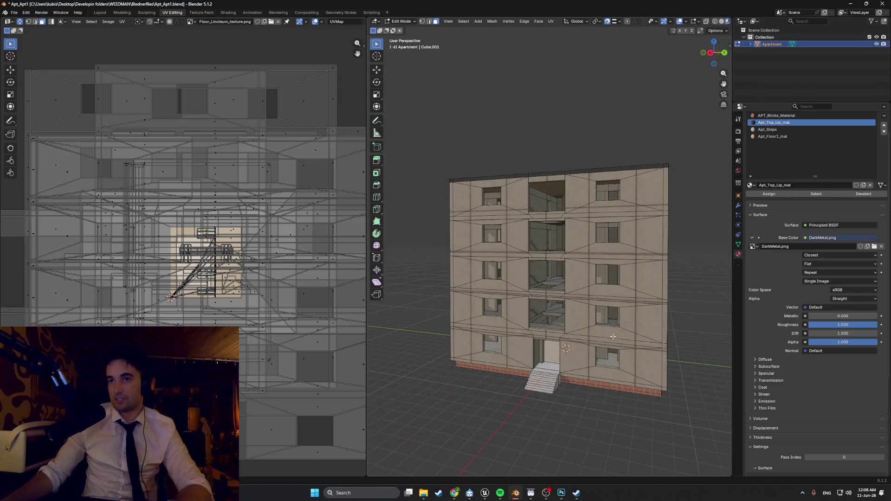
scroll(533, 360, up, 3)
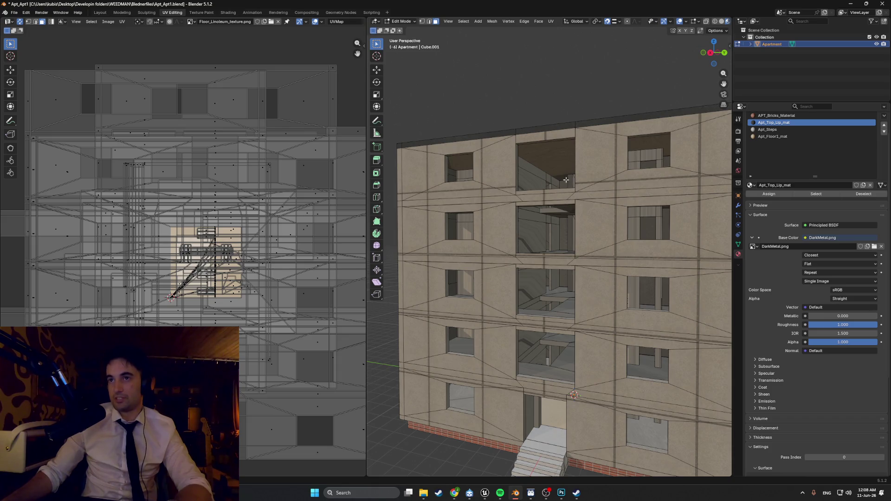
scroll(566, 180, down, 4)
mouse_move(566, 180)
middle_down()
mouse_move(578, 181)
mouse_move(553, 187)
mouse_move(579, 219)
mouse_move(473, 194)
middle_up()
scroll(553, 187, up, 3)
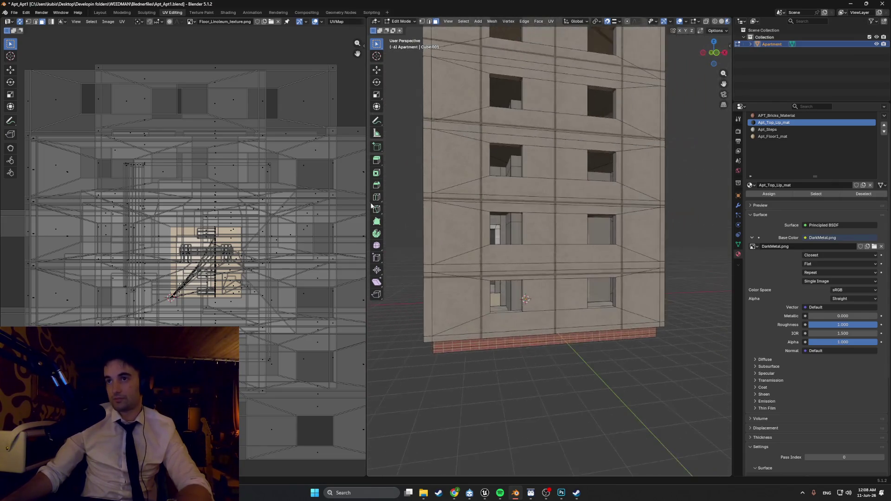
middle_drag(506, 215, 462, 221)
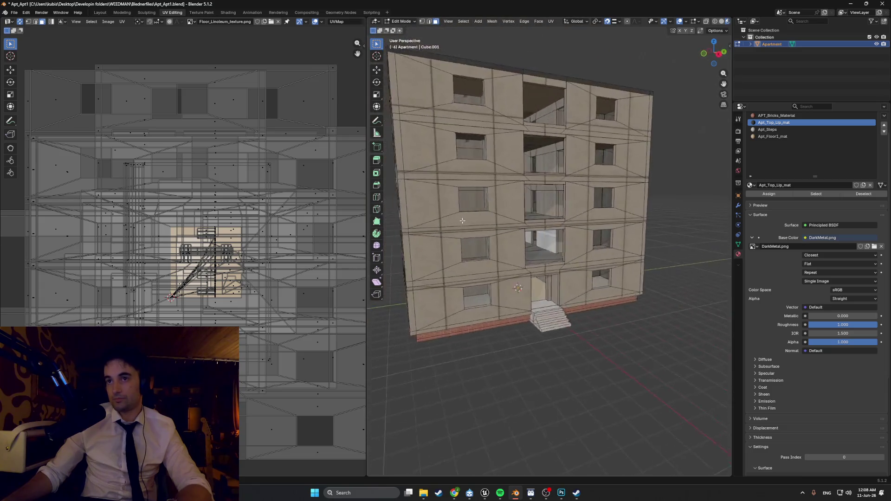
scroll(487, 239, up, 8)
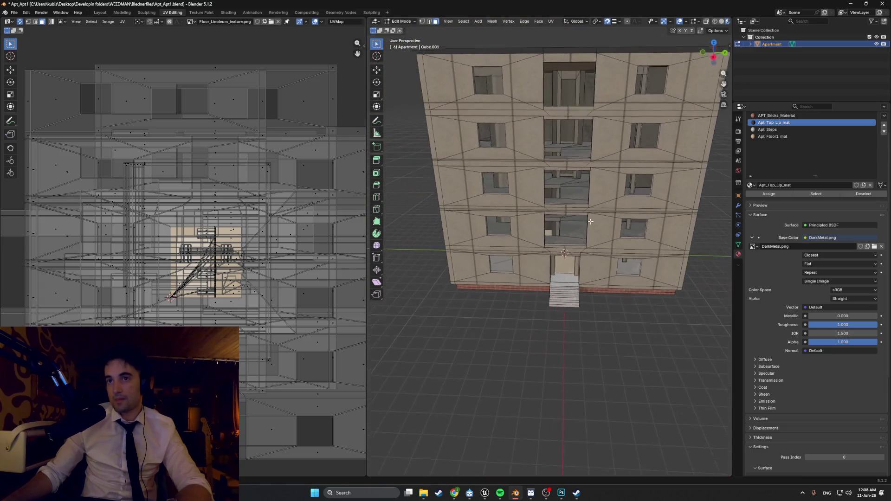
mouse_move(536, 227)
middle_down()
mouse_move(547, 184)
mouse_move(715, 206)
mouse_move(682, 259)
mouse_move(514, 410)
mouse_move(574, 378)
mouse_move(609, 447)
middle_up()
scroll(610, 447, up, 8)
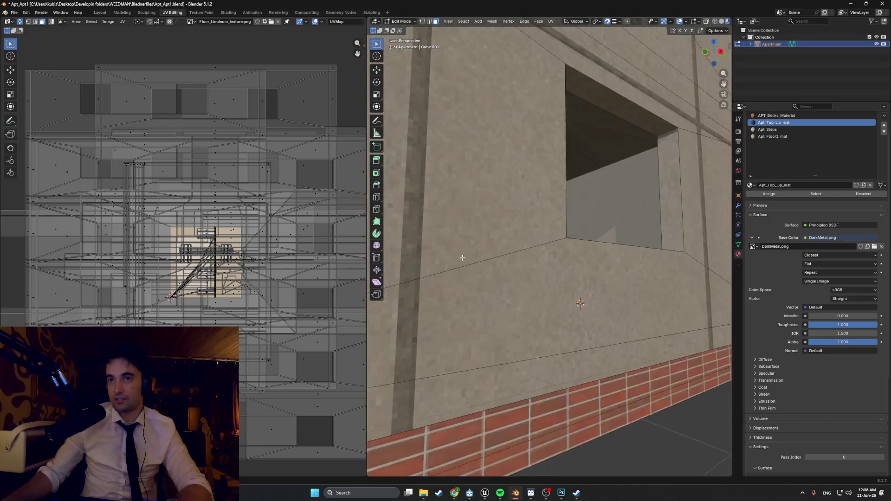
mouse_move(511, 316)
middle_down()
mouse_move(537, 278)
mouse_move(492, 326)
mouse_move(488, 312)
mouse_move(453, 316)
mouse_move(480, 313)
mouse_move(433, 299)
mouse_move(511, 188)
mouse_move(534, 178)
mouse_move(531, 222)
mouse_move(575, 299)
mouse_move(534, 279)
middle_up()
Delete the floor face just inside the building's entrance.
click(488, 337)
click(520, 307)
key(x)
click(477, 323)
Select the entrance door face, deselect it, and orbit to view the building from below.
scroll(574, 285, down, 3)
scroll(535, 279, up, 4)
click(534, 279)
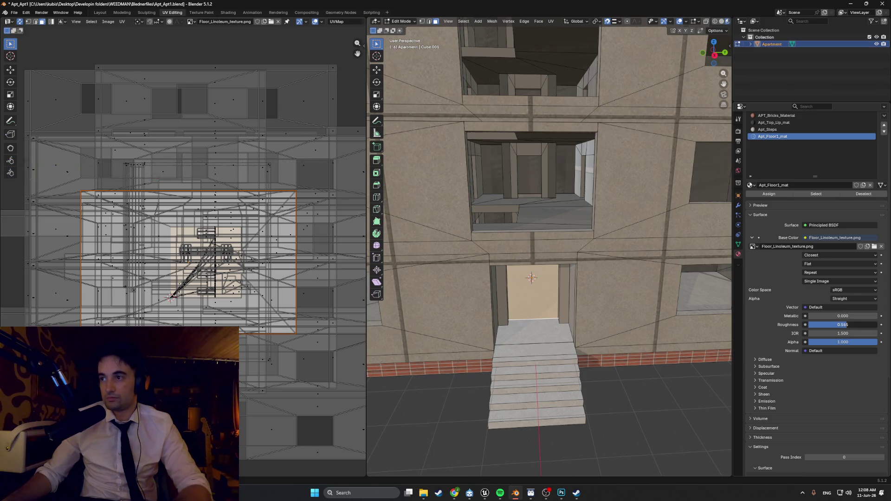
click(678, 382)
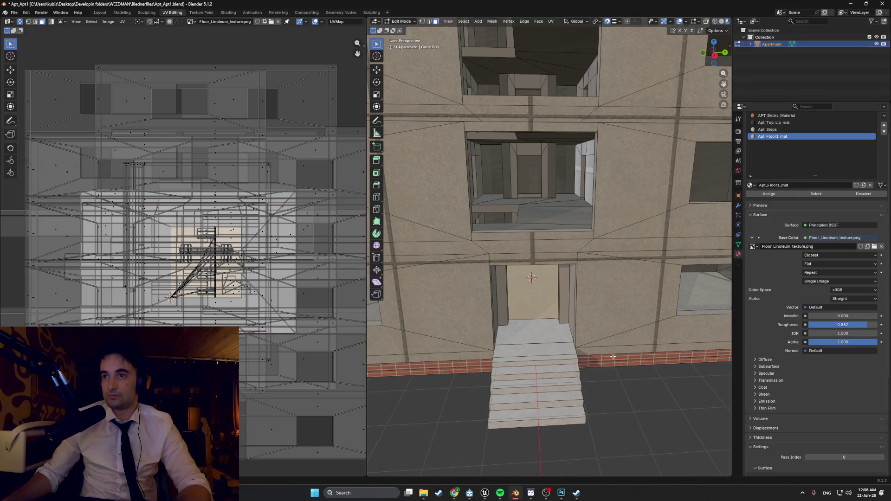
scroll(679, 381, down, 5)
middle_drag(678, 382, 555, 331)
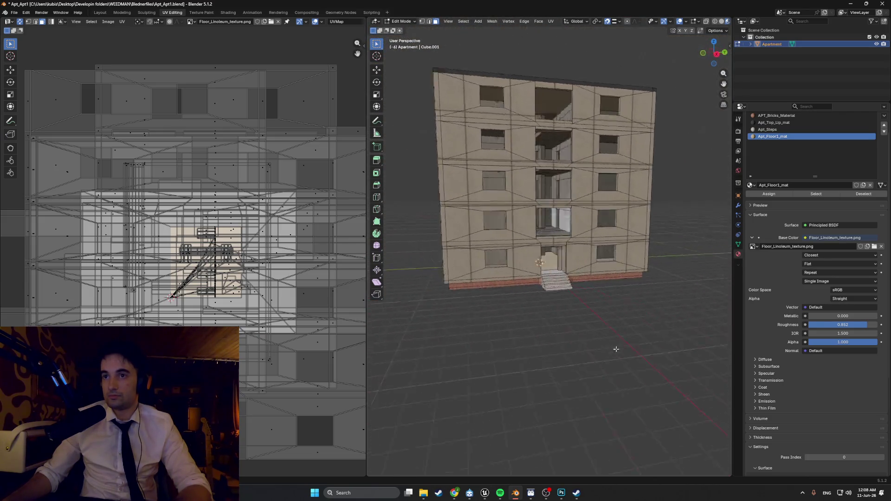
mouse_move(594, 277)
middle_down()
mouse_move(403, 248)
mouse_move(617, 268)
mouse_move(551, 310)
middle_up()
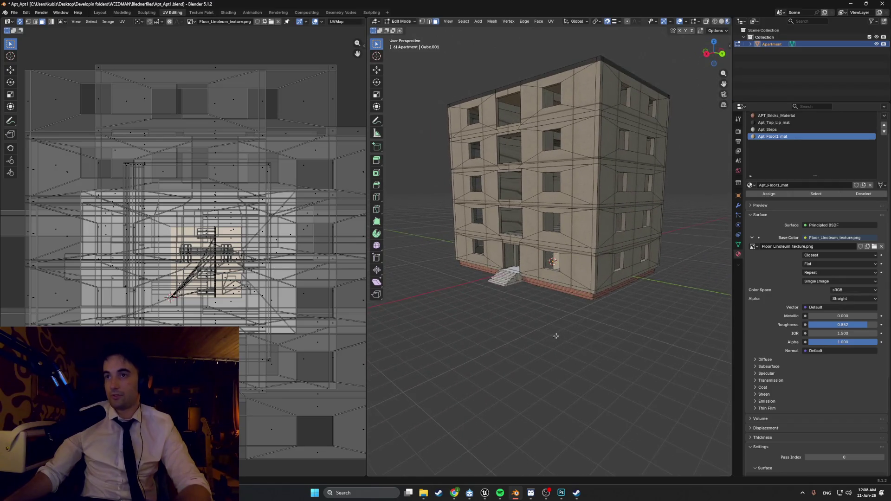
scroll(556, 335, up, 8)
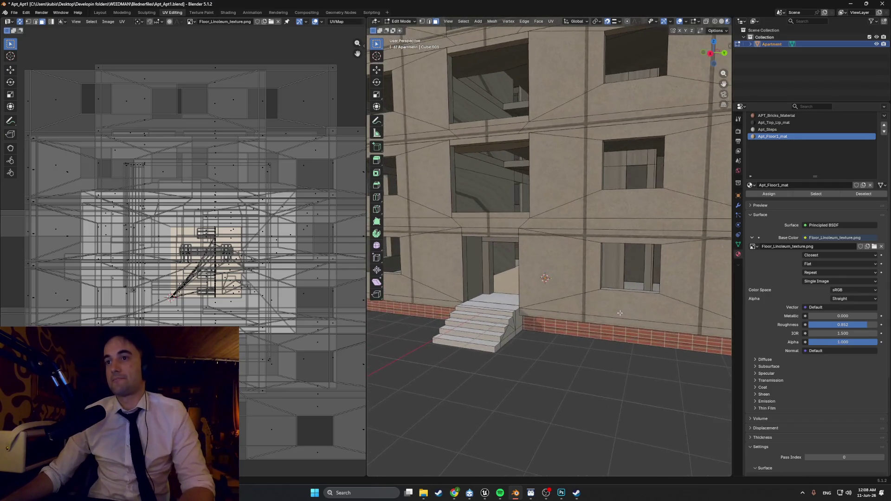
scroll(620, 313, down, 6)
mouse_move(620, 313)
middle_down()
mouse_move(599, 285)
mouse_move(563, 264)
mouse_move(622, 320)
mouse_move(529, 319)
mouse_move(517, 310)
middle_up()
scroll(599, 285, up, 3)
scroll(600, 285, down, 3)
scroll(564, 265, up, 4)
scroll(564, 265, down, 3)
scroll(622, 320, up, 3)
scroll(622, 320, down, 3)
scroll(528, 318, up, 4)
scroll(526, 316, down, 3)
scroll(517, 310, up, 3)
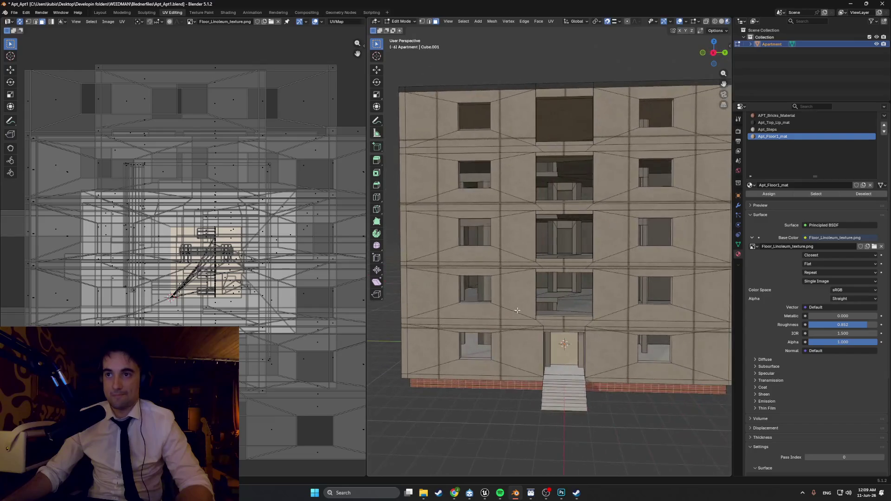
mouse_move(574, 316)
middle_down()
mouse_move(608, 317)
mouse_move(555, 366)
mouse_move(553, 338)
middle_up()
scroll(608, 318, up, 4)
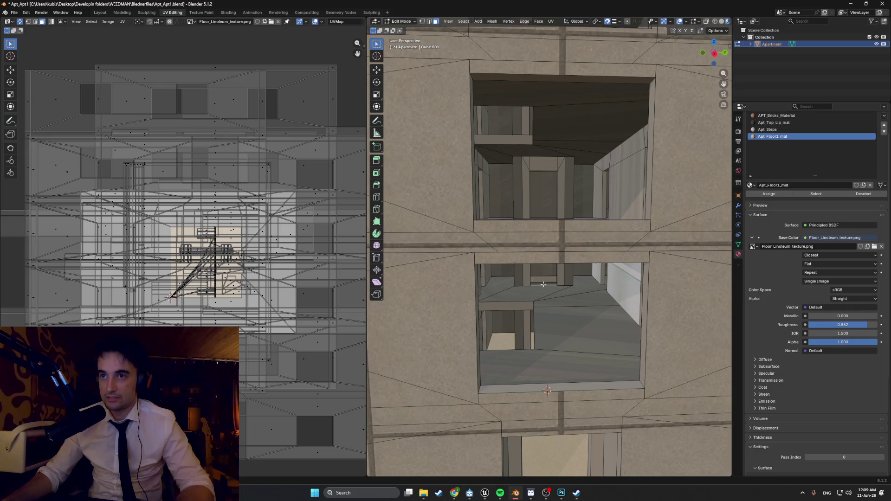
Select the shelf and floor faces behind the second-storey window openings.
middle_drag(502, 294, 448, 314)
mouse_move(518, 337)
middle_down()
mouse_move(505, 287)
mouse_move(563, 284)
middle_up()
click(506, 286)
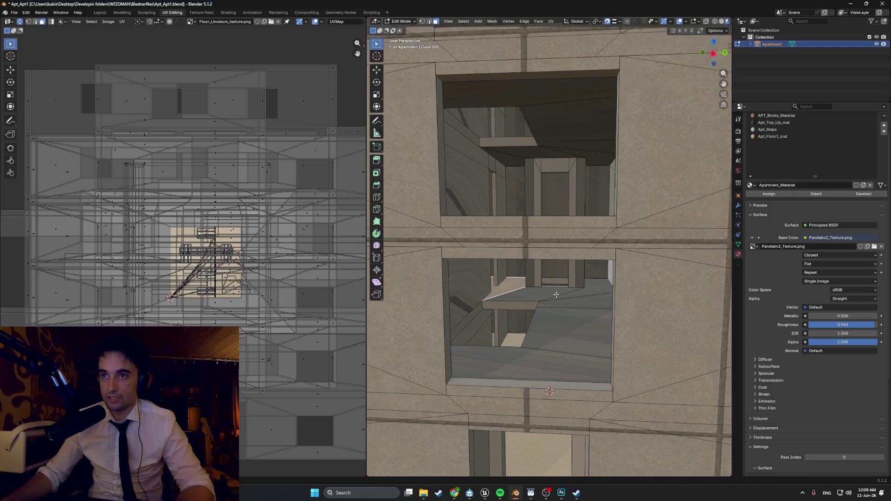
shift+click(556, 295)
shift+click(578, 297)
shift+click(571, 306)
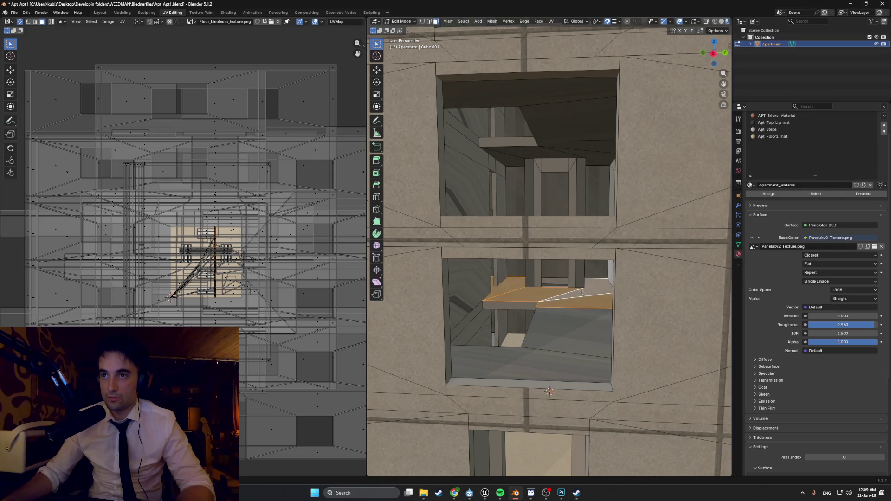
middle_drag(568, 314, 574, 314)
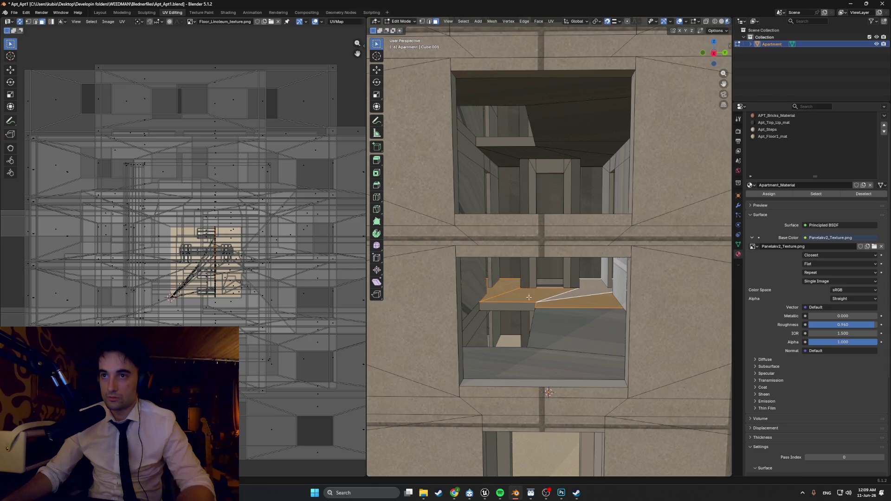
mouse_move(578, 309)
middle_down()
mouse_move(587, 310)
mouse_move(591, 332)
mouse_move(579, 348)
mouse_move(458, 327)
mouse_move(591, 342)
mouse_move(580, 298)
middle_up()
shift+click(594, 328)
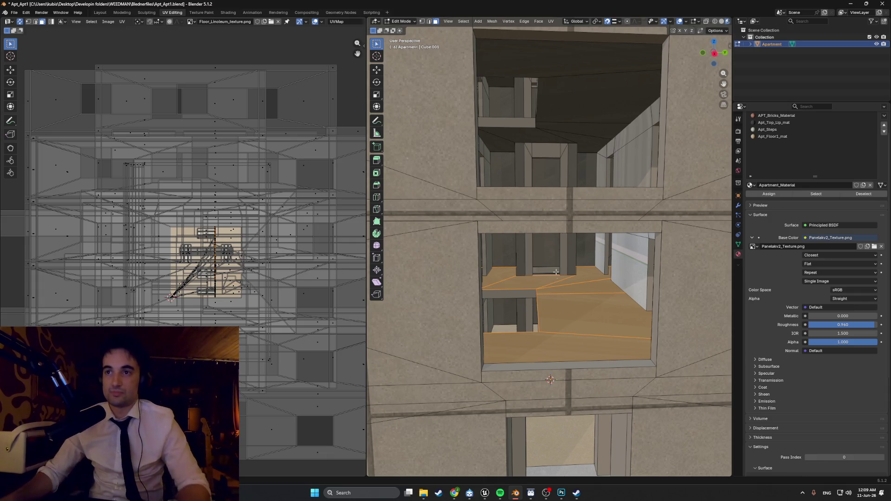
Check the selection from the corner and facade, then hide all unselected geometry.
scroll(557, 270, down, 8)
mouse_move(557, 270)
middle_down()
mouse_move(494, 299)
mouse_move(580, 297)
middle_up()
scroll(495, 300, up, 5)
scroll(494, 299, down, 5)
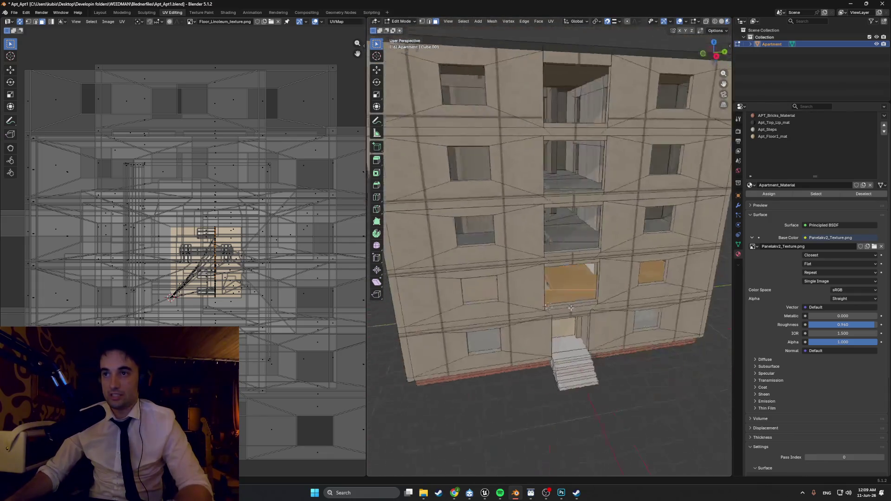
scroll(603, 300, up, 6)
scroll(650, 301, down, 4)
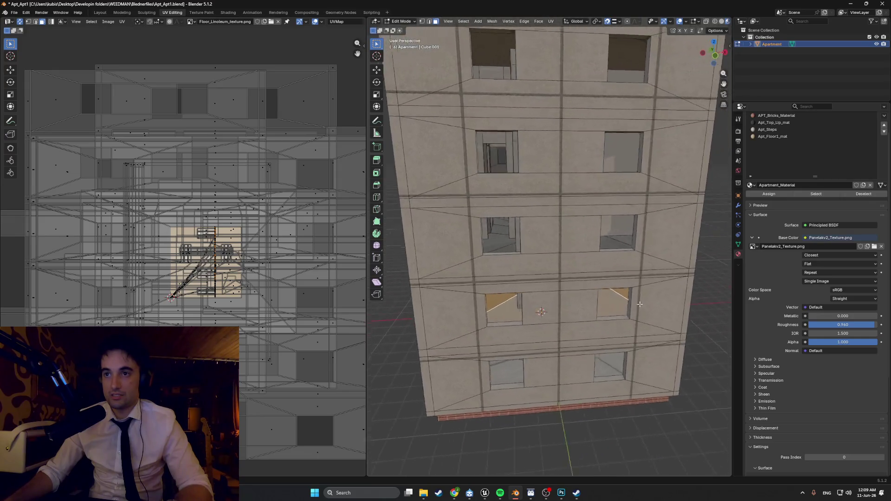
middle_drag(650, 301, 550, 306)
scroll(550, 307, up, 5)
key(shift+h)
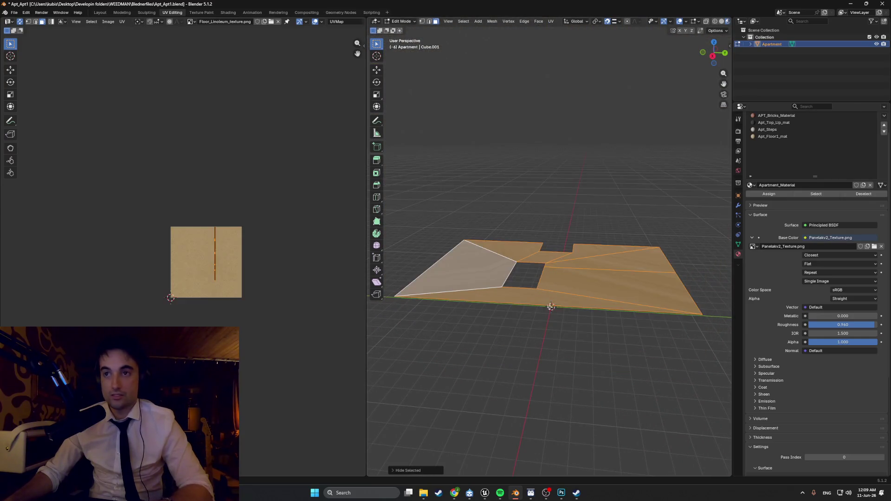
Inspect the isolated floor slab and its stair opening from above, then enter the Modeling workspace.
scroll(557, 299, up, 4)
scroll(571, 300, down, 3)
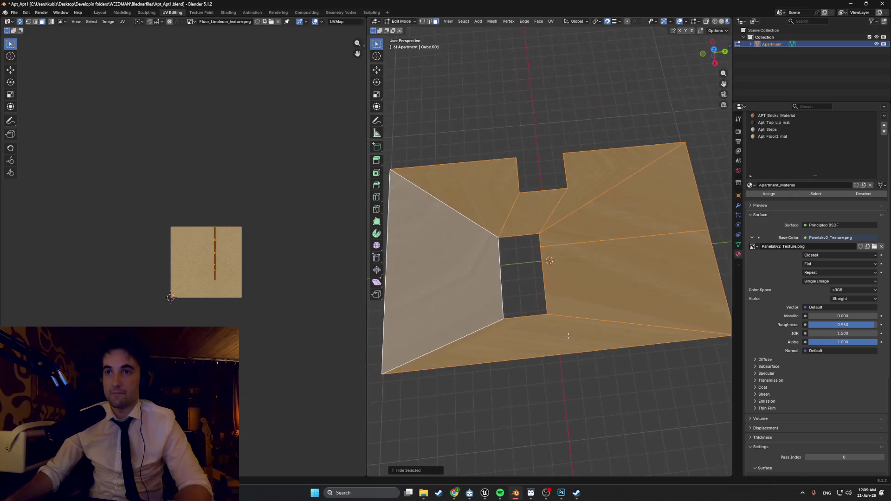
scroll(529, 292, up, 4)
mouse_move(529, 292)
middle_down()
mouse_move(538, 278)
mouse_move(536, 313)
middle_up()
scroll(536, 313, down, 5)
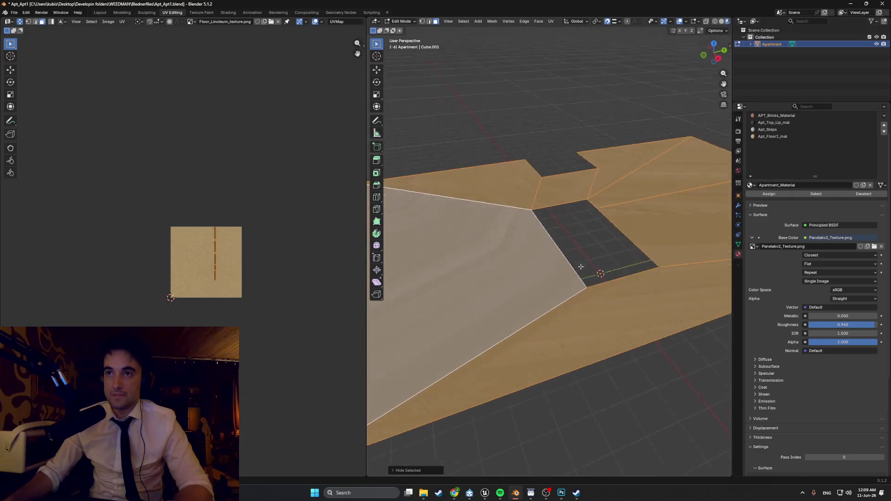
mouse_move(575, 261)
middle_down()
mouse_move(606, 260)
mouse_move(480, 301)
mouse_move(445, 328)
mouse_move(468, 260)
middle_up()
scroll(511, 257, up, 5)
scroll(468, 260, down, 8)
mouse_move(607, 253)
middle_down()
mouse_move(539, 268)
mouse_move(553, 275)
middle_up()
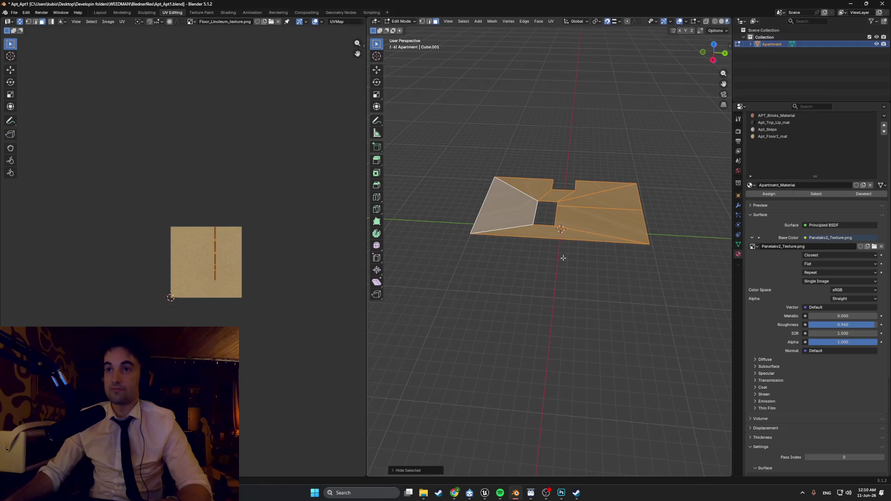
click(121, 12)
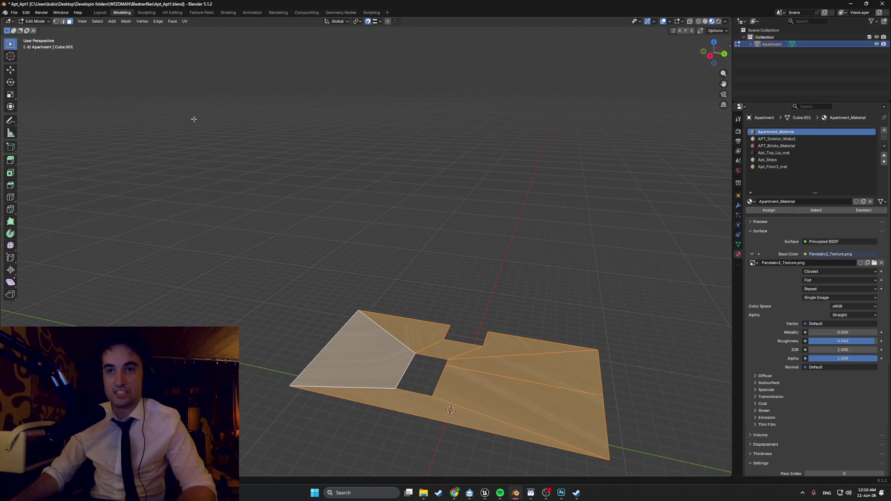
Pan and orbit to frame the isolated floor slab from above.
middle_drag(194, 118, 233, 160)
shift+middle_drag(317, 219, 364, 178)
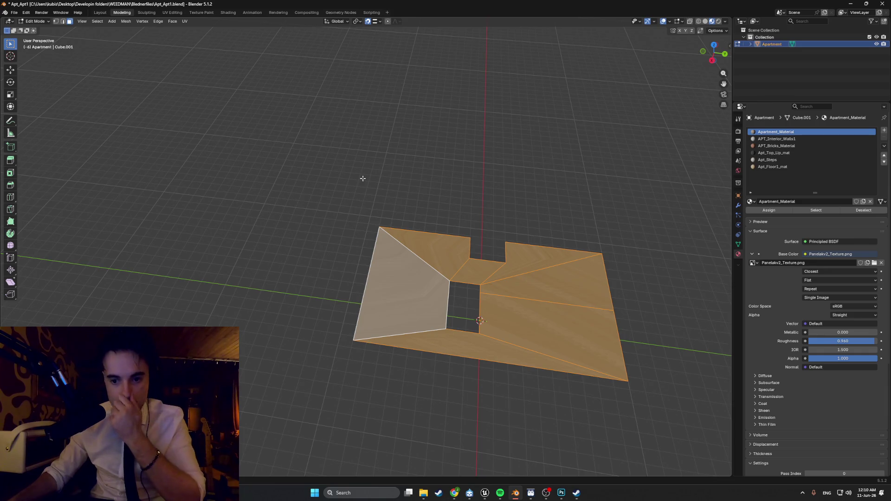
scroll(493, 314, up, 2)
mouse_move(493, 314)
shift+middle_down()
mouse_move(454, 274)
mouse_move(394, 237)
mouse_move(403, 253)
shift+middle_up()
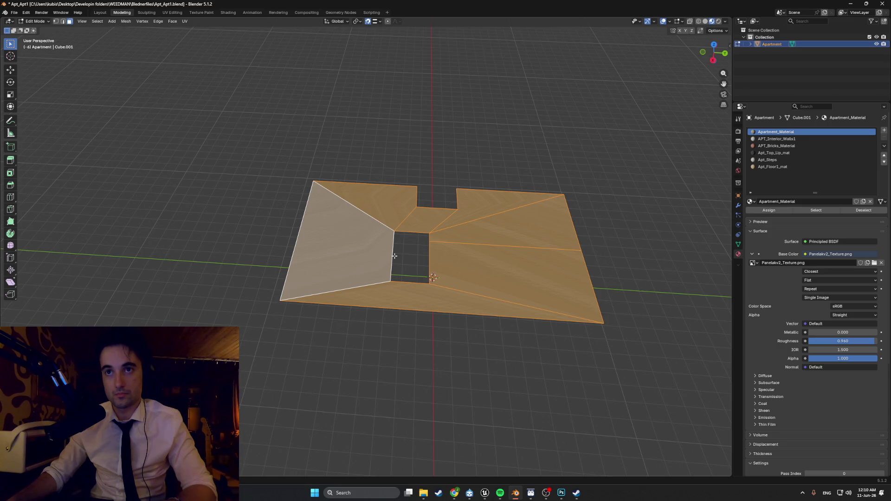
mouse_move(393, 256)
middle_down()
mouse_move(246, 256)
mouse_move(301, 250)
middle_up()
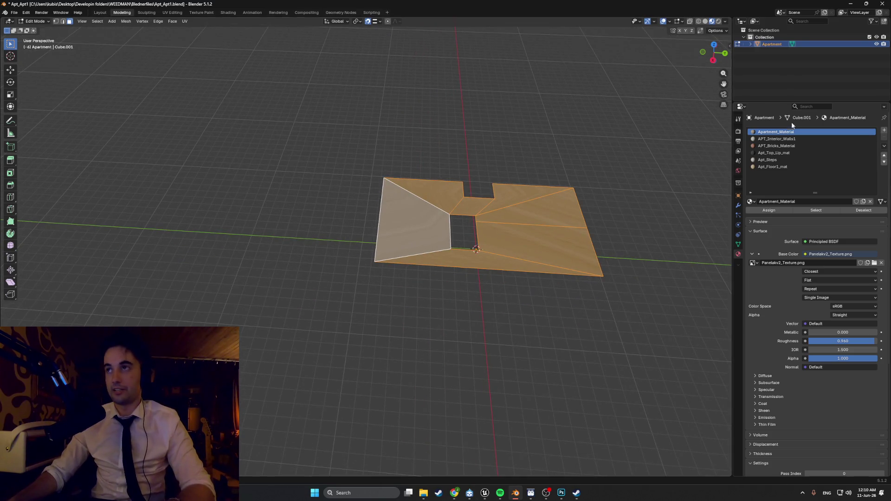
click(758, 88)
Select the Apt_Top_Lip_mat material slot, toggling Edit Mode to compare the roof with the building.
key(Tab)
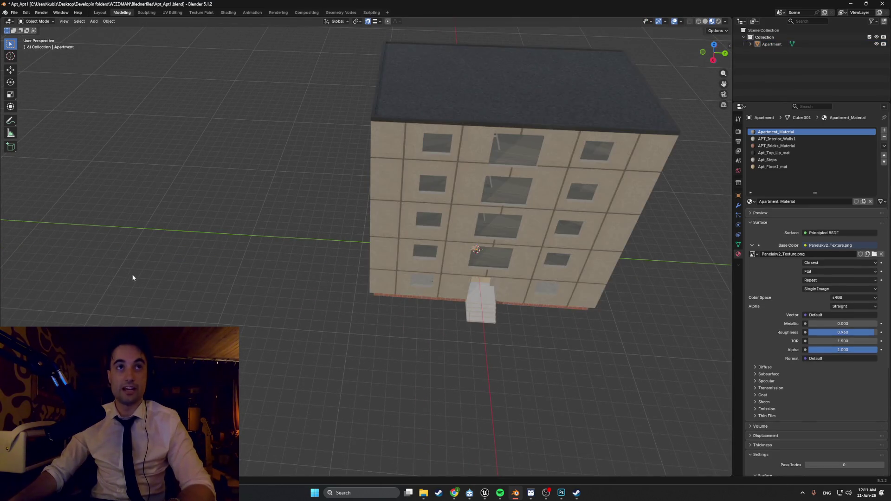
key(Tab)
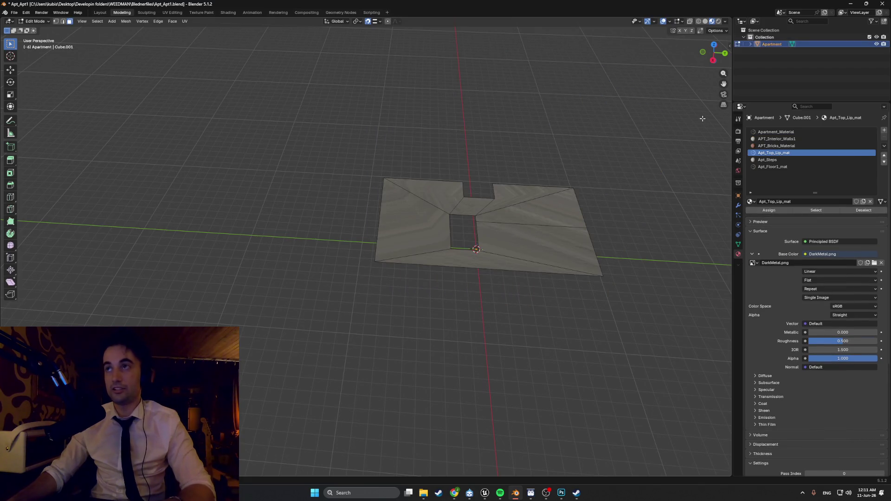
click(765, 82)
key(Tab)
key(Tab)
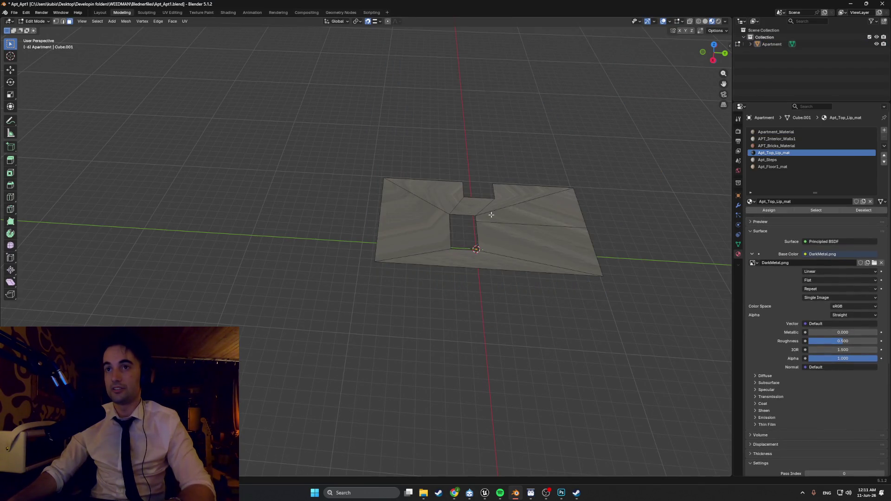
key(Tab)
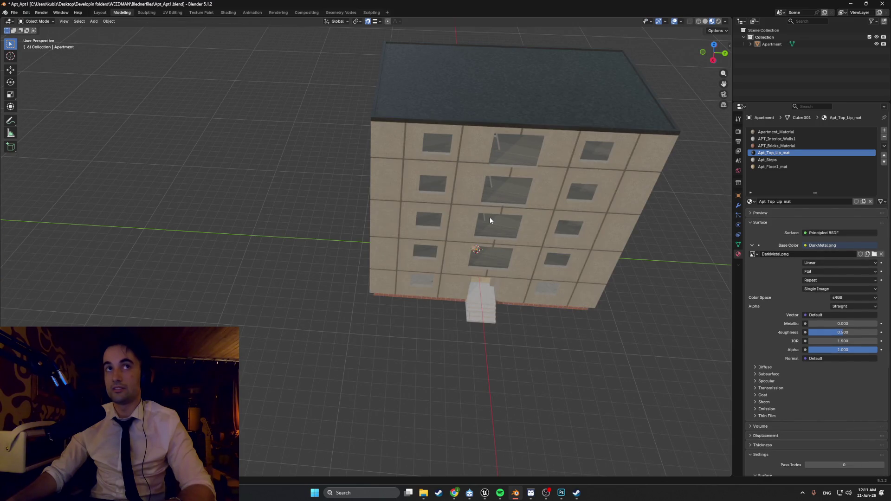
Bring up the Add menu's mesh primitives while editing the roof mesh.
key(shift+a)
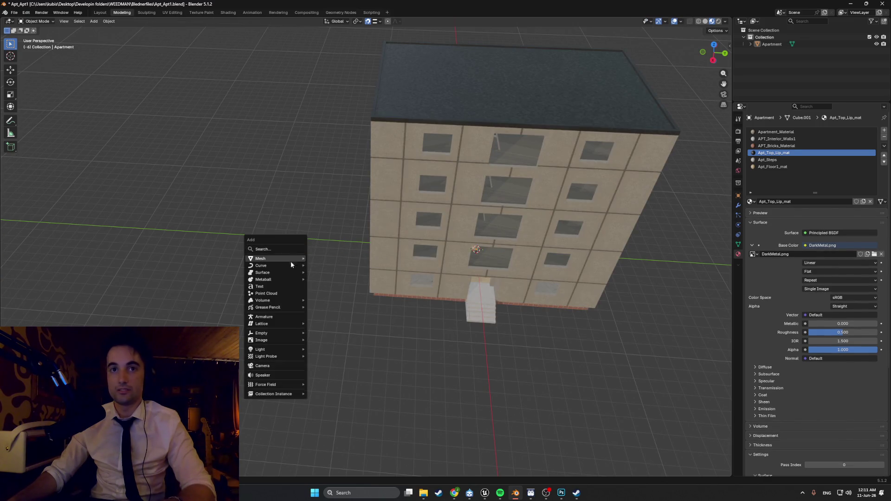
key(Escape)
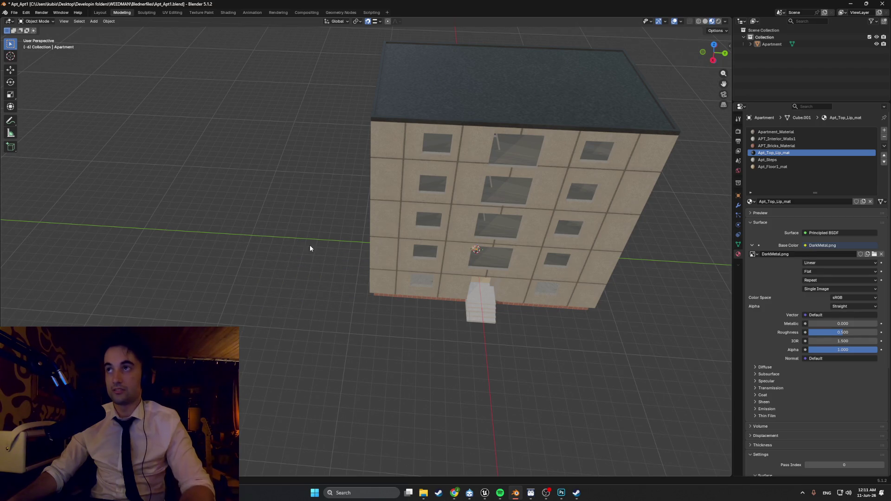
key(Tab)
key(shift+a)
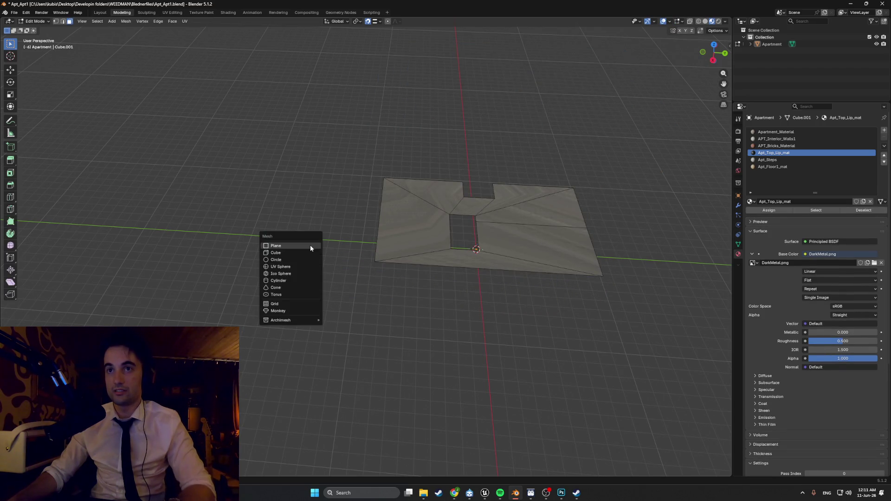
Add a plane, raise it along Z above the roof, and view it from Top.
key(Escape)
mouse_move(470, 250)
middle_down()
mouse_move(513, 245)
mouse_move(412, 285)
mouse_move(483, 273)
middle_up()
key(g)
key(z)
click(483, 139)
key(ctrl+KP_7)
key(KP_7)
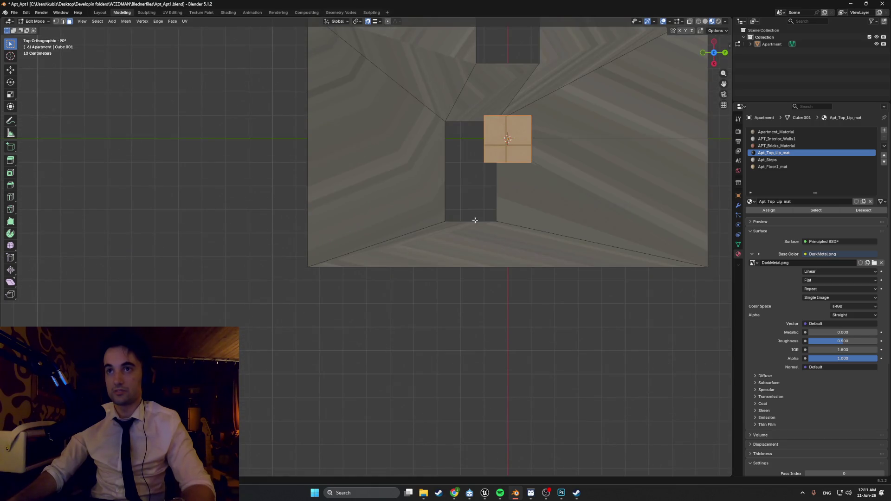
shift+middle_drag(490, 189, 452, 342)
Stretch and shift the plane along Y and X to reach the roof's left, right and top edges.
key(s)
key(y)
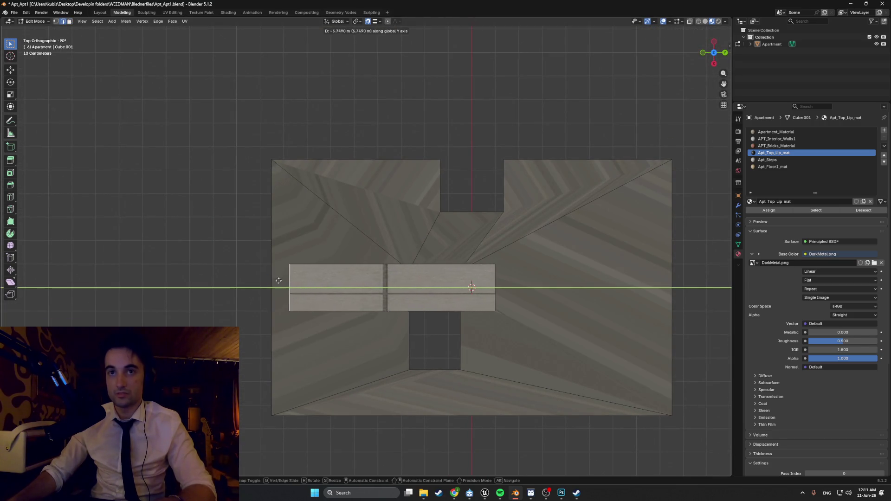
click(508, 289)
key(g)
key(x)
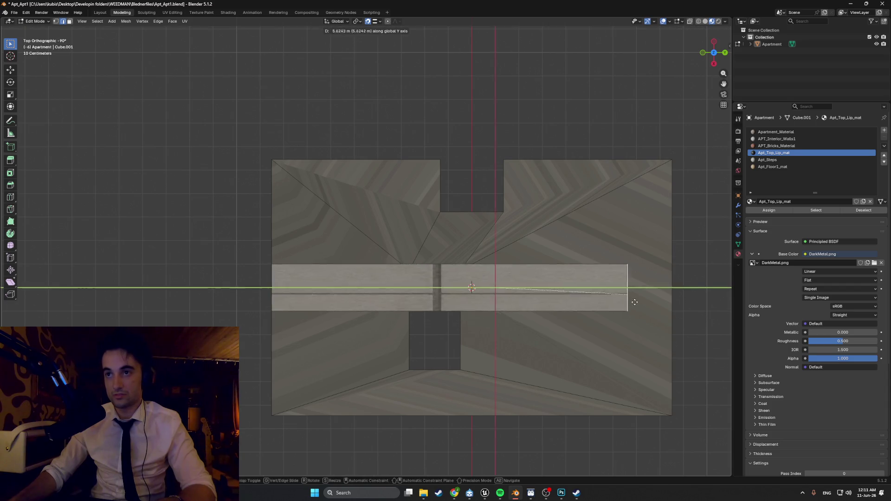
click(675, 302)
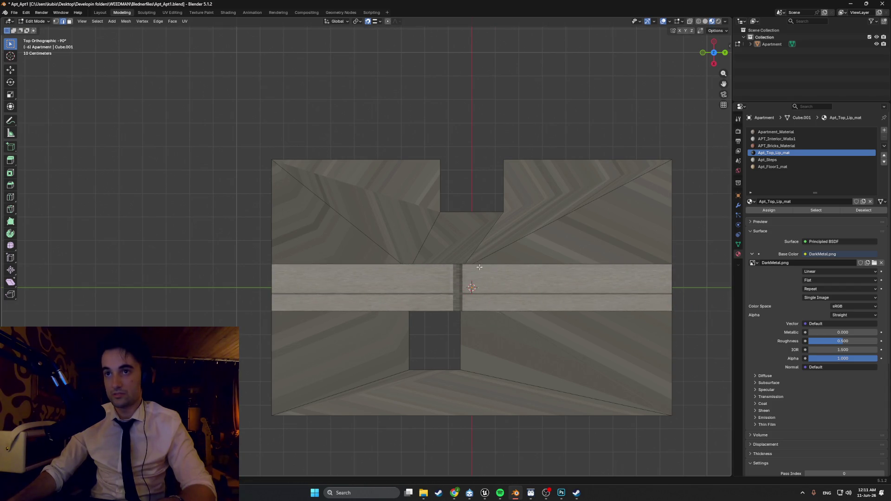
key(g)
key(y)
click(517, 158)
mouse_move(503, 275)
middle_down()
mouse_move(487, 417)
mouse_move(495, 352)
mouse_move(462, 328)
mouse_move(439, 336)
middle_up()
scroll(496, 353, down, 5)
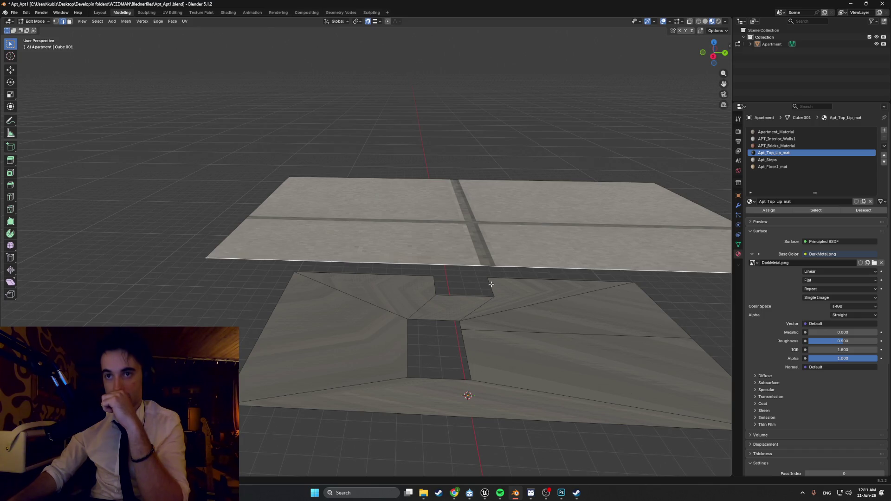
Select the new plane's face in face mode with X-ray on, viewed from Top.
scroll(464, 272, up, 3)
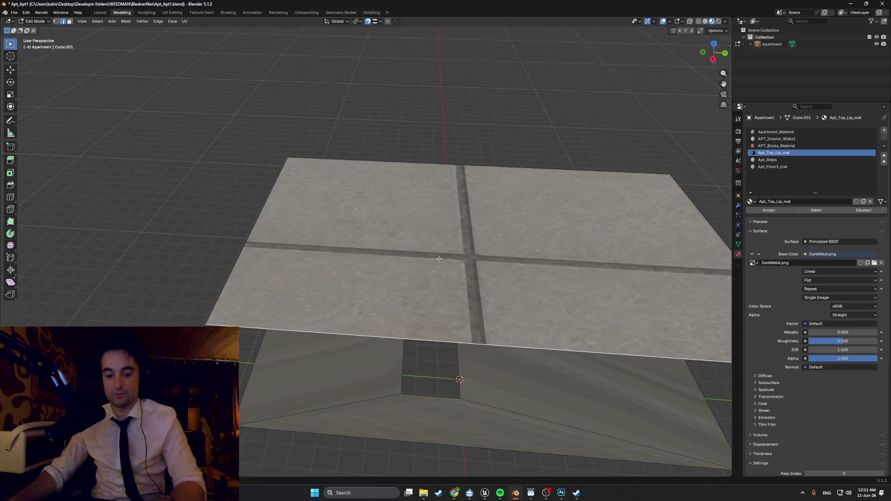
scroll(439, 261, up, 2)
scroll(440, 260, down, 5)
mouse_move(440, 261)
middle_down()
mouse_move(410, 257)
mouse_move(409, 272)
middle_up()
key(3)
click(408, 250)
key(KP_7)
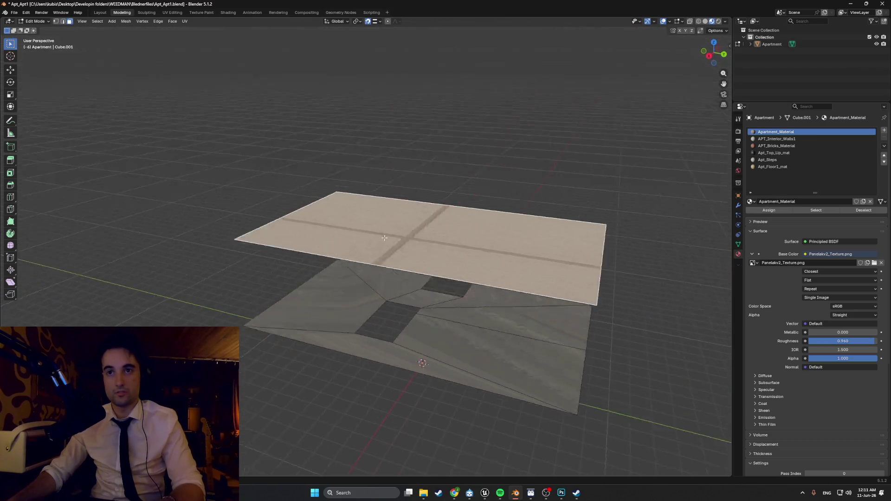
key(alt+z)
middle_drag(255, 294, 358, 308)
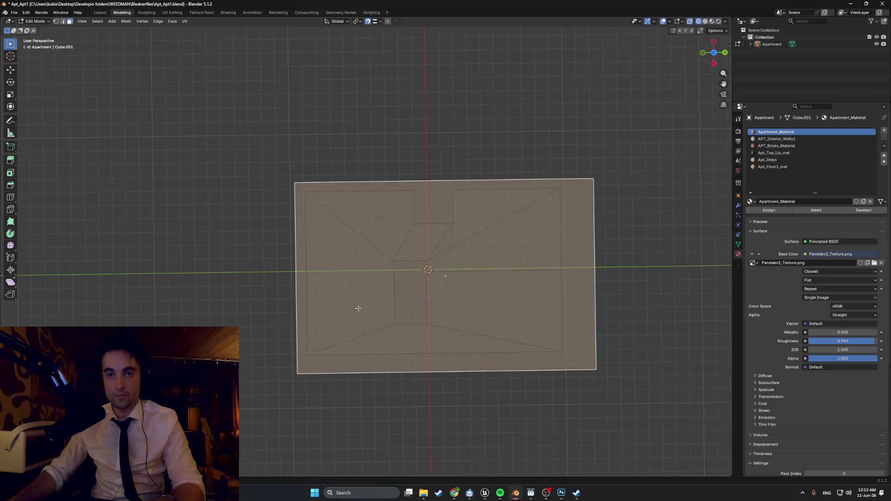
key(KP_7)
Add three evenly centred horizontal loop cuts across the plane.
key(ctrl+r)
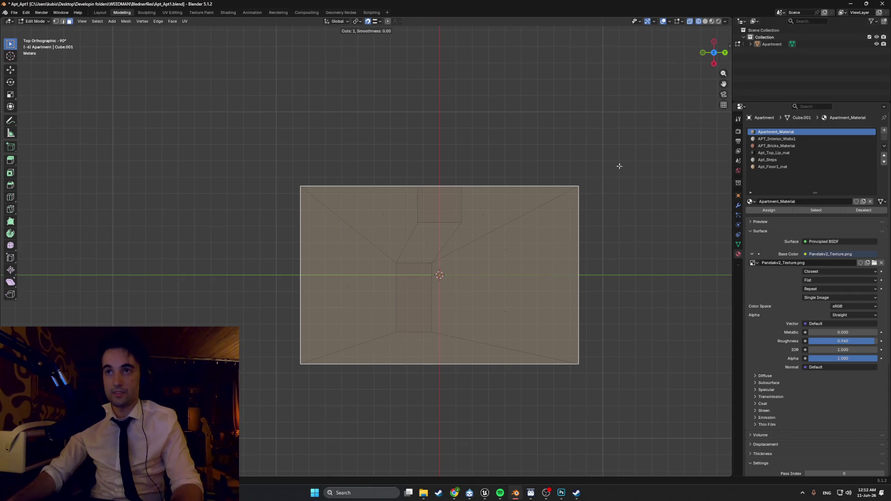
key(Escape)
mouse_move(555, 159)
middle_down()
mouse_move(583, 153)
mouse_move(535, 205)
mouse_move(516, 208)
middle_up()
key(ctrl+r)
scroll(301, 212, up, 2)
click(302, 213)
right_click(462, 187)
mouse_move(462, 187)
middle_down()
mouse_move(445, 193)
mouse_move(473, 186)
mouse_move(493, 163)
mouse_move(461, 268)
middle_up()
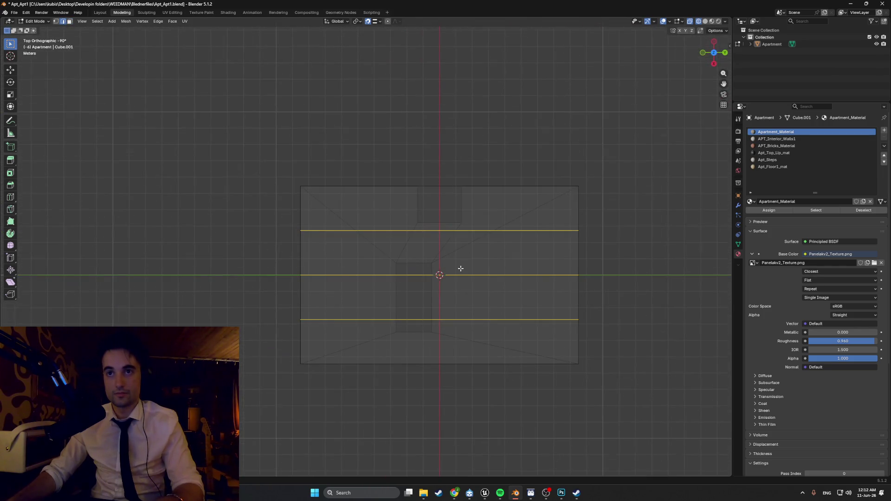
Add three evenly centred vertical loop cuts across the plane.
key(ctrl+r)
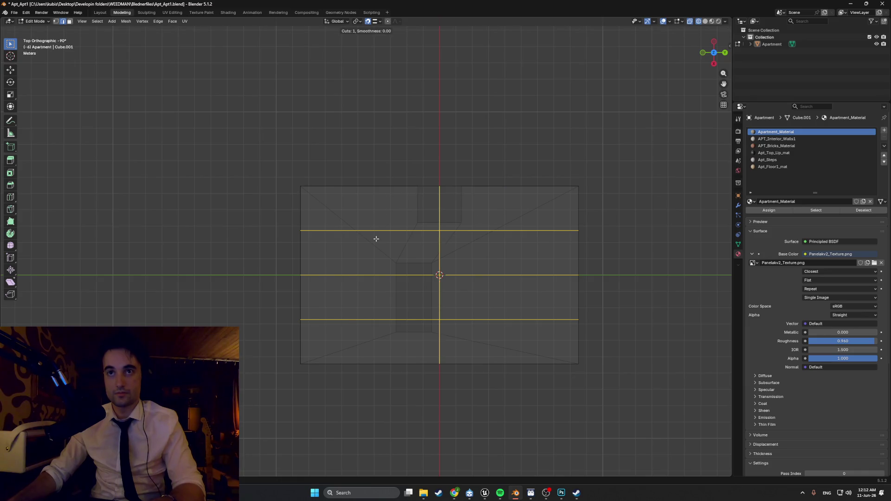
scroll(405, 229, up, 1)
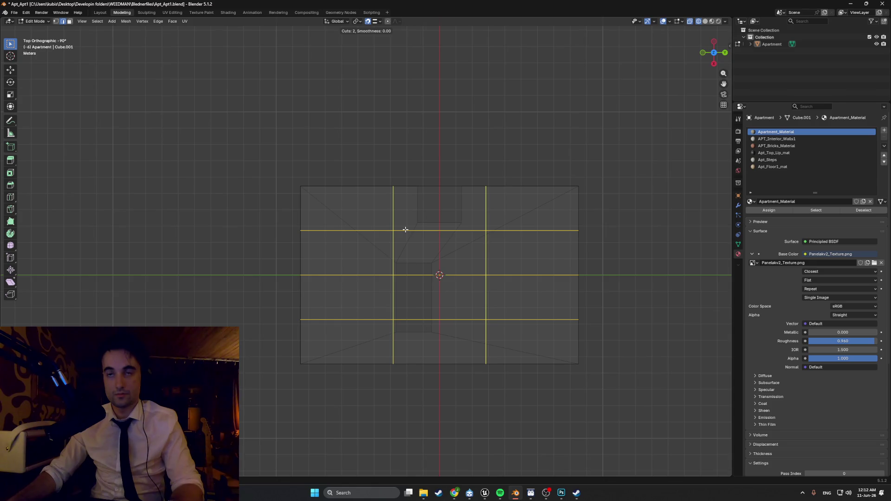
scroll(405, 229, up, 1)
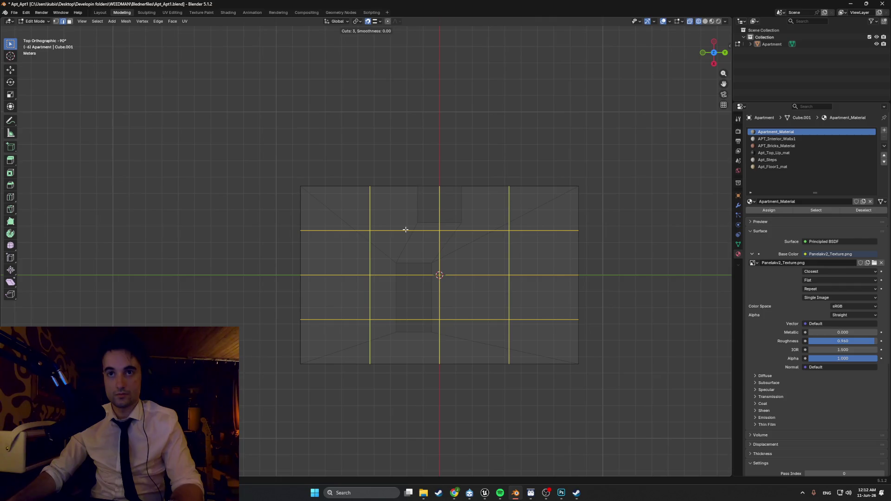
click(405, 229)
right_click(418, 270)
scroll(393, 273, up, 1)
Select a line of grid edges and move it along Y to the stair opening's left side.
key(3)
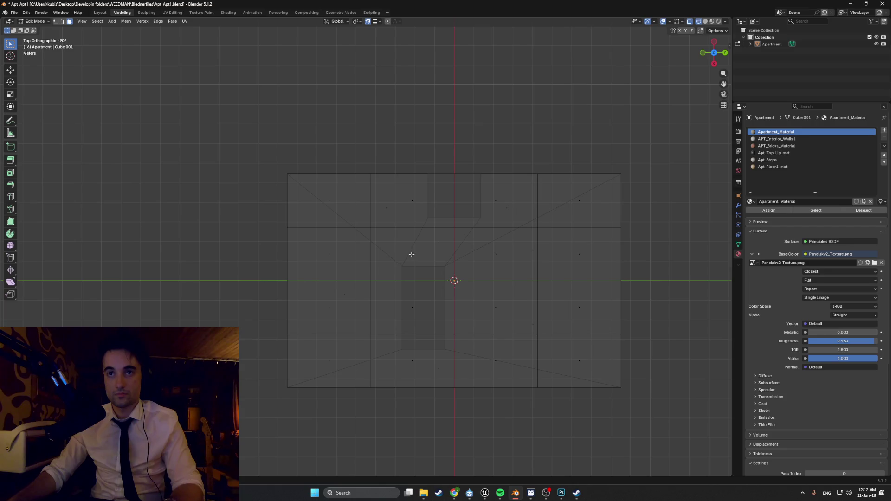
click(412, 255)
scroll(413, 250, up, 1)
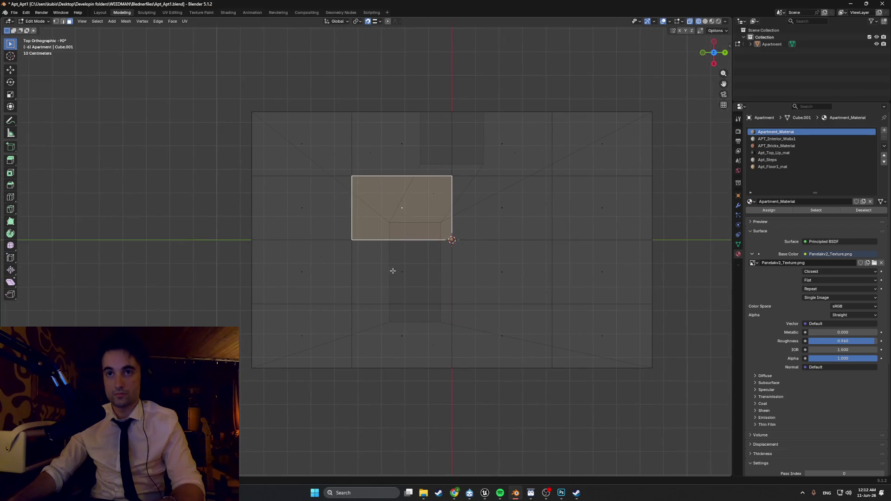
key(alt+a)
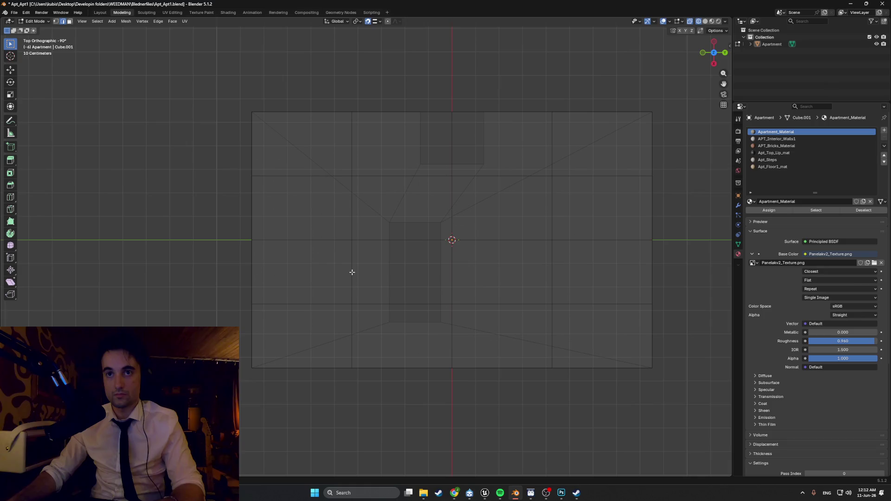
shift+click(351, 216)
key(g)
key(y)
click(390, 285)
In vertex mode, slide the bottom vertex of the line along Y into line with the edges.
key(1)
click(351, 367)
key(g)
key(y)
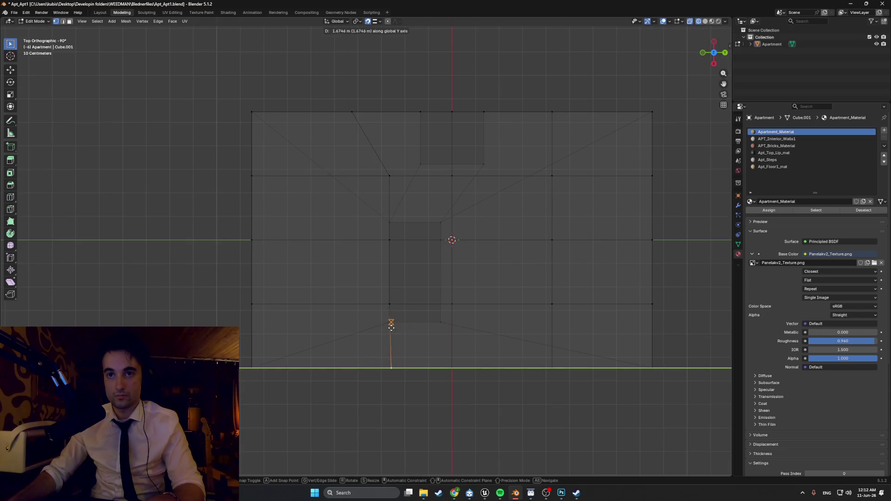
click(391, 315)
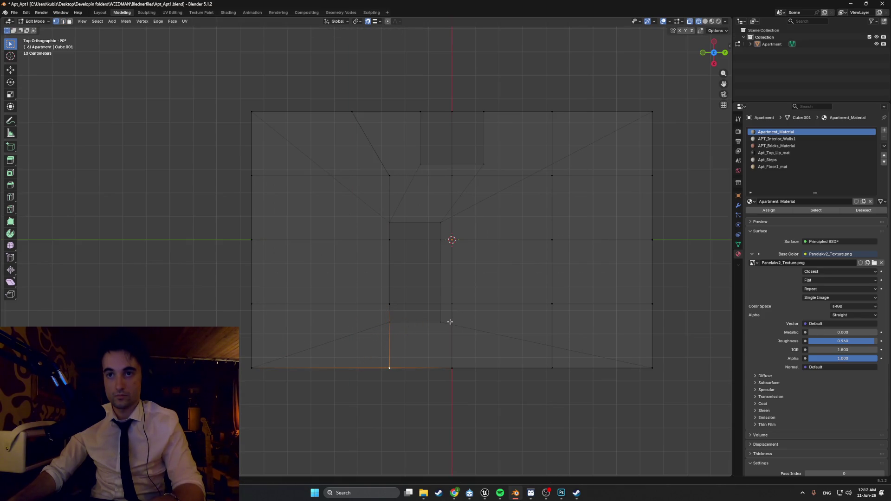
Deselect everything, then move the selected edge along X into position.
key(alt+a)
key(g)
key(x)
click(400, 320)
Move the horizontal edge near the centre along X to the opening's top.
click(451, 296)
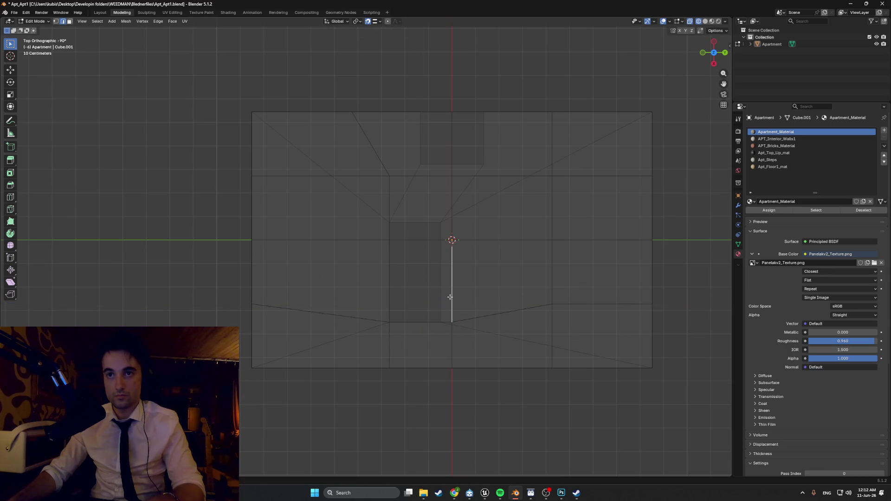
click(429, 241)
key(g)
key(x)
click(401, 236)
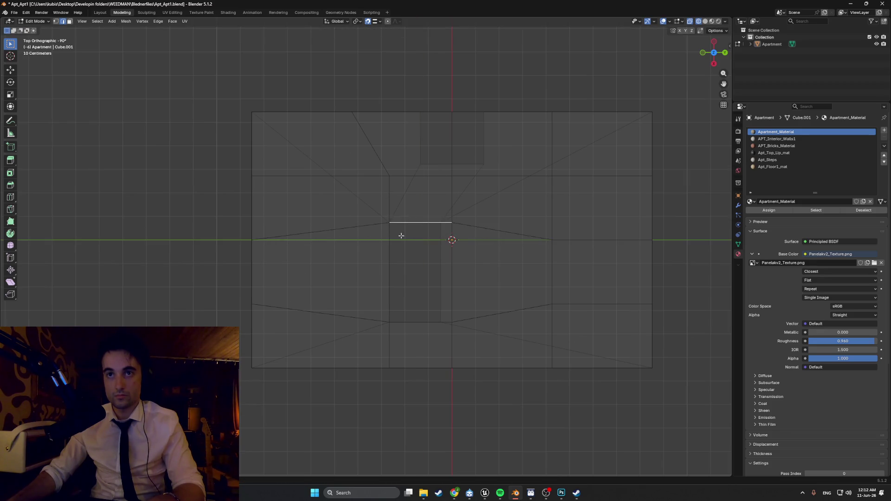
Move the vertical edge along Y to line up with the opening's right side.
click(452, 233)
key(g)
key(x)
key(y)
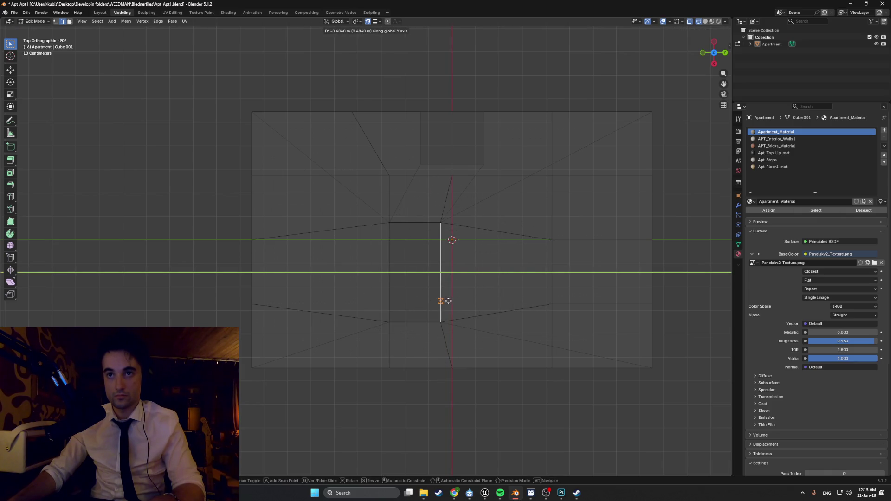
click(448, 300)
mouse_move(458, 207)
shift+middle_down()
mouse_move(441, 290)
mouse_move(427, 264)
mouse_move(431, 243)
mouse_move(415, 249)
mouse_move(371, 305)
mouse_move(344, 318)
shift+middle_up()
Shift a vertex near the opening along X.
key(1)
middle_drag(265, 305, 253, 331)
click(390, 351)
key(g)
key(x)
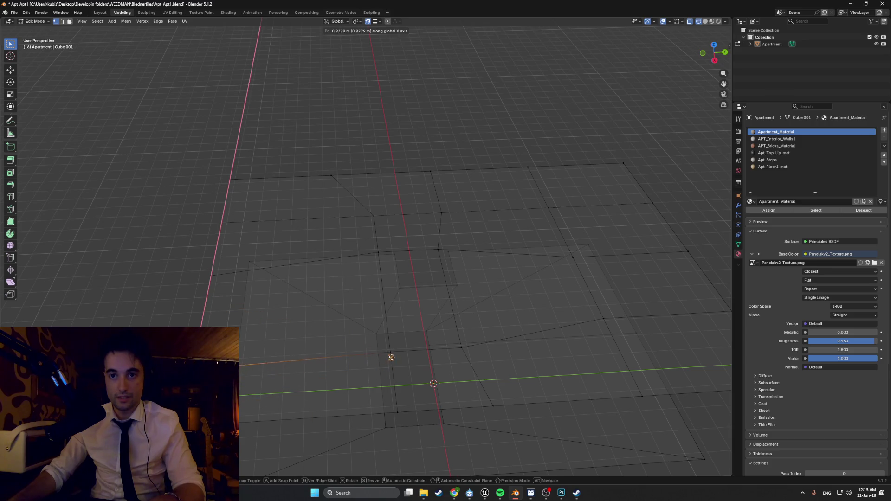
click(392, 352)
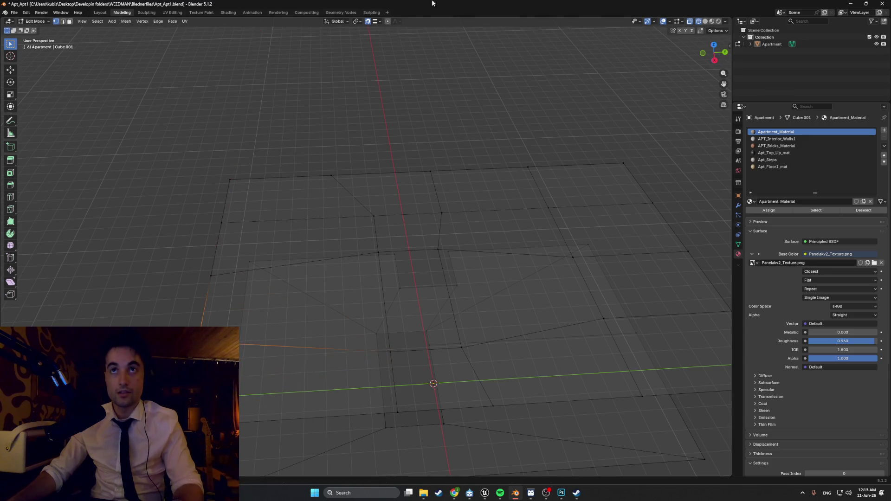
Set snapping to Vertex and snap the selected vertex along X.
click(379, 21)
click(370, 72)
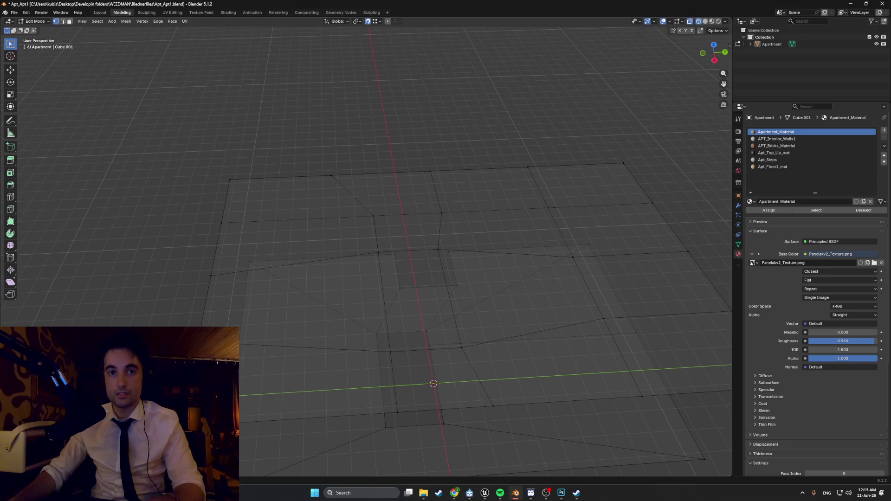
key(g)
key(x)
click(390, 352)
mouse_move(213, 277)
shift+middle_down()
mouse_move(230, 263)
mouse_move(382, 249)
mouse_move(351, 310)
mouse_move(356, 340)
mouse_move(392, 272)
mouse_move(392, 284)
mouse_move(370, 299)
mouse_move(378, 270)
mouse_move(445, 307)
shift+middle_up()
Reposition another floor-mesh vertex along X after cancelling a first attempt.
click(491, 313)
key(g)
key(x)
right_click(608, 302)
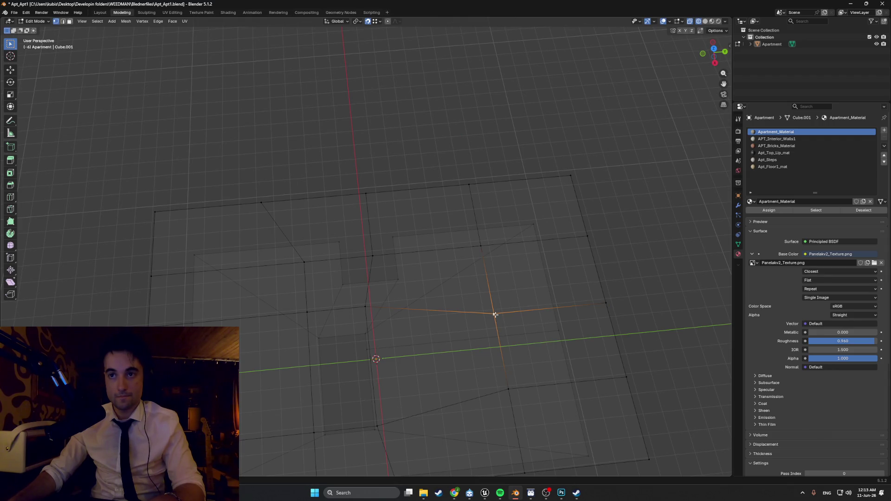
key(g)
key(x)
click(383, 315)
Snap that vertex further along X onto a neighbouring vertex.
key(g)
key(x)
click(384, 426)
mouse_move(385, 426)
middle_down()
mouse_move(408, 364)
mouse_move(425, 360)
mouse_move(416, 357)
mouse_move(405, 388)
middle_up()
Slide another floor-mesh vertex along Y into alignment.
click(397, 388)
key(g)
key(y)
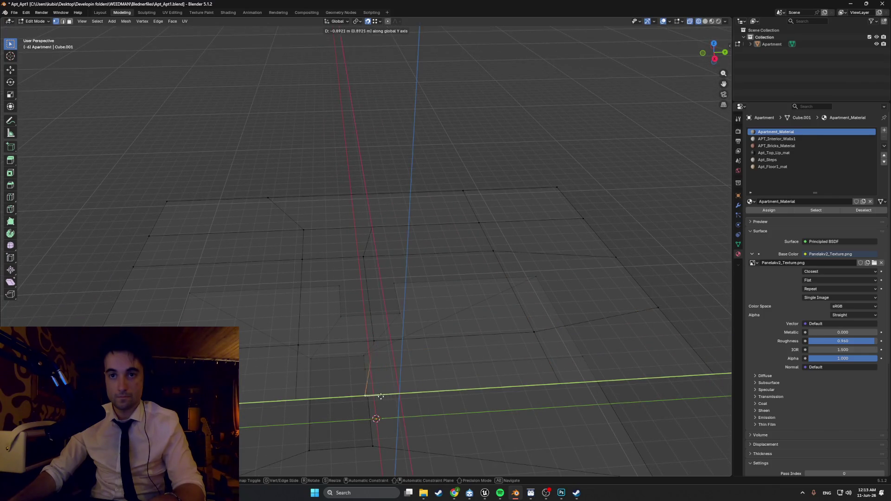
click(382, 340)
mouse_move(378, 339)
middle_down()
mouse_move(411, 362)
mouse_move(464, 348)
mouse_move(437, 344)
mouse_move(441, 353)
middle_up()
mouse_move(518, 284)
middle_down()
mouse_move(458, 342)
mouse_move(455, 328)
mouse_move(334, 310)
mouse_move(366, 308)
mouse_move(326, 336)
middle_up()
mouse_move(369, 311)
middle_down()
mouse_move(368, 332)
mouse_move(393, 314)
mouse_move(342, 274)
middle_up()
Try moving an inner-edge vertex along Y, cancel, and go to Top Orthographic view.
click(358, 274)
key(g)
key(y)
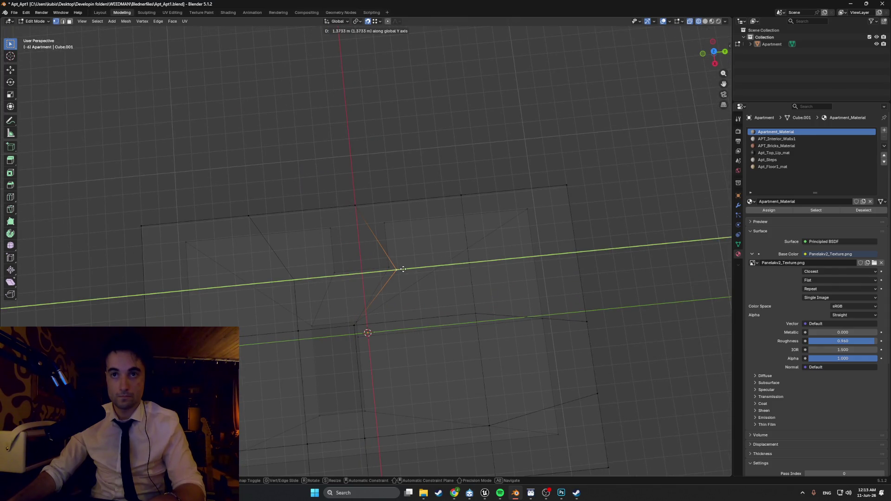
key(Escape)
key(KP_7)
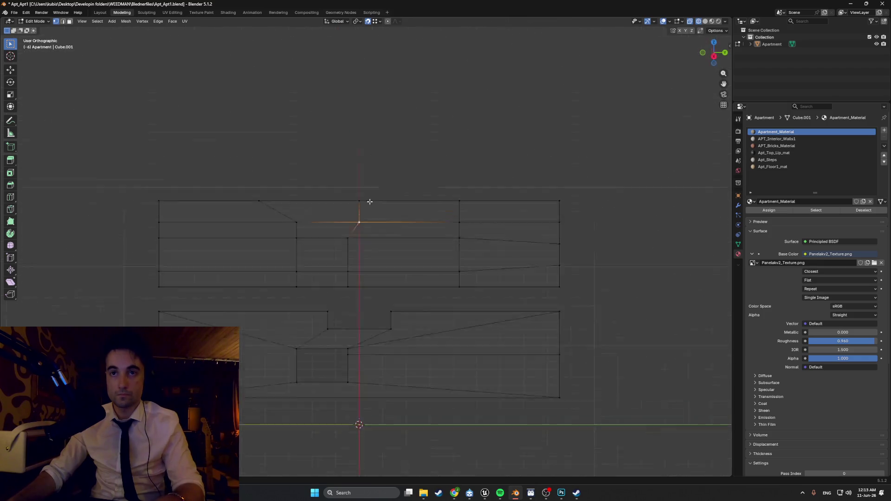
Snap the selected vertex into place and line up a vertex near the central opening.
key(g)
click(333, 275)
click(298, 276)
key(g)
click(327, 263)
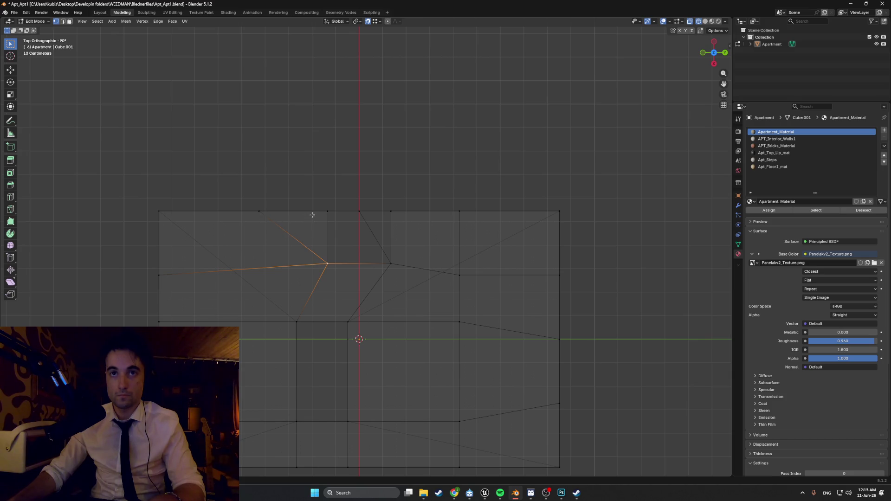
scroll(341, 216, up, 3)
Move two top-edge vertices to the right onto their new spots.
click(182, 185)
key(g)
click(299, 185)
click(357, 187)
key(g)
click(408, 186)
mouse_move(406, 187)
middle_down()
mouse_move(389, 166)
mouse_move(336, 157)
mouse_move(343, 193)
mouse_move(391, 197)
mouse_move(396, 231)
mouse_move(469, 294)
mouse_move(438, 300)
middle_up()
Reposition a vertex along X and then along Y to its final position.
key(g)
key(x)
click(389, 264)
key(g)
key(y)
click(395, 266)
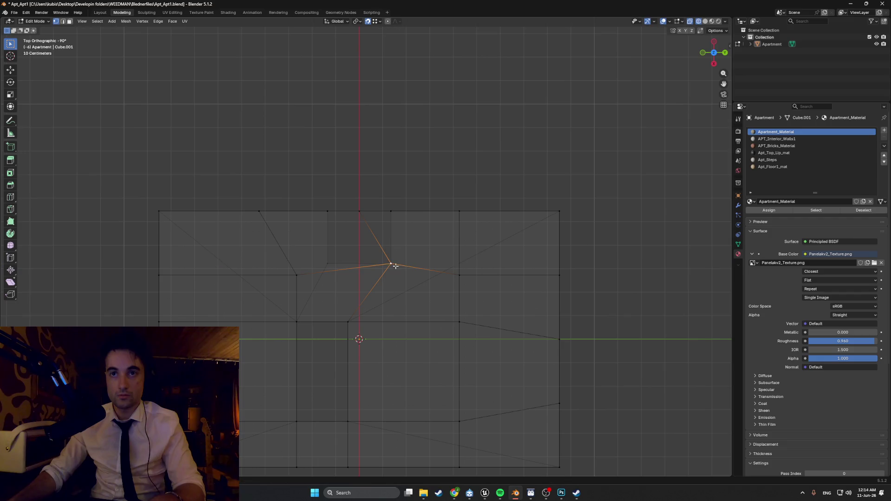
Snap another vertex along X in two moves onto its neighbour.
click(297, 276)
mouse_move(322, 278)
middle_down()
mouse_move(312, 251)
mouse_move(320, 249)
mouse_move(331, 281)
mouse_move(314, 279)
middle_up()
key(g)
key(x)
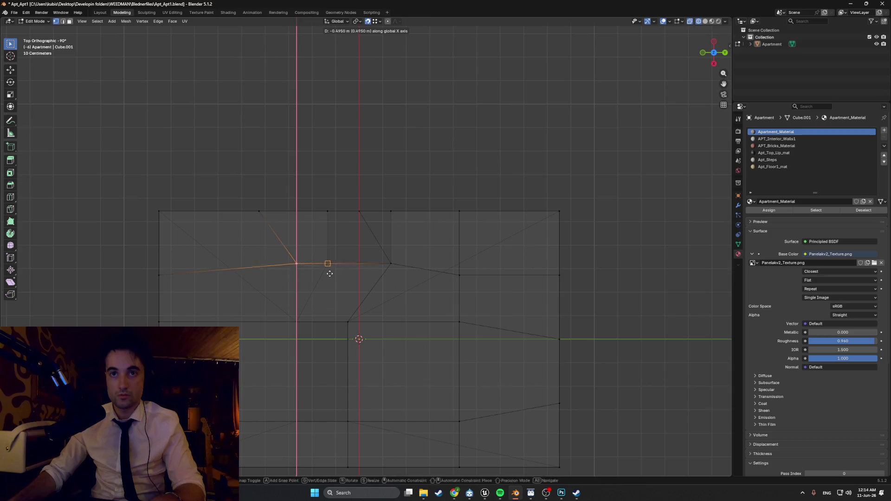
click(313, 264)
key(g)
key(x)
click(283, 214)
Snap two top vertices near the opening along Y, then select a face in face mode.
click(356, 213)
key(g)
key(y)
click(389, 212)
click(260, 212)
key(g)
key(y)
click(330, 213)
mouse_move(329, 214)
middle_down()
mouse_move(343, 213)
mouse_move(278, 157)
mouse_move(283, 186)
mouse_move(262, 159)
mouse_move(324, 185)
mouse_move(382, 228)
mouse_move(381, 216)
middle_up()
key(3)
click(379, 211)
Delete two faces of the floor plane to cut the rectangular openings.
scroll(380, 214, down, 2)
scroll(380, 217, up, 2)
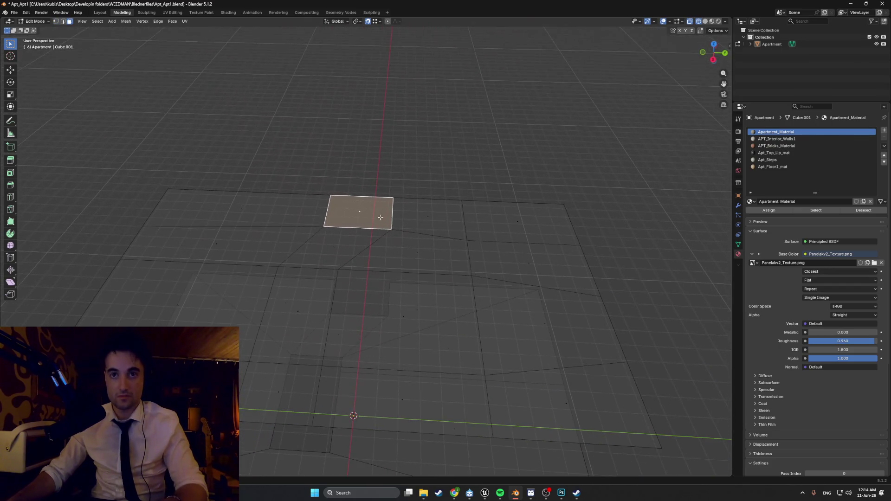
right_click(366, 196)
click(298, 311)
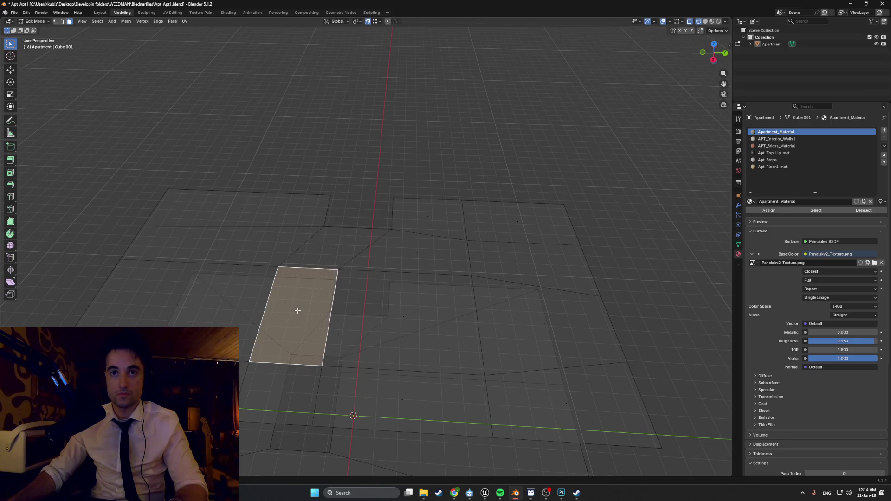
right_click(298, 310)
click(297, 309)
mouse_move(296, 309)
middle_down()
mouse_move(318, 267)
mouse_move(335, 255)
mouse_move(376, 256)
mouse_move(362, 223)
mouse_move(371, 279)
mouse_move(368, 249)
mouse_move(353, 249)
mouse_move(367, 259)
mouse_move(364, 248)
middle_up()
Switch to Solid shading, abandon an edge loop, and return to Object Mode.
key(z)
click(370, 245)
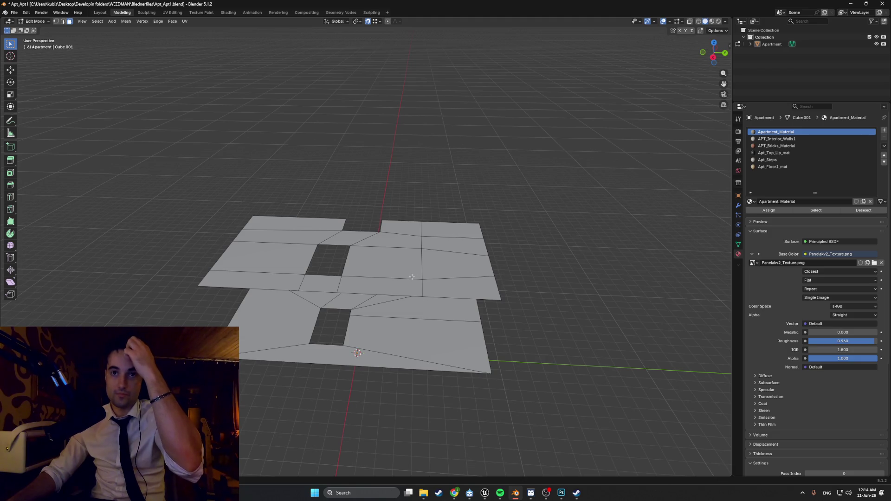
scroll(391, 317, up, 6)
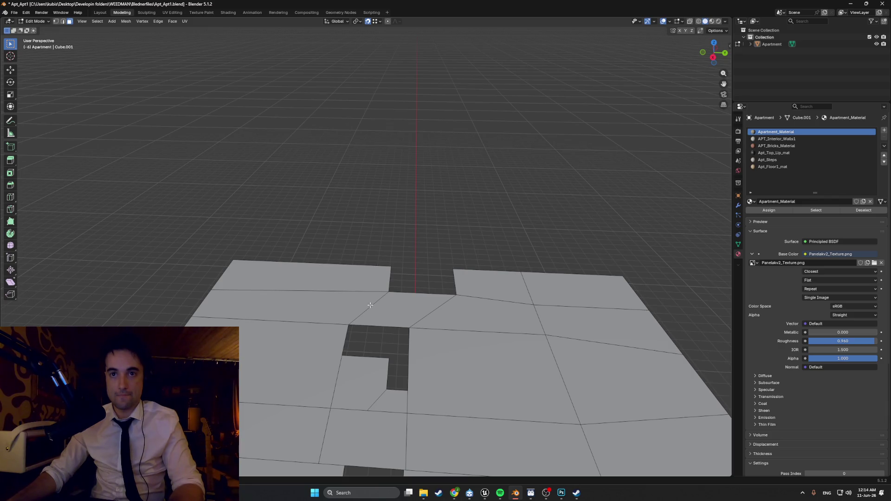
key(ctrl+r)
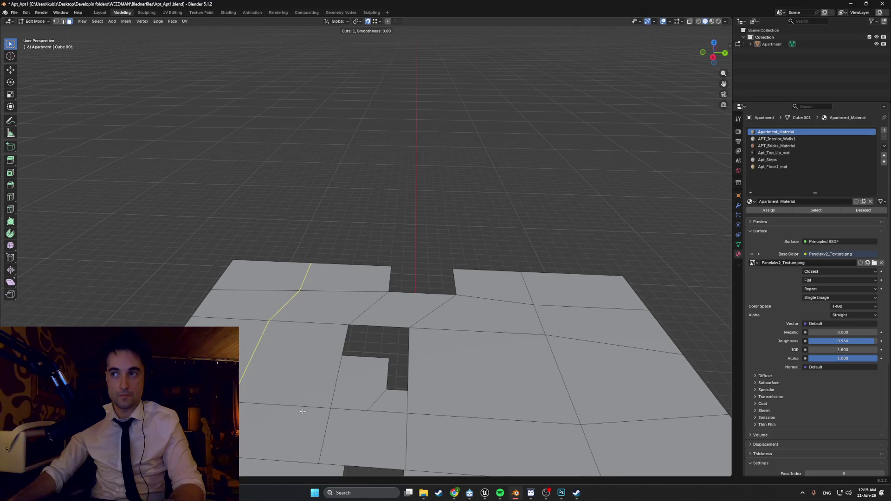
key(Escape)
mouse_move(389, 338)
middle_down()
mouse_move(358, 324)
mouse_move(361, 314)
mouse_move(357, 334)
mouse_move(329, 271)
mouse_move(362, 318)
mouse_move(409, 193)
mouse_move(412, 241)
mouse_move(424, 224)
mouse_move(384, 228)
middle_up()
key(Tab)
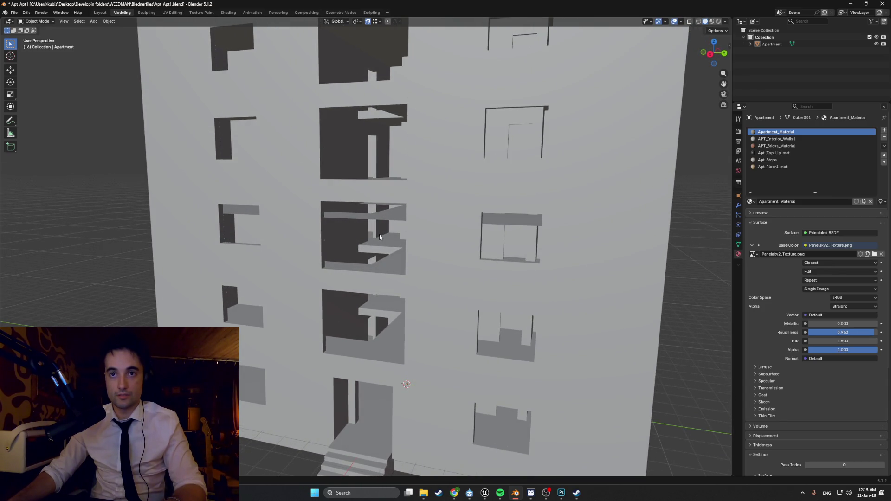
Re-enter Edit Mode on the floor plane and orbit, pan and zoom to inspect the openings.
key(Tab)
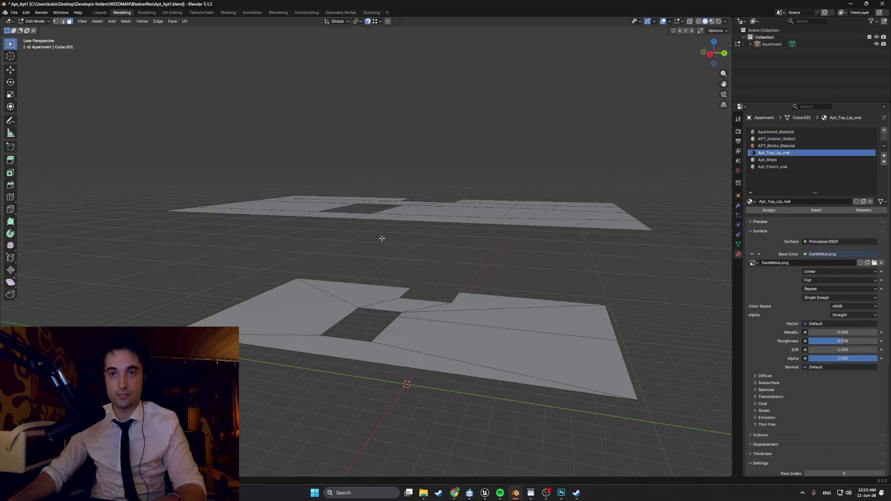
middle_drag(382, 238, 376, 279)
scroll(374, 293, up, 5)
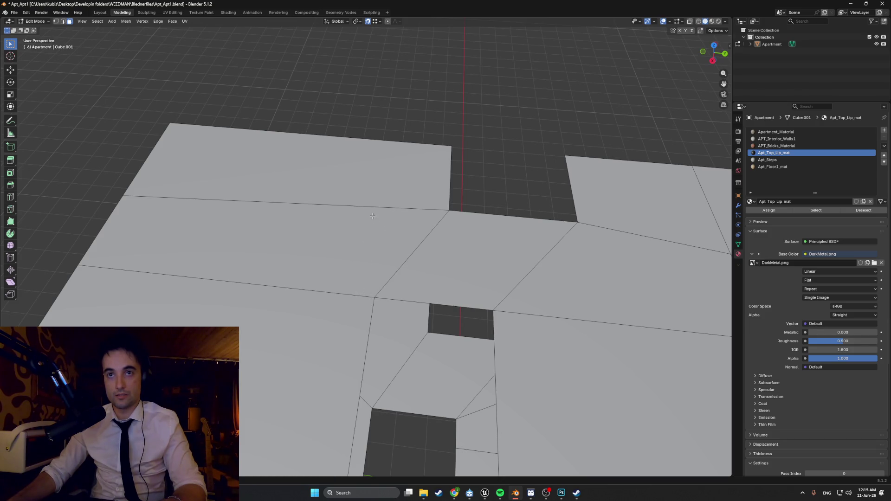
scroll(373, 215, down, 4)
scroll(371, 218, up, 3)
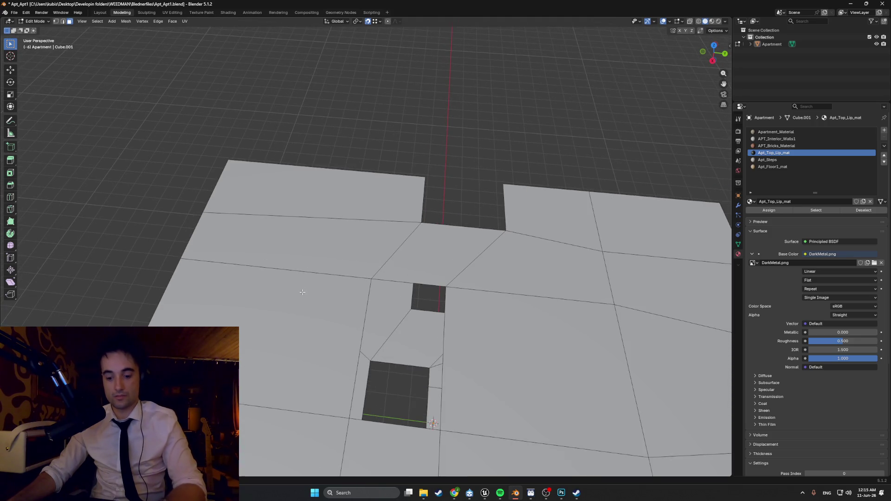
scroll(397, 303, down, 1)
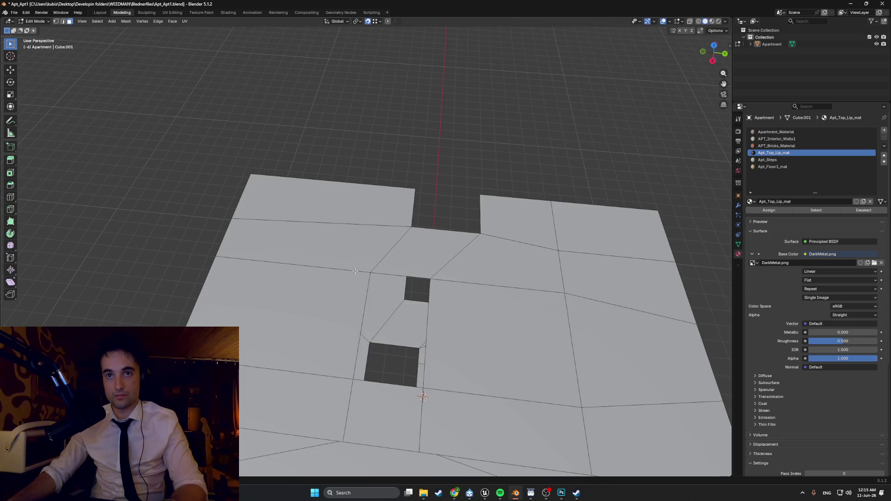
scroll(401, 271, down, 1)
middle_drag(401, 272, 479, 277)
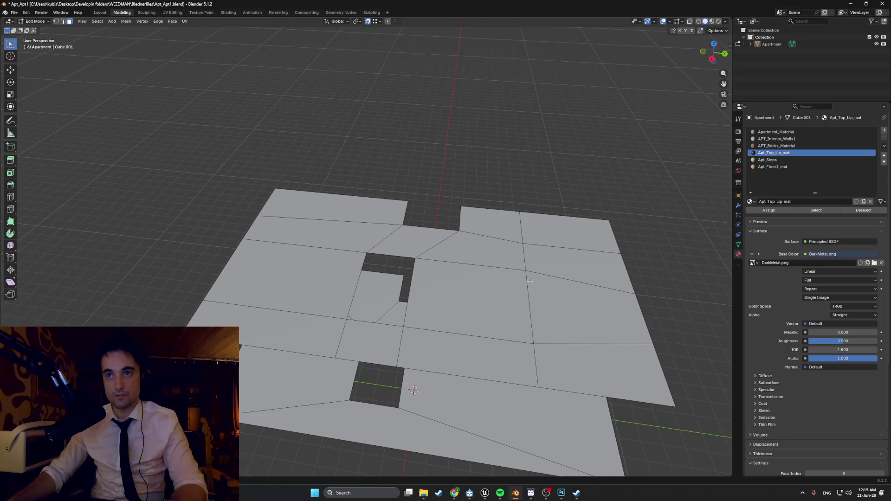
shift+middle_drag(504, 249, 512, 295)
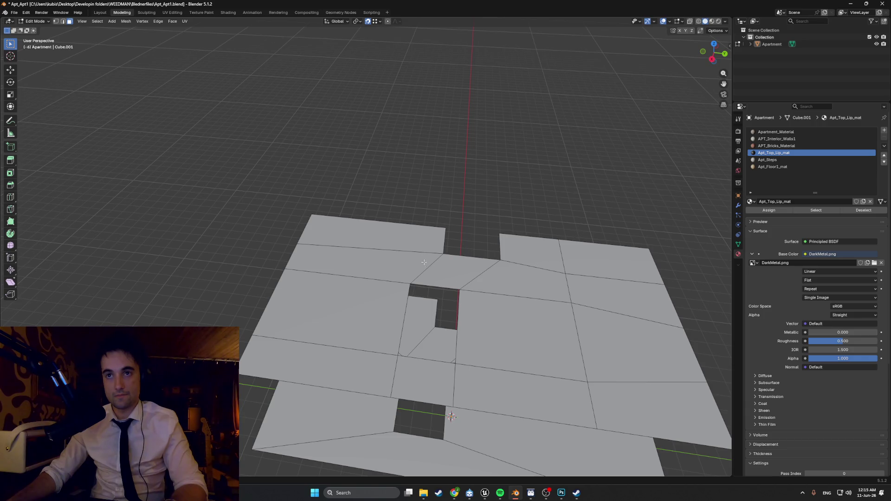
middle_drag(407, 238, 425, 242)
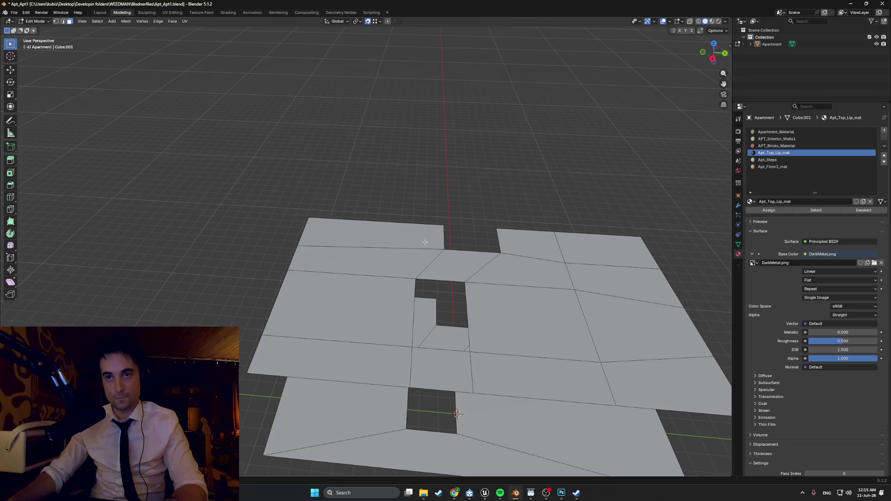
scroll(425, 241, up, 3)
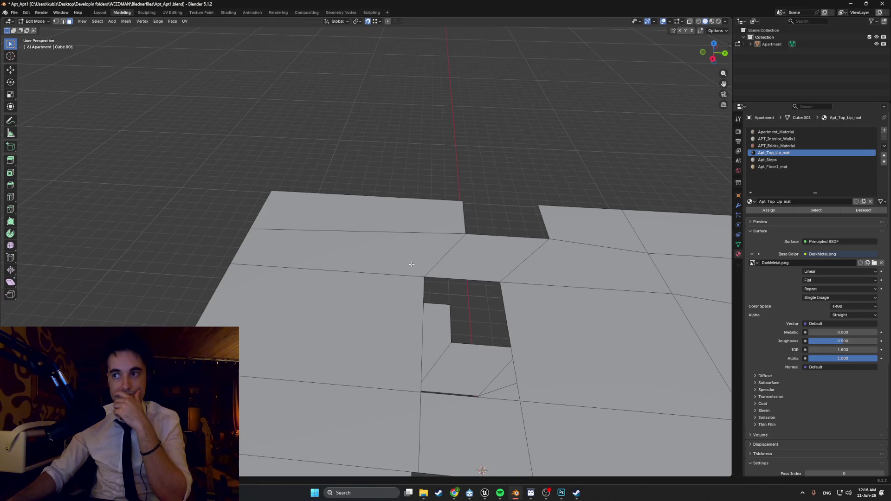
key(1)
middle_drag(411, 264, 279, 263)
Slide an edge vertex along X into line.
click(253, 250)
key(g)
key(x)
click(473, 253)
middle_drag(473, 253, 524, 274)
Straighten the two right-edge vertices by moving each along X.
click(656, 295)
key(g)
key(x)
click(634, 398)
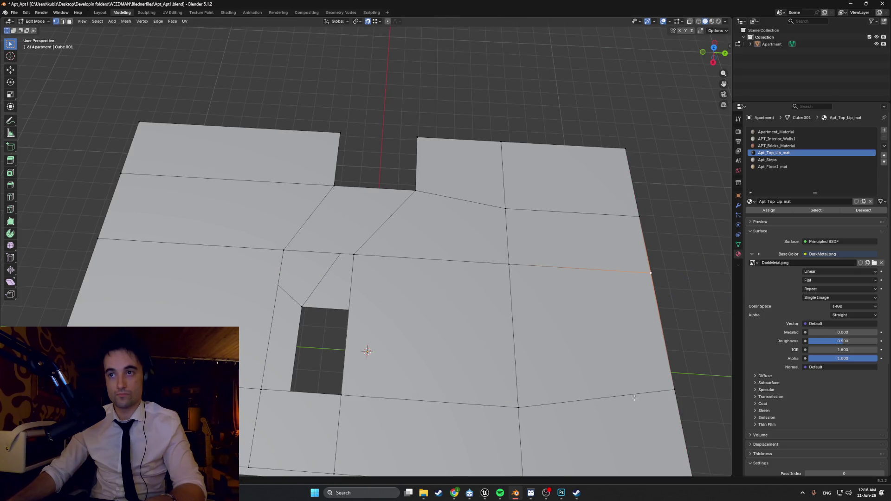
click(676, 391)
key(g)
key(x)
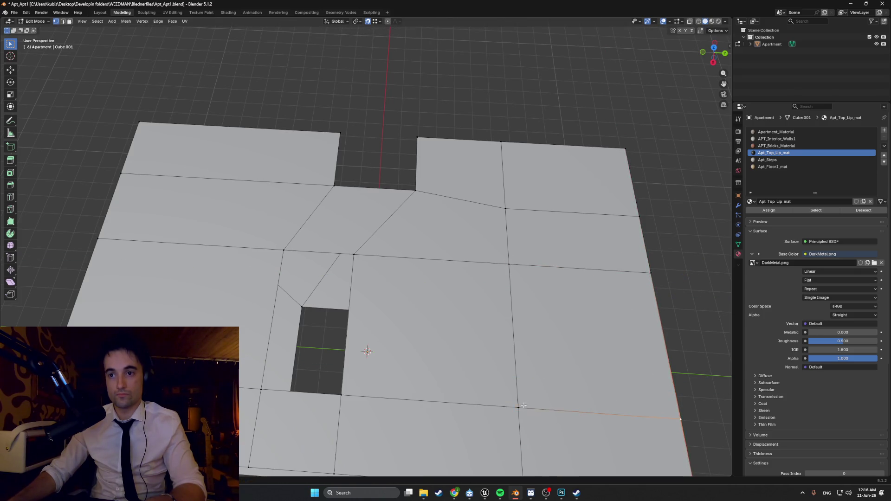
click(506, 348)
Add a loop cut with Ctrl+R and slide it close to the top edge.
scroll(506, 348, down, 2)
mouse_move(506, 348)
shift+middle_down()
mouse_move(572, 283)
mouse_move(484, 286)
mouse_move(505, 280)
mouse_move(493, 301)
mouse_move(417, 245)
shift+middle_up()
scroll(520, 288, down, 3)
scroll(518, 292, up, 5)
key(ctrl+r)
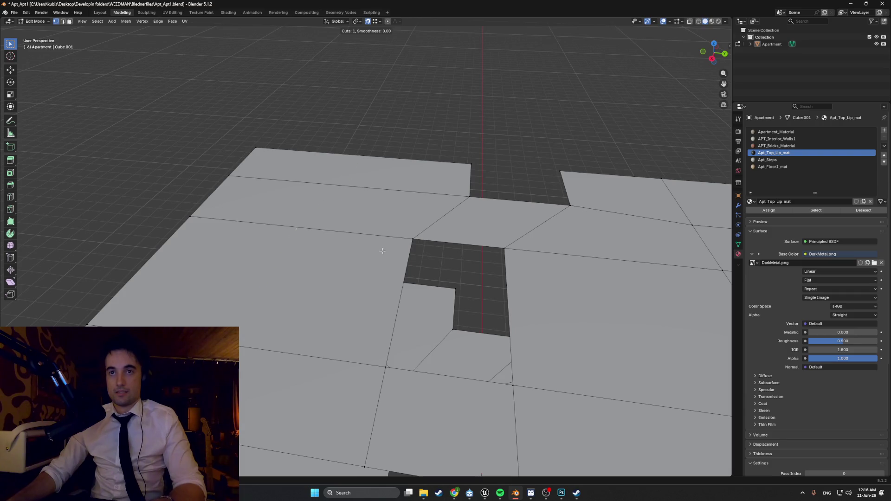
click(390, 202)
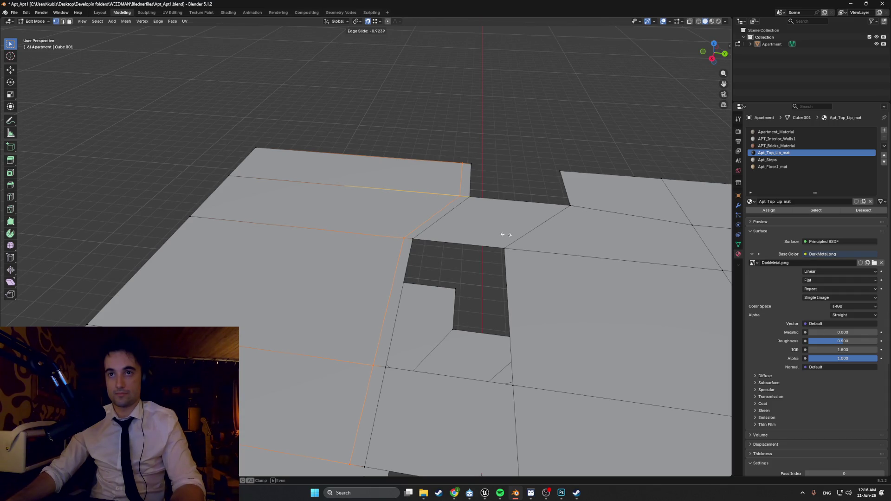
click(506, 234)
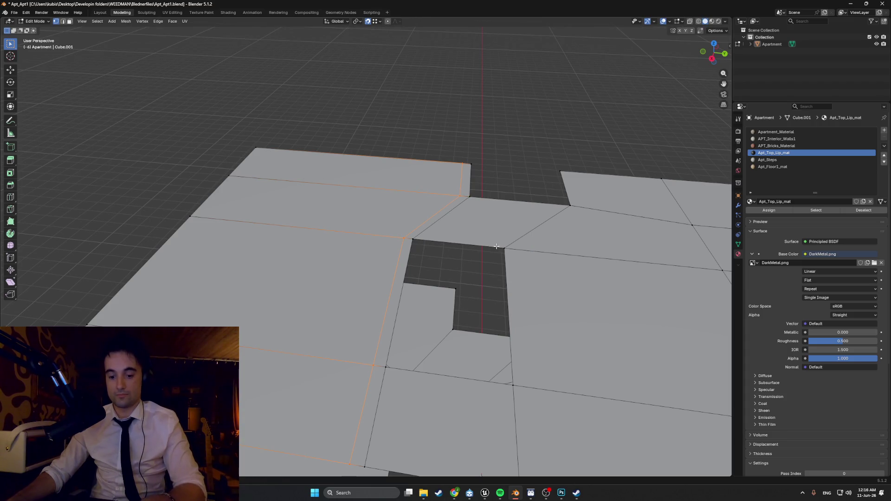
Hide the apartment walls to expose the upper floor plane, restoring faces hidden by mistake.
key(a)
scroll(484, 229, down, 5)
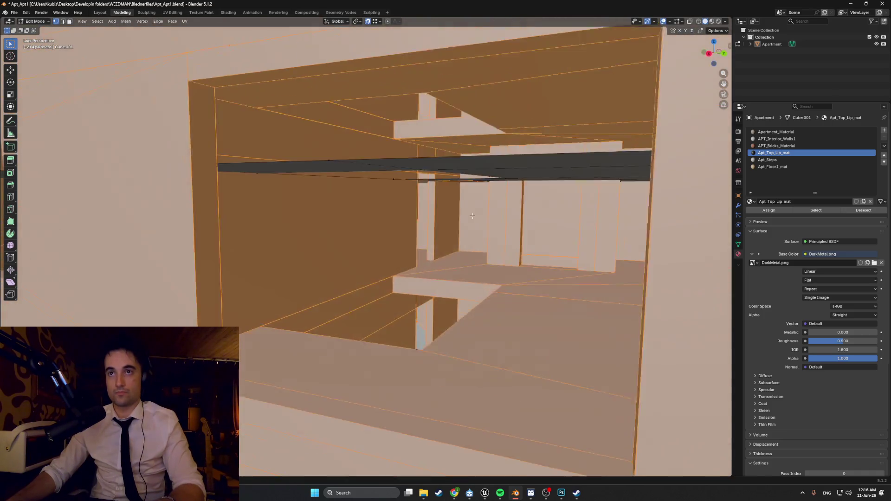
scroll(473, 232, up, 6)
scroll(473, 233, up, 3)
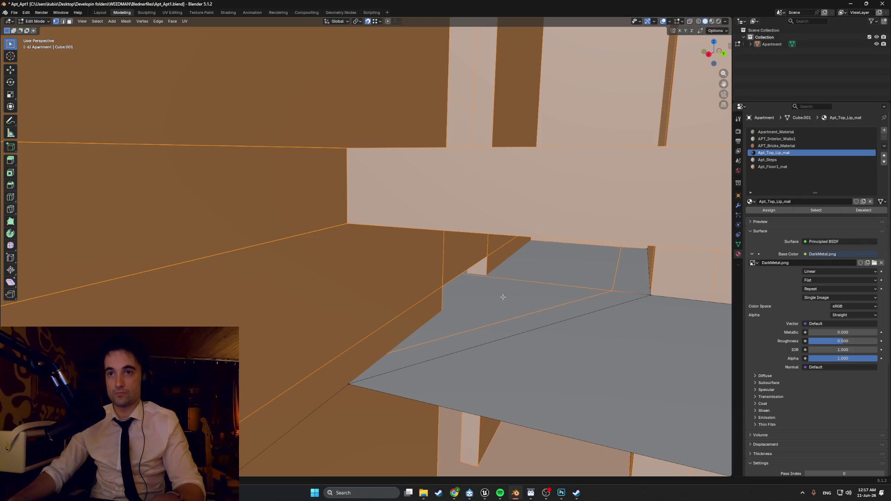
key(h)
scroll(505, 304, down, 6)
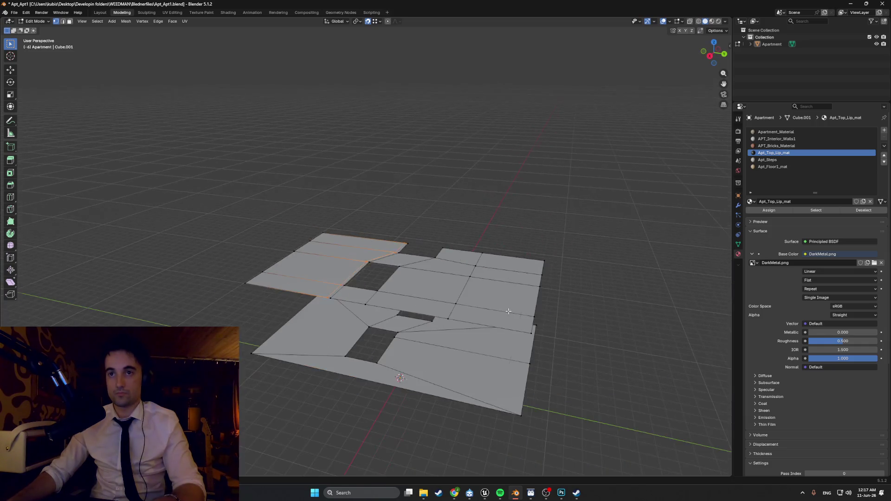
middle_drag(508, 311, 496, 309)
key(h)
key(ctrl+z)
In wireframe view, box-select the whole upper plane and separate it by selection.
key(shift+z)
middle_drag(392, 302, 466, 298)
drag(594, 298, 215, 181)
middle_drag(262, 210, 290, 231)
key(p)
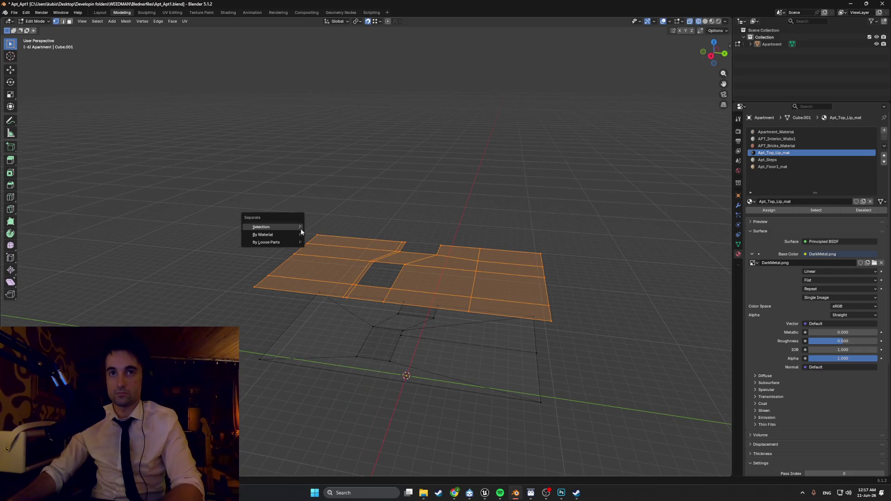